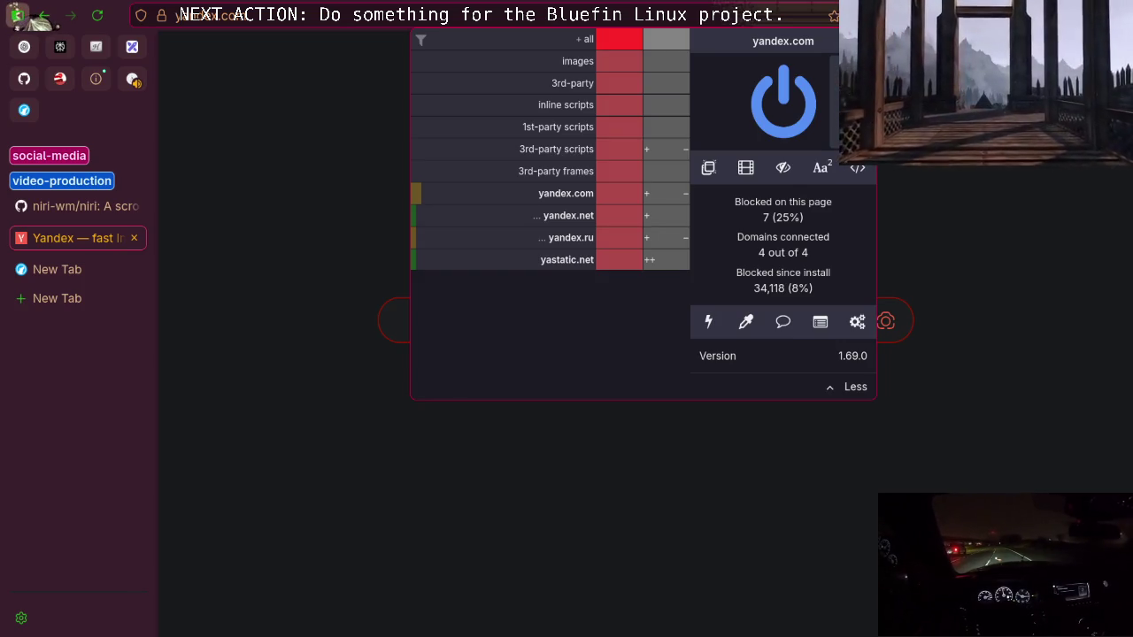
Dismiss the ad-blocker and Dark Reader popups, then switch to the empty new tab
key("Escape")
key("alt+shift+d")
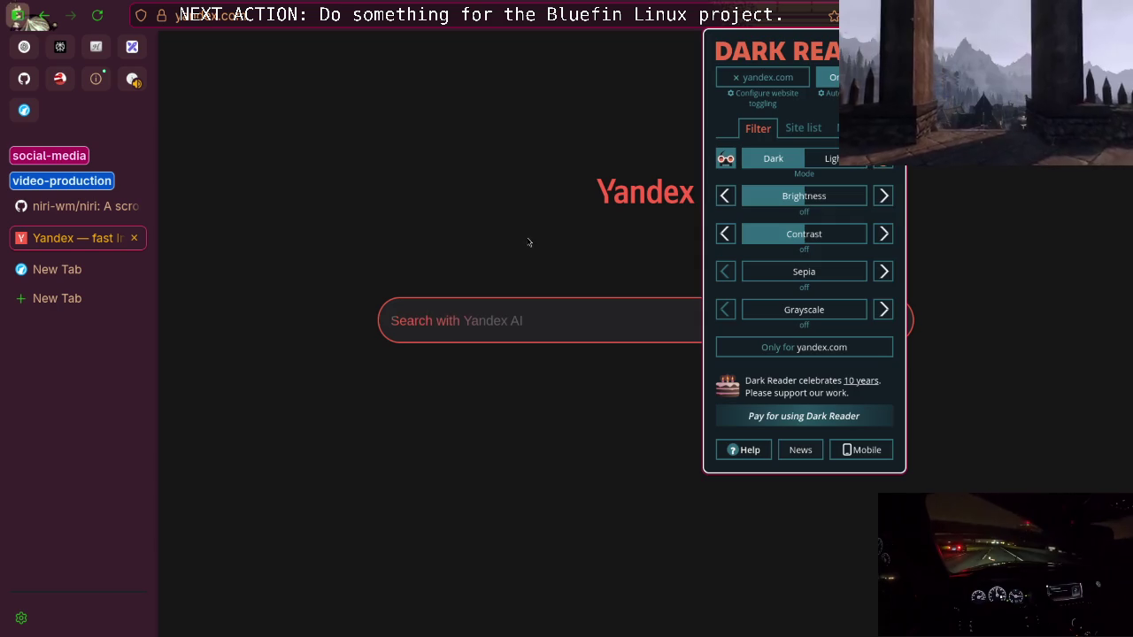
key("Escape")
left_click(86, 266)
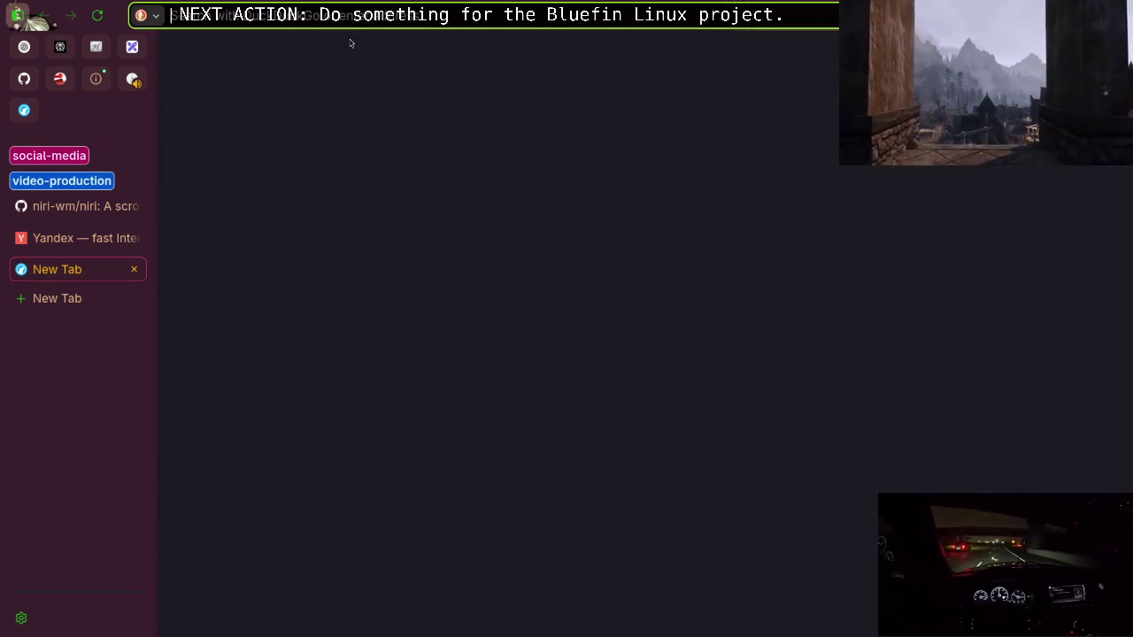
Search DuckDuckGo for 'ars', then return to the Yandex tab's search field
type("ars")
key("Return")
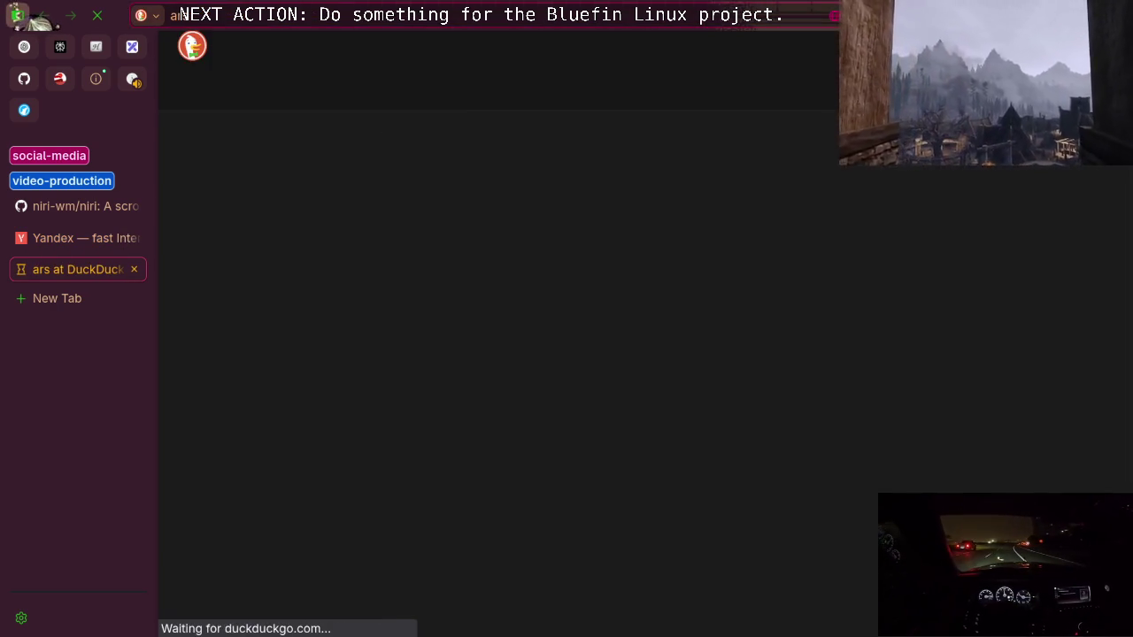
key("ctrl+t")
left_click(134, 270)
left_click(79, 238)
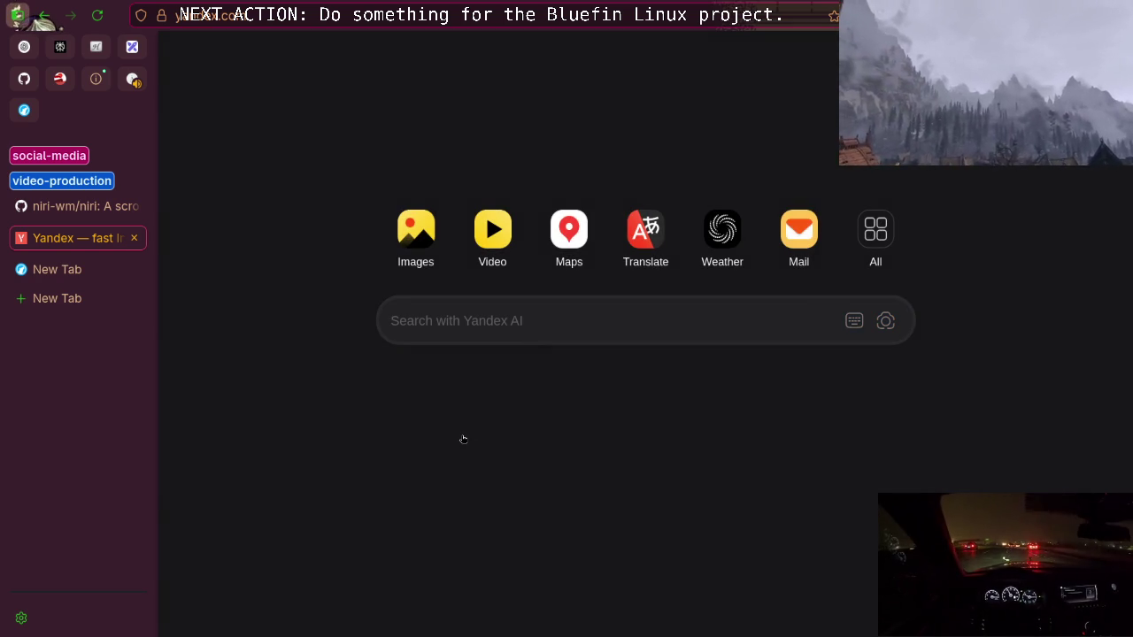
Type 'ubuntu' into the Yandex search box, correcting the typos
type("ubunbu")
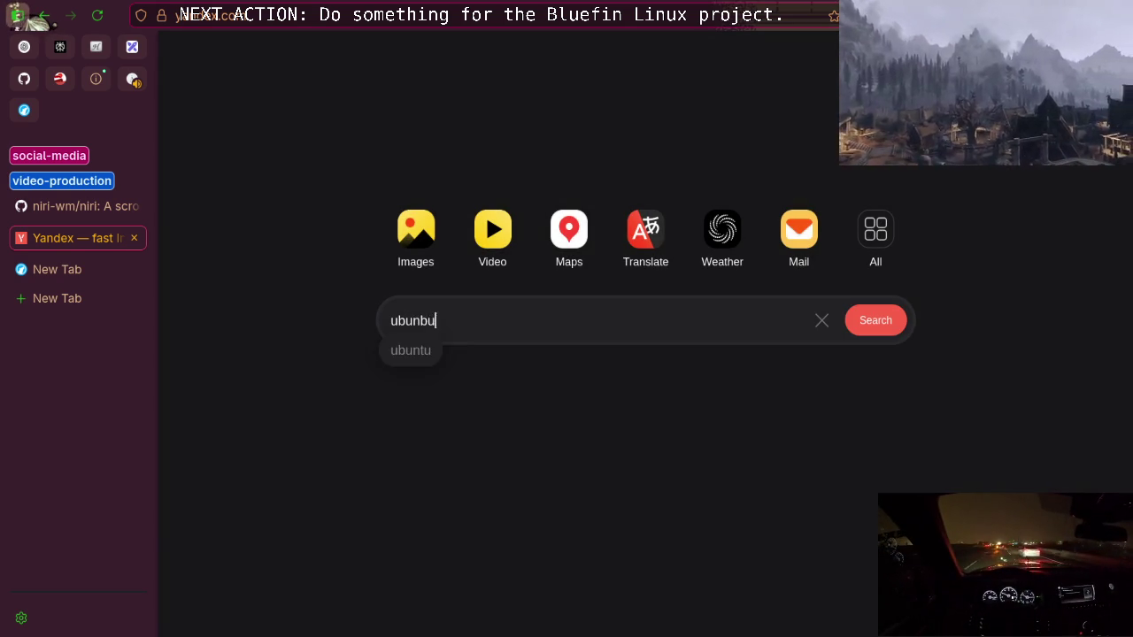
key("BackSpace")
key("BackSpace")
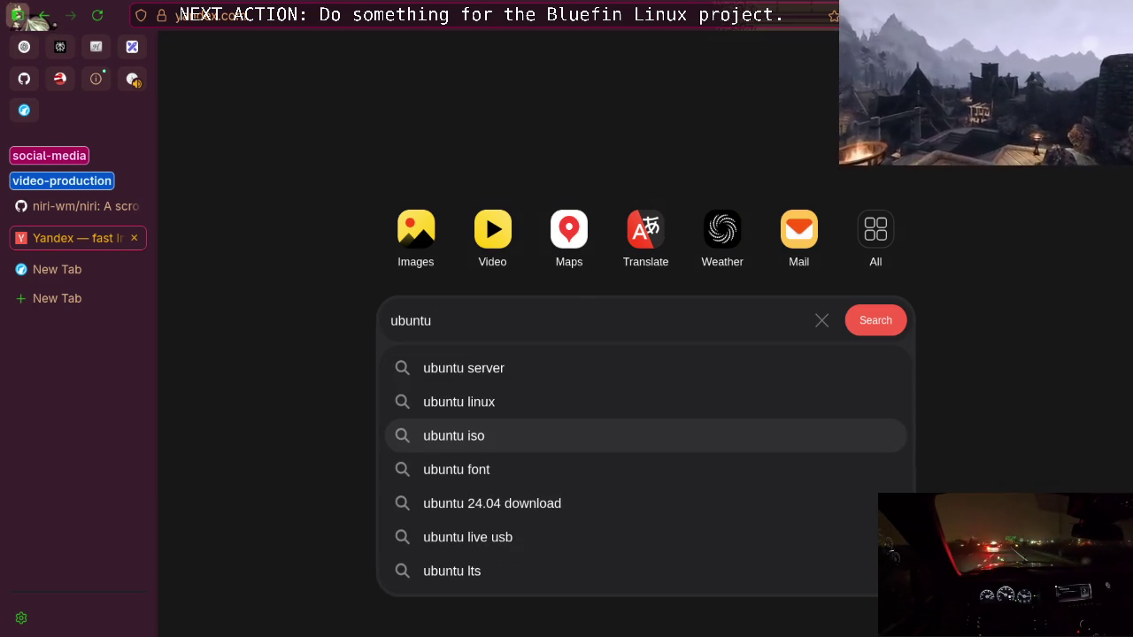
Complete the query 'ubuntu frog arch linux install linux meme pool' and run the search
type(" fr")
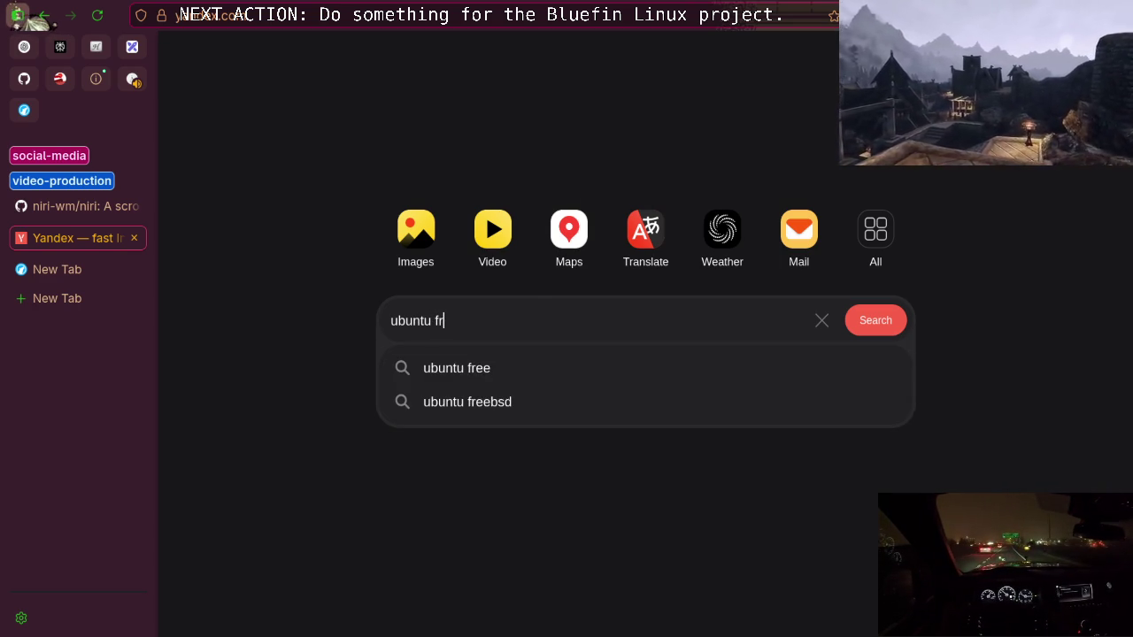
type("og arh")
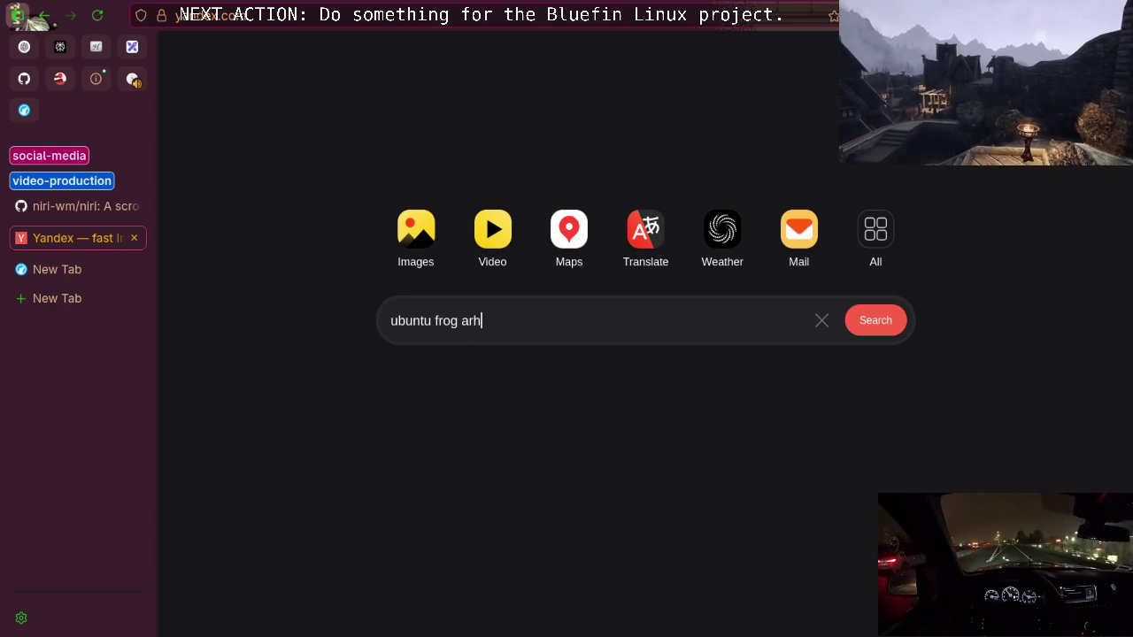
key("BackSpace")
type("ch linux ")
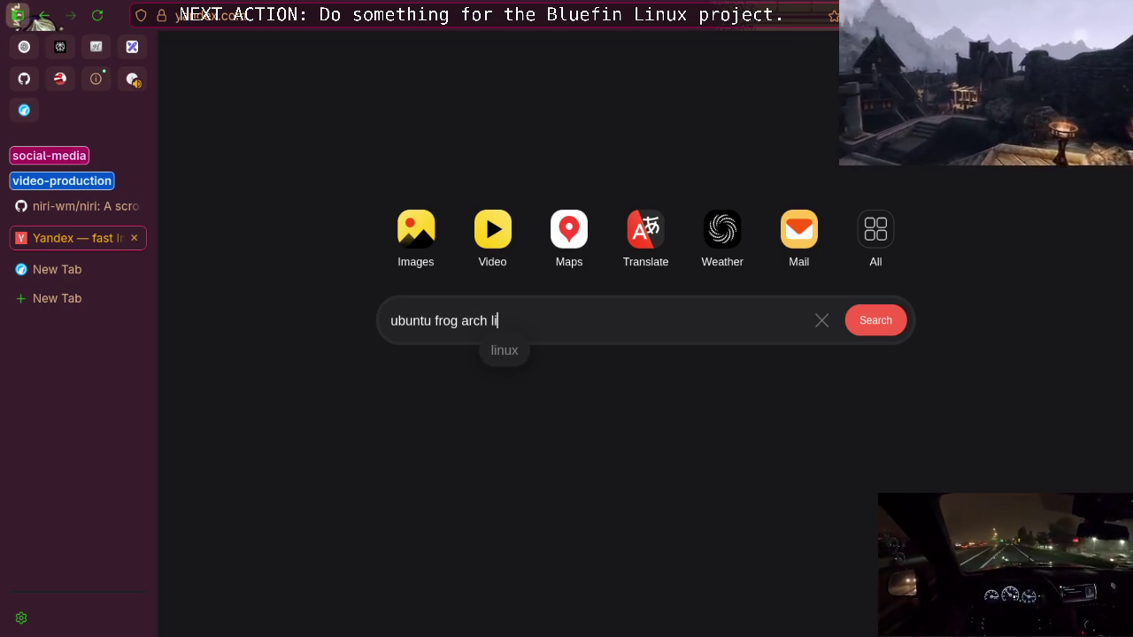
type("install ")
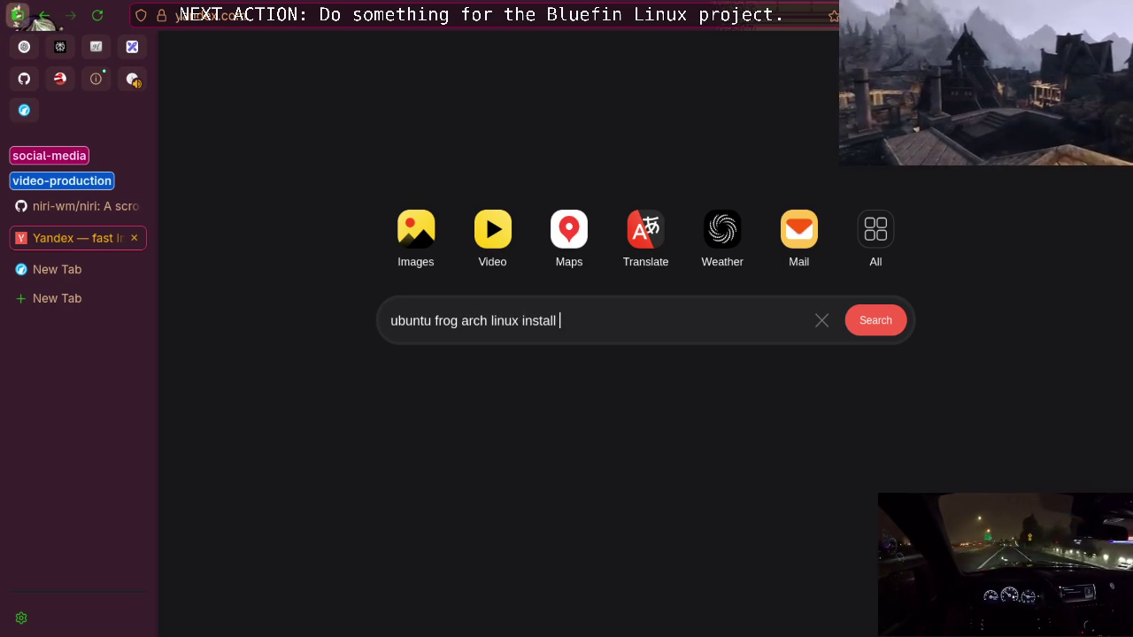
type("linux meme")
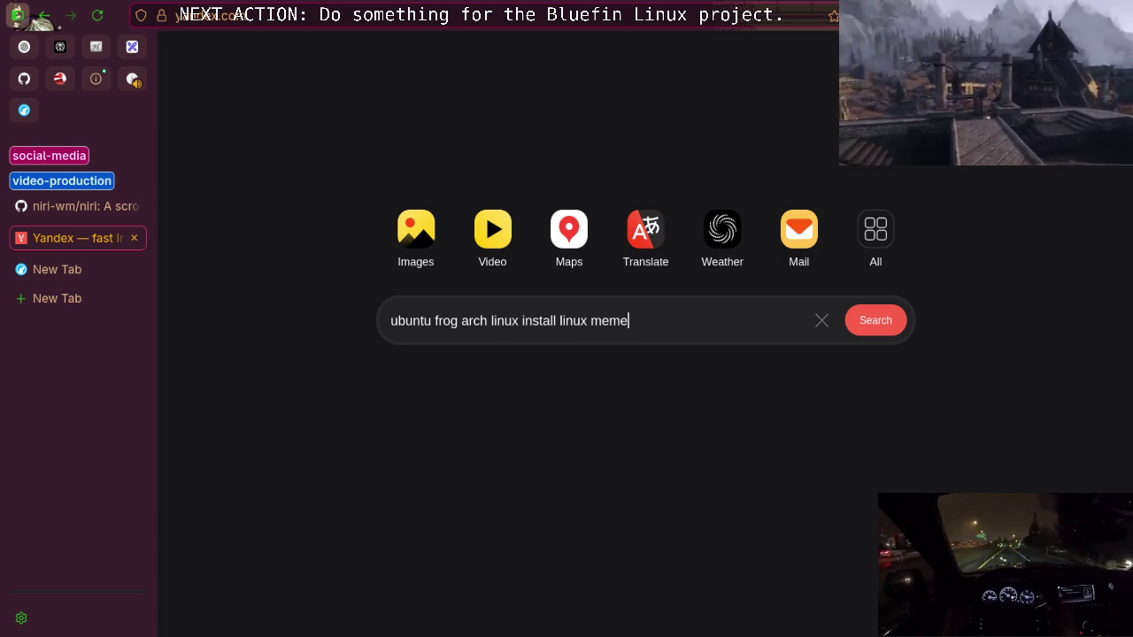
type(" pool")
key("Return")
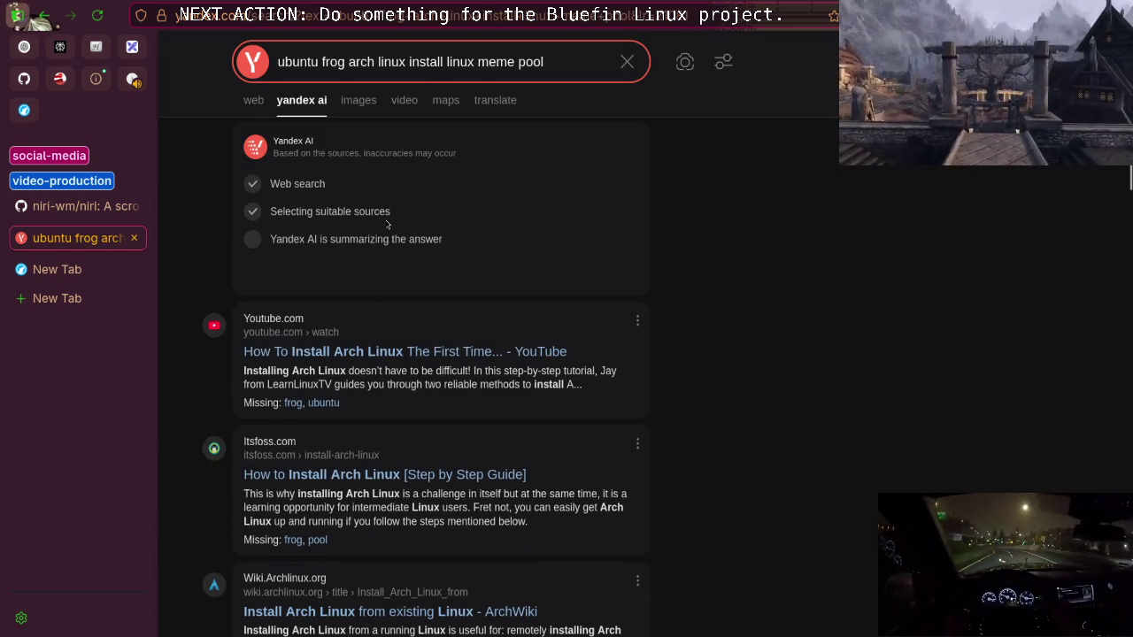
Switch the Yandex results to images and check the Dark Reader settings
left_click(359, 100)
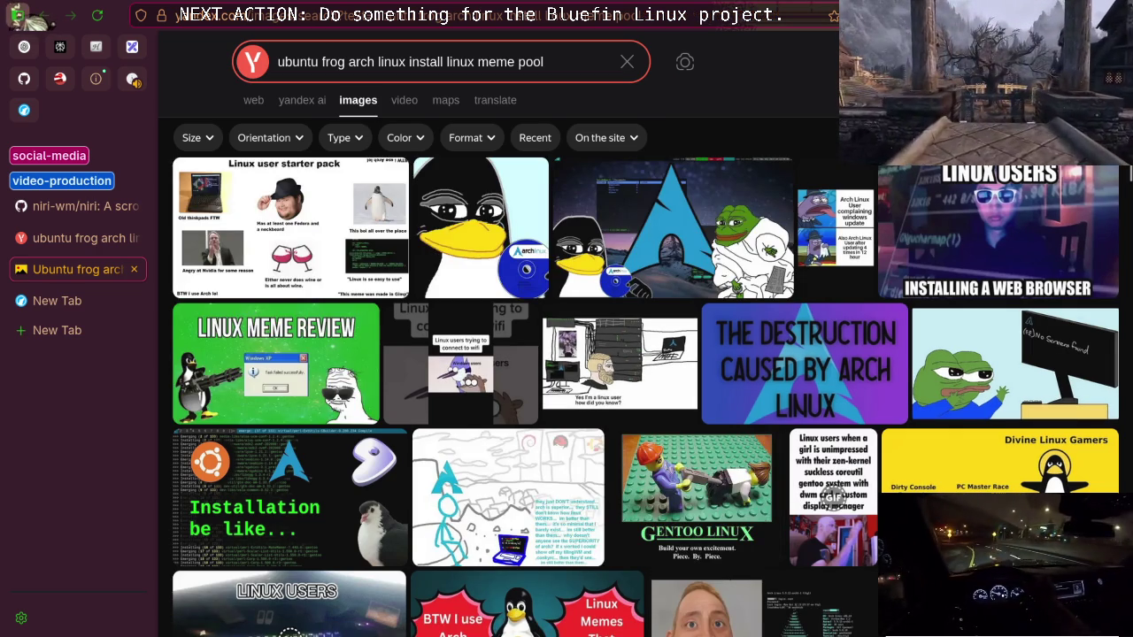
left_click(890, 15)
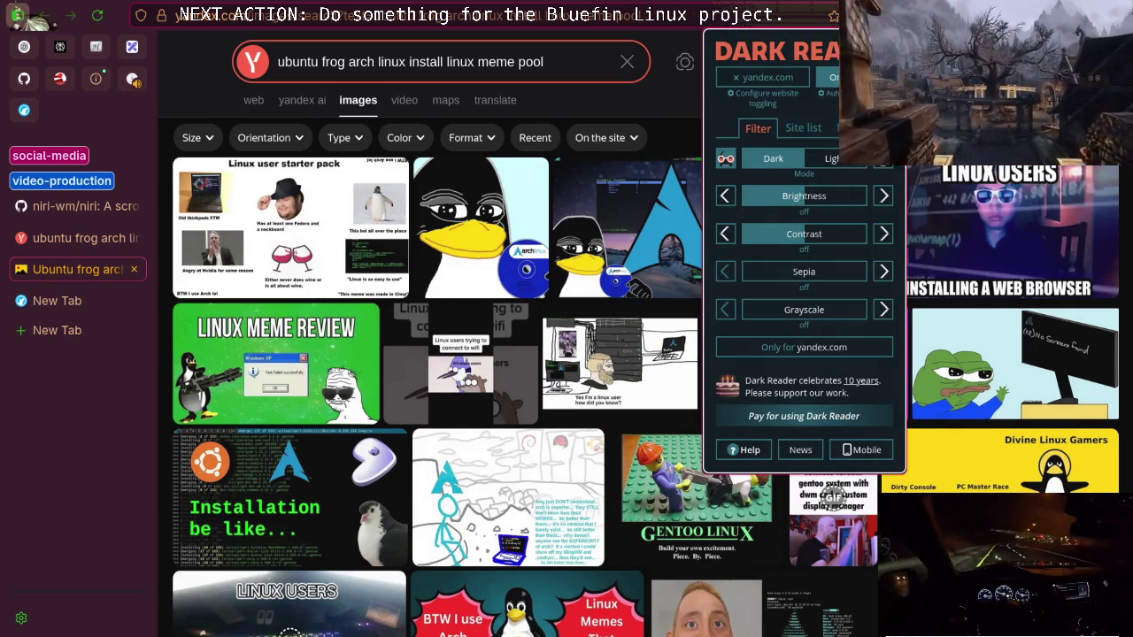
key("Escape")
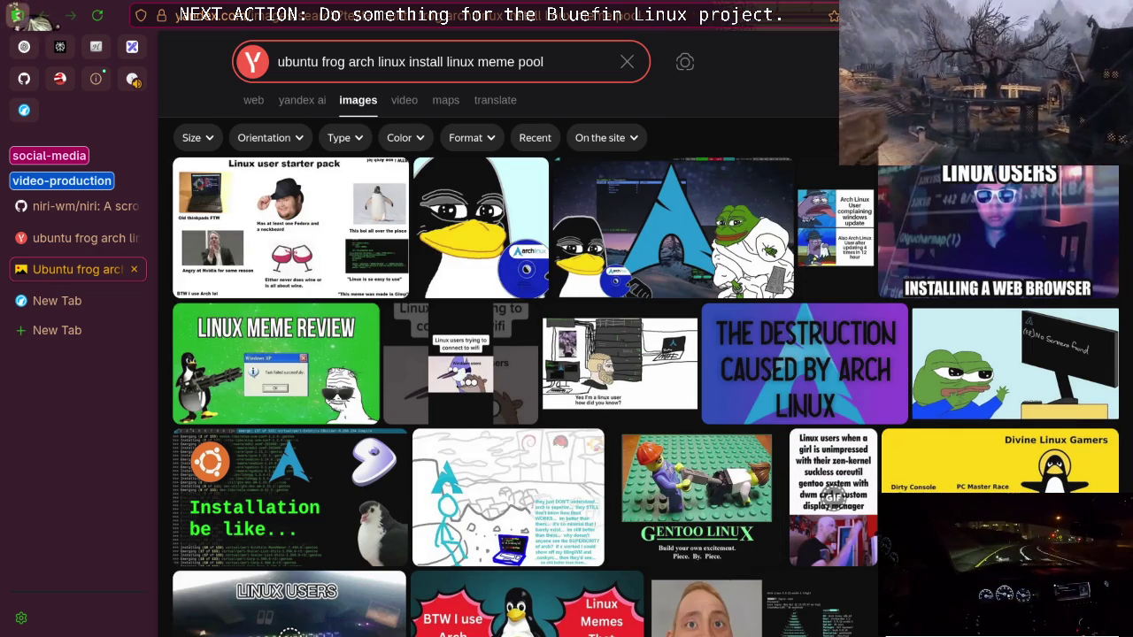
Scroll through the Arch, Ubuntu and Tux meme thumbnails, then return to the search box
scroll(359, 361, "down", 3)
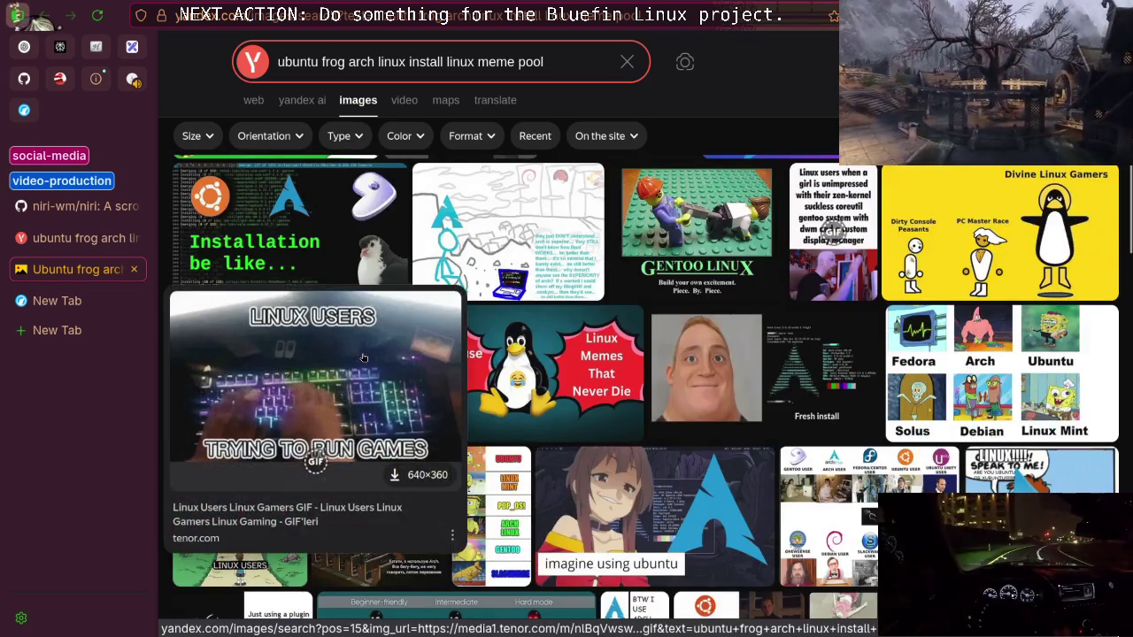
scroll(363, 357, "down", 3)
scroll(363, 358, "down", 2)
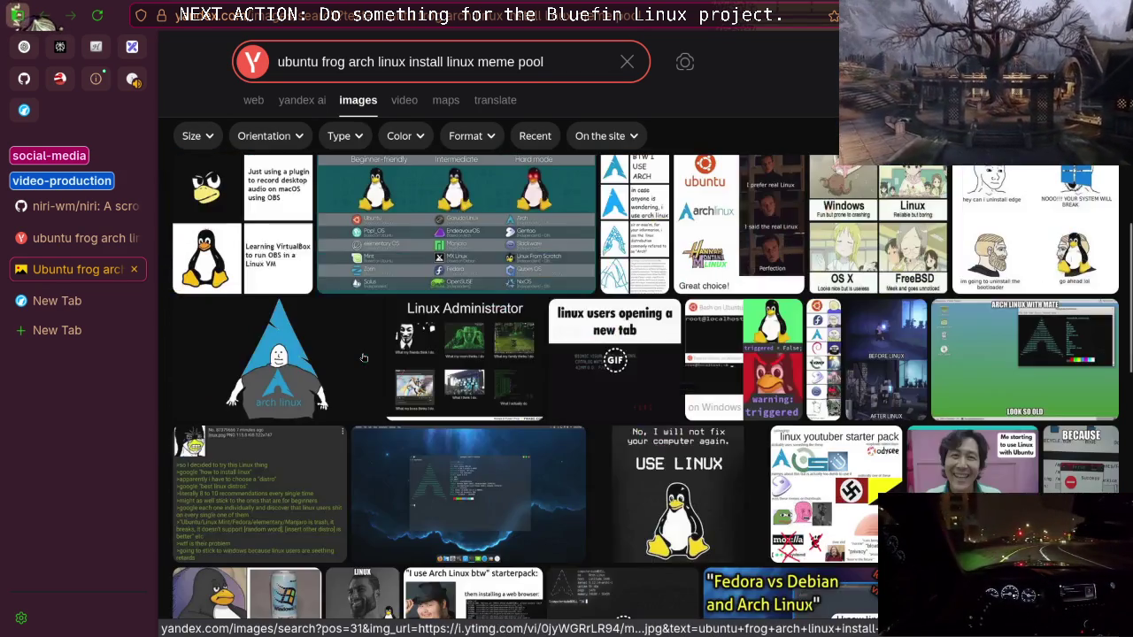
scroll(363, 357, "down", 4)
scroll(363, 358, "up", 4)
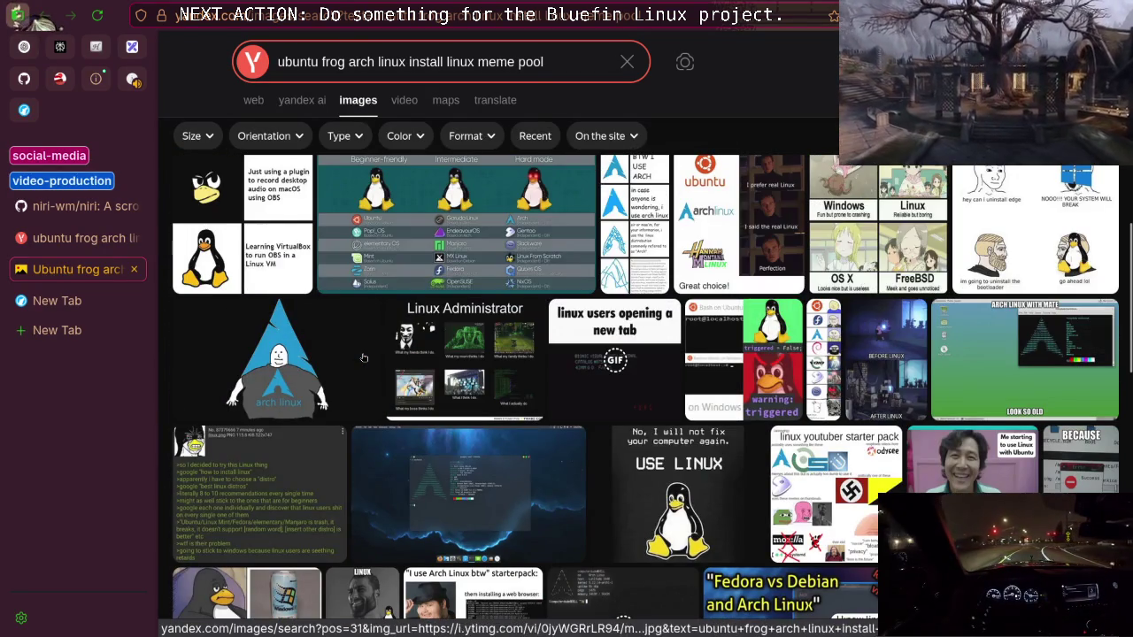
scroll(485, 466, "down", 6)
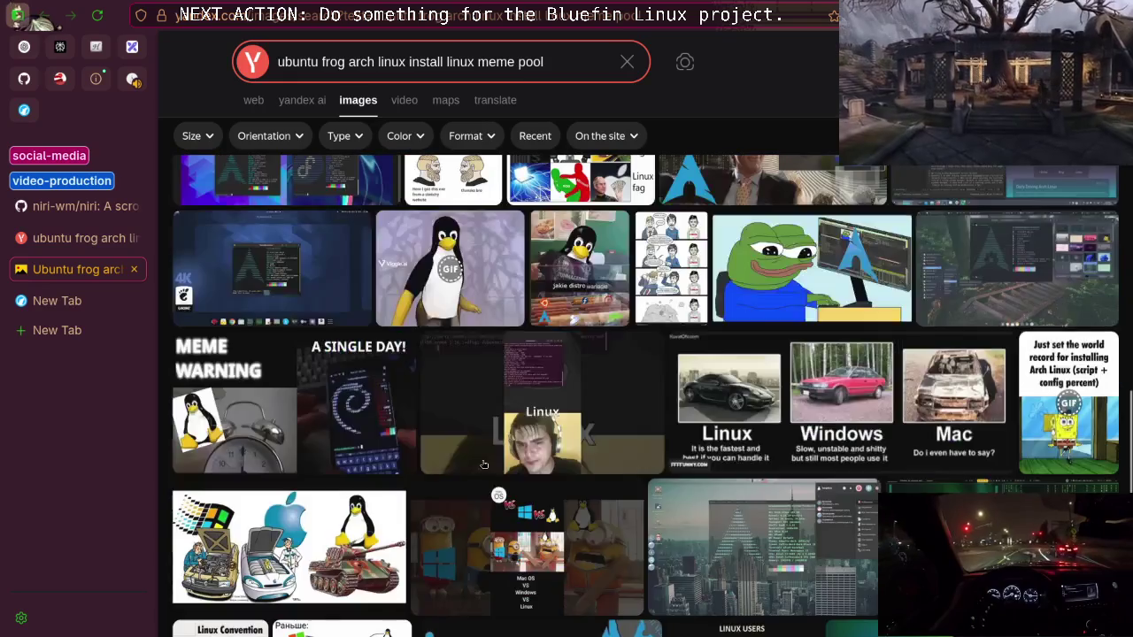
scroll(484, 466, "down", 3)
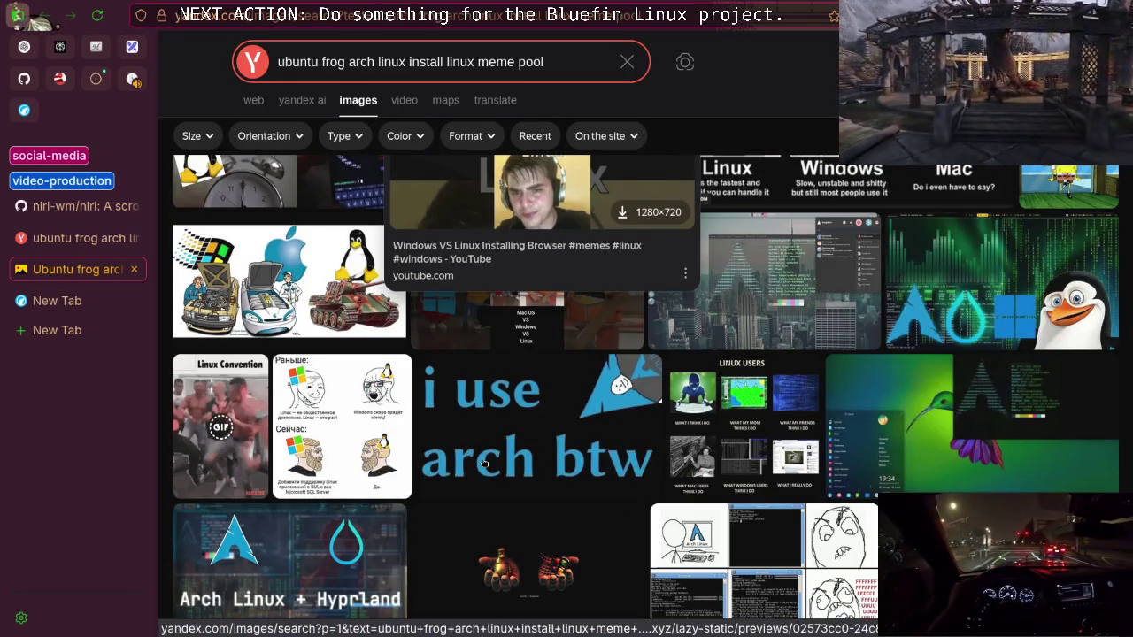
scroll(484, 466, "up", 10)
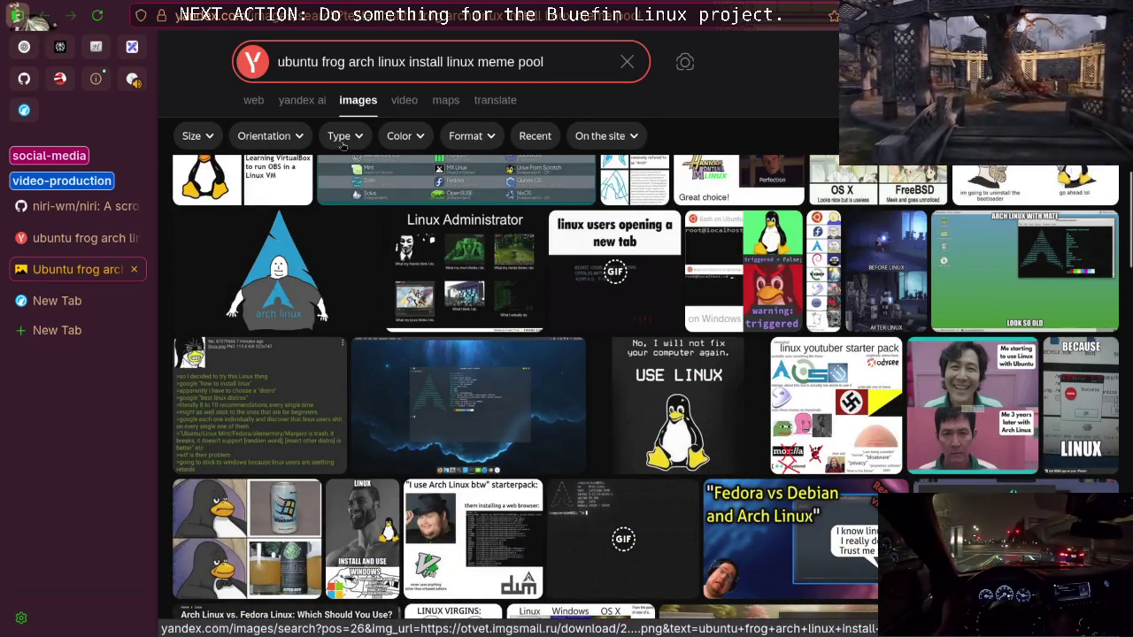
left_click(335, 62)
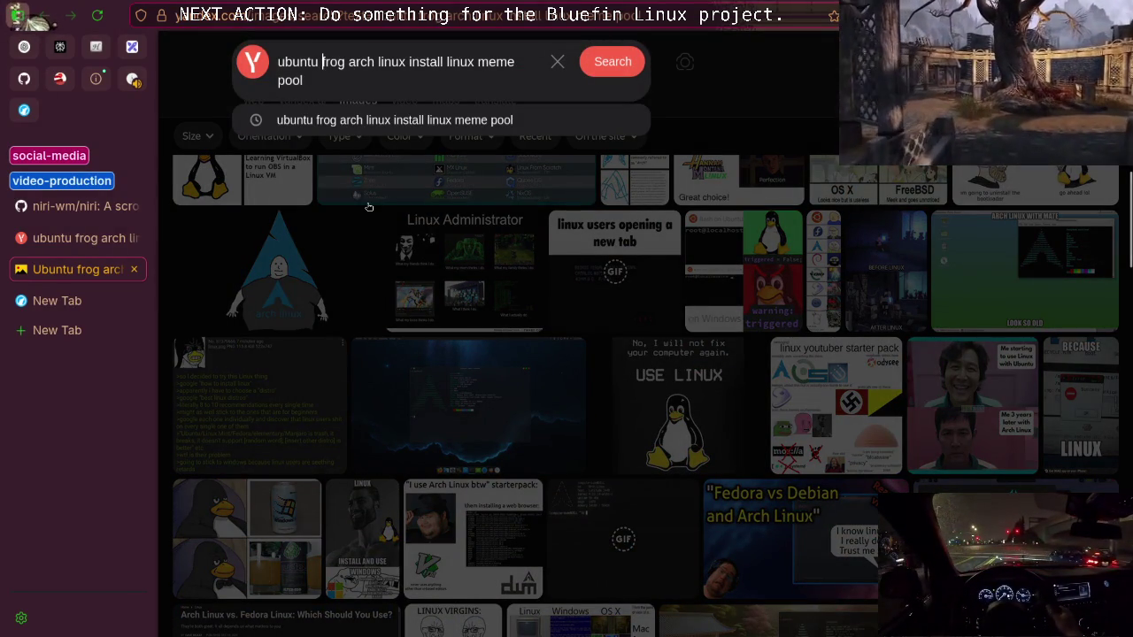
type("pepe")
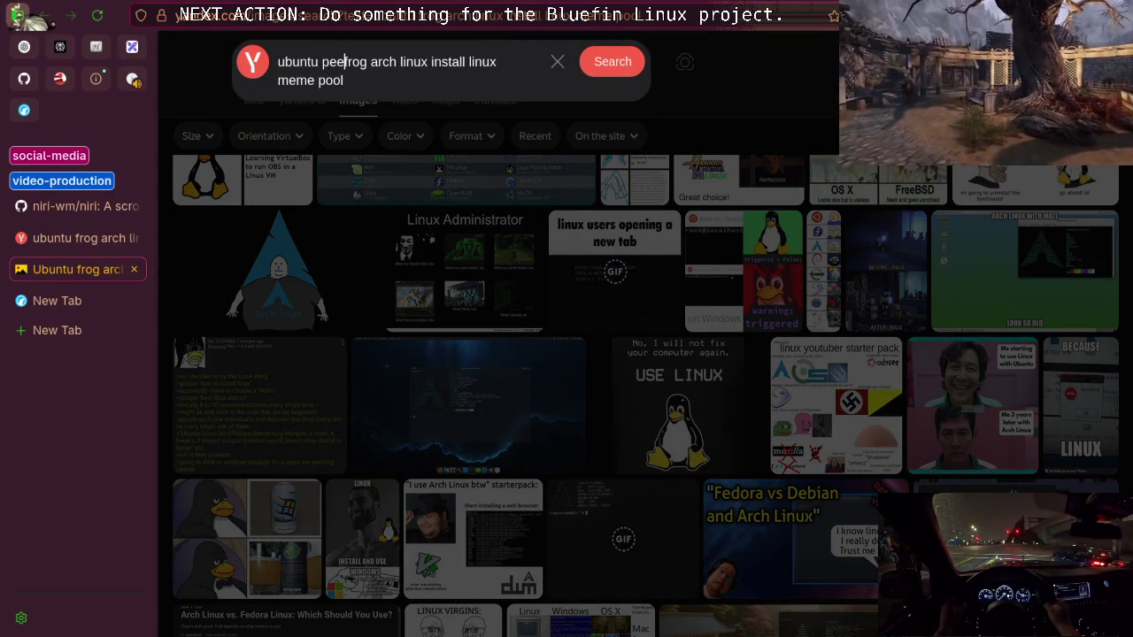
key("Return")
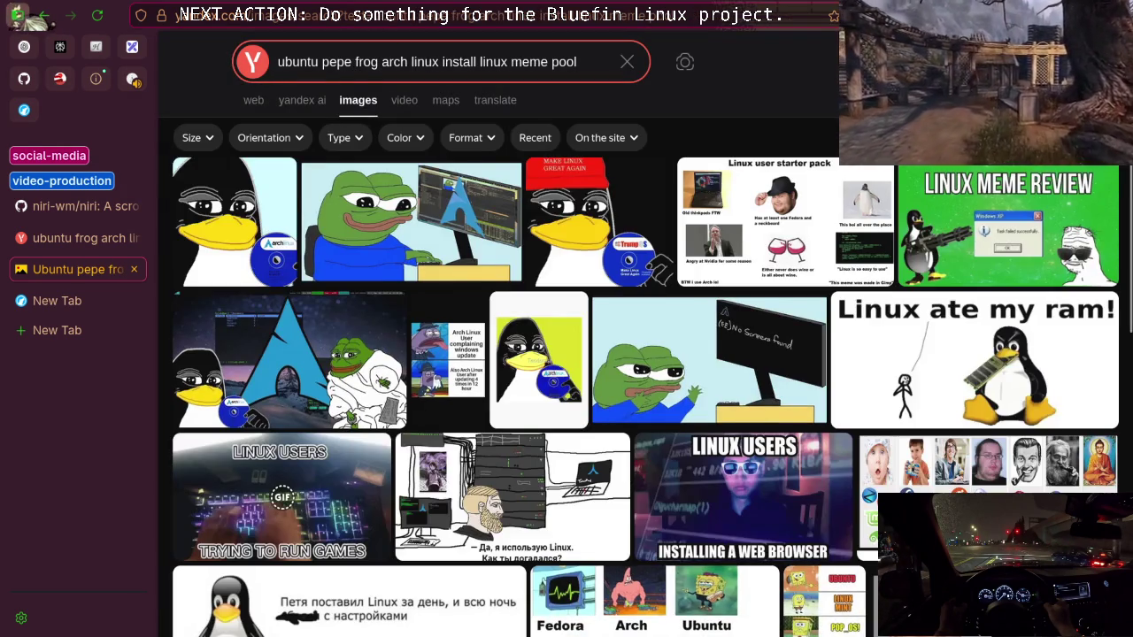
scroll(389, 243, "down", 5)
scroll(388, 244, "up", 5)
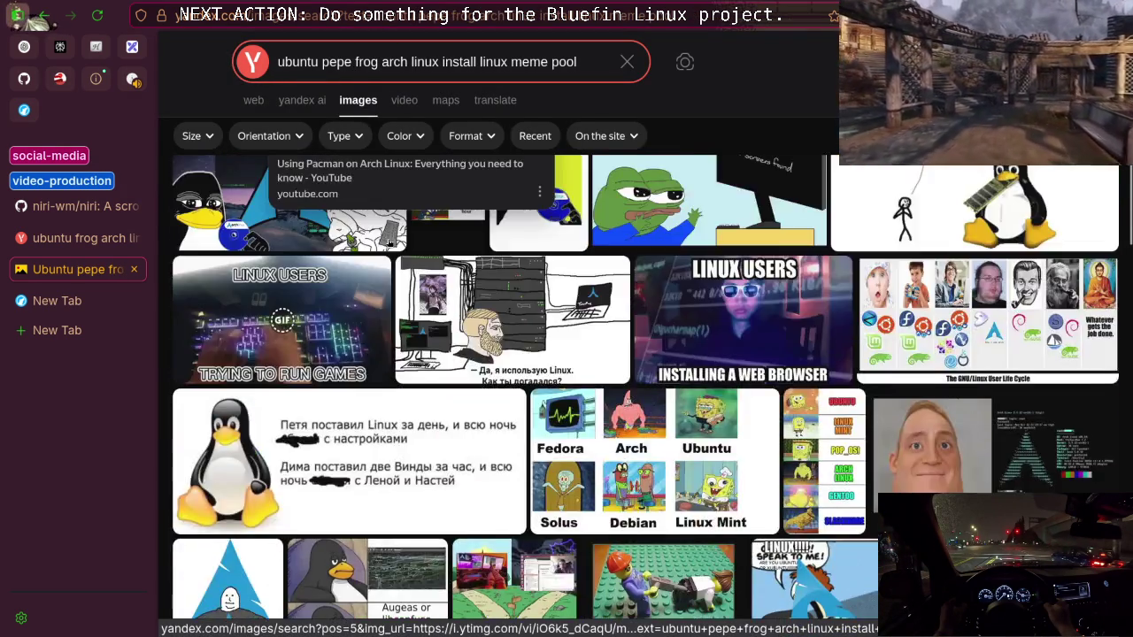
scroll(388, 243, "down", 4)
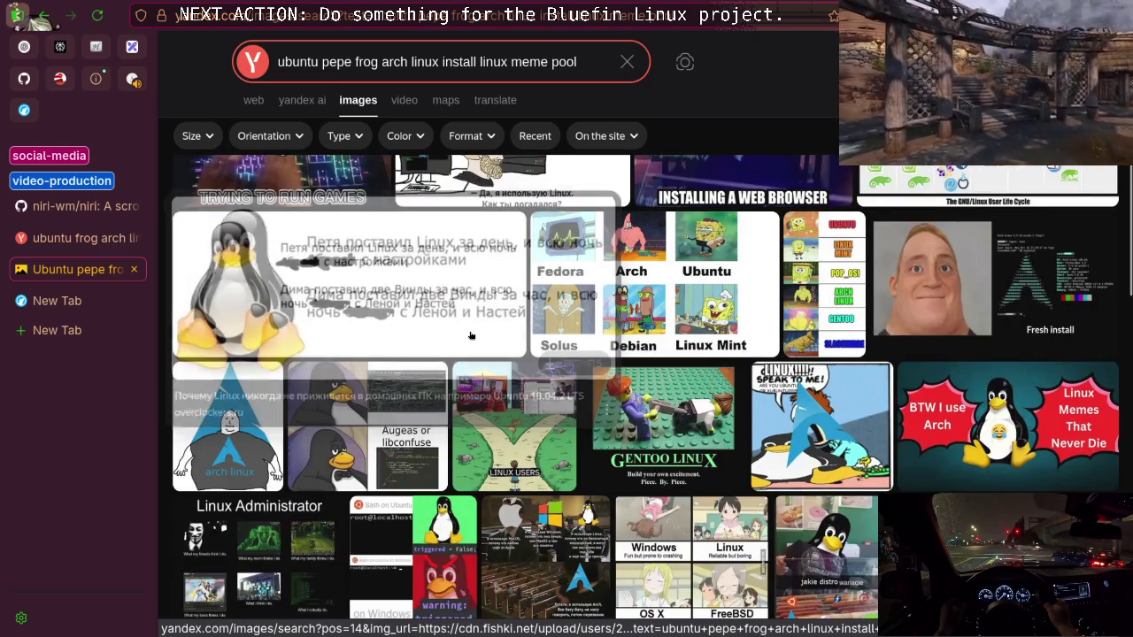
scroll(471, 335, "down", 3)
scroll(371, 330, "down", 3)
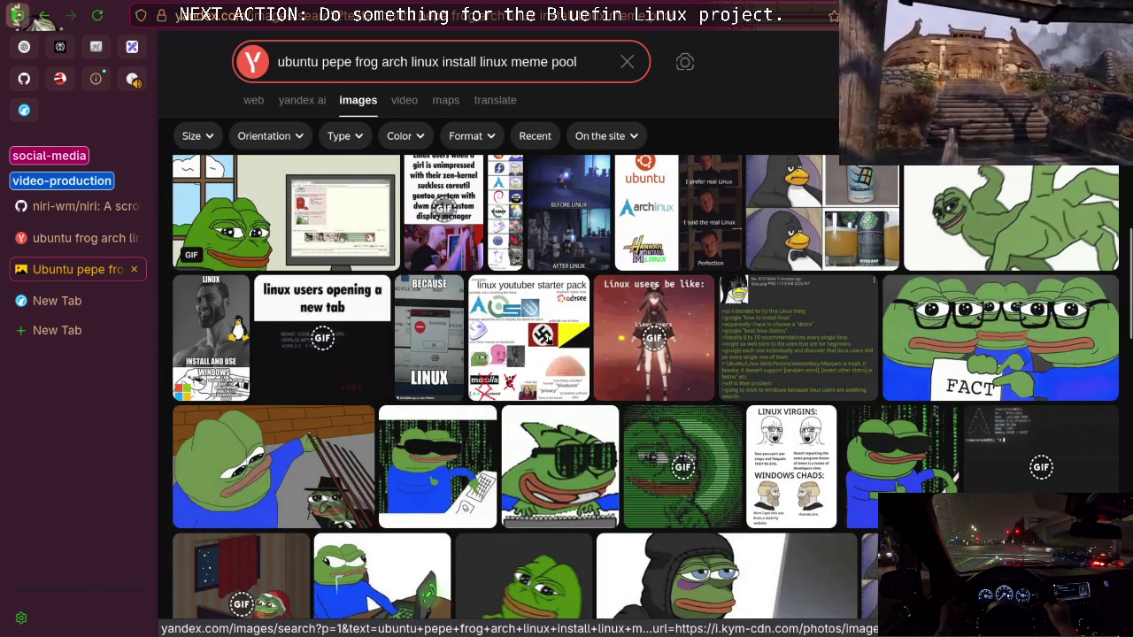
mouse_move(556, 356)
scroll(556, 356, "down", 3)
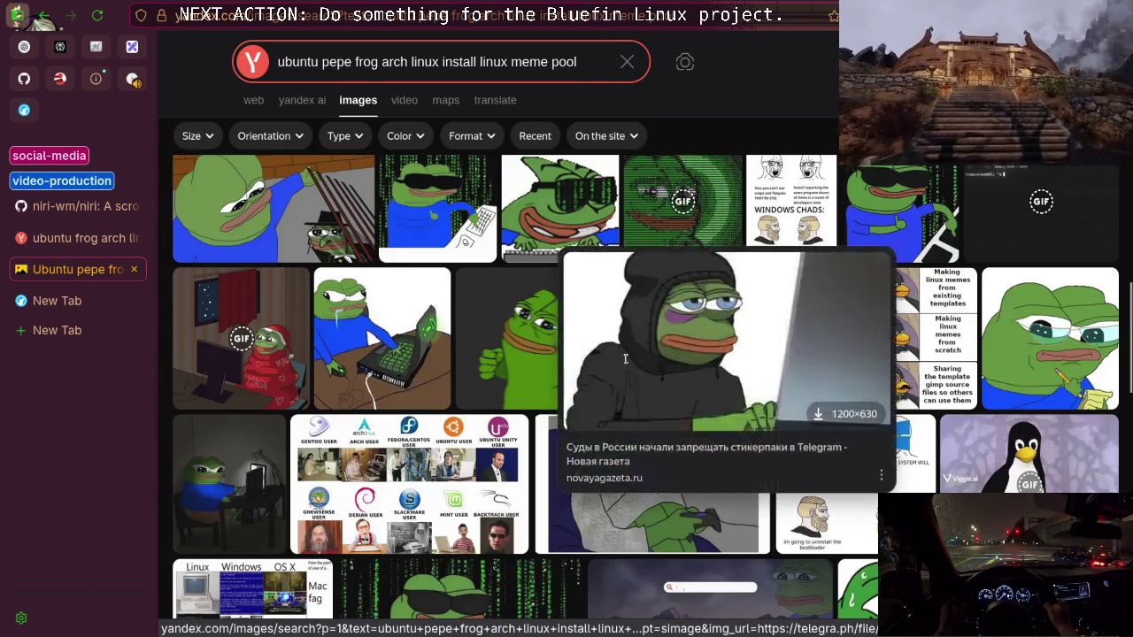
scroll(633, 361, "down", 2)
mouse_move(617, 362)
scroll(617, 362, "down", 3)
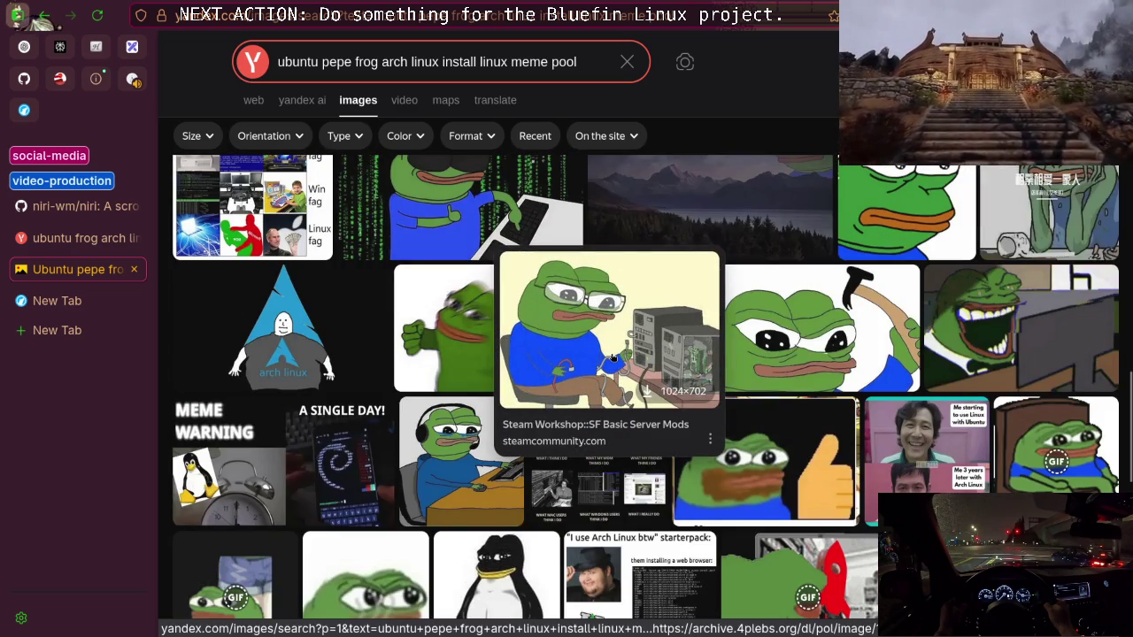
scroll(612, 355, "down", 3)
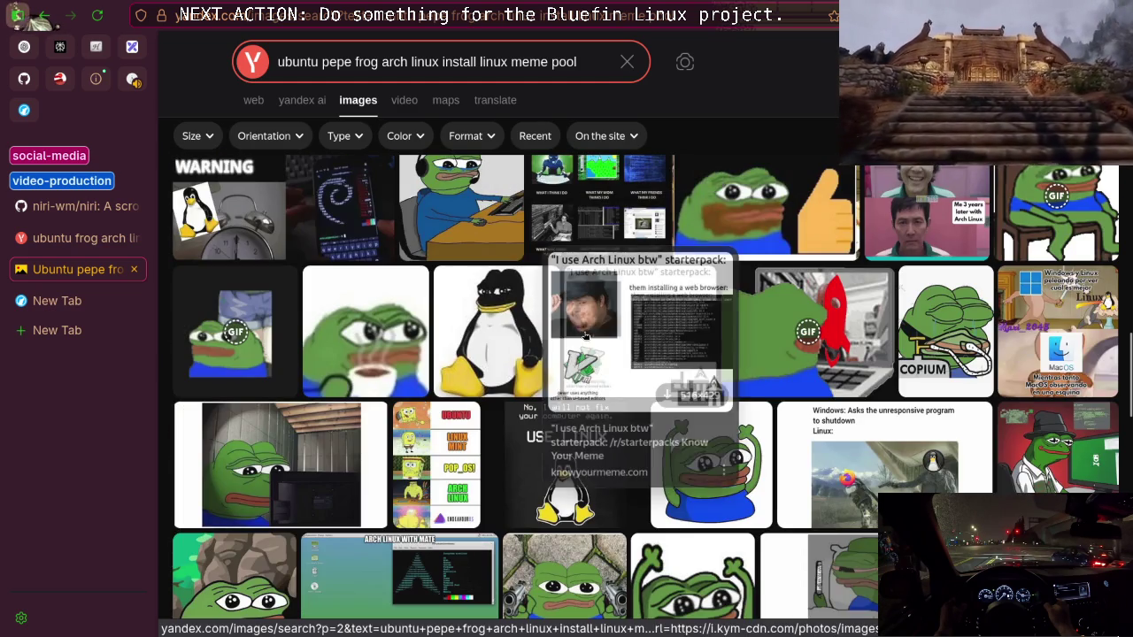
scroll(517, 369, "down", 3)
scroll(517, 369, "down", 3)
scroll(371, 381, "down", 3)
scroll(416, 399, "down", 3)
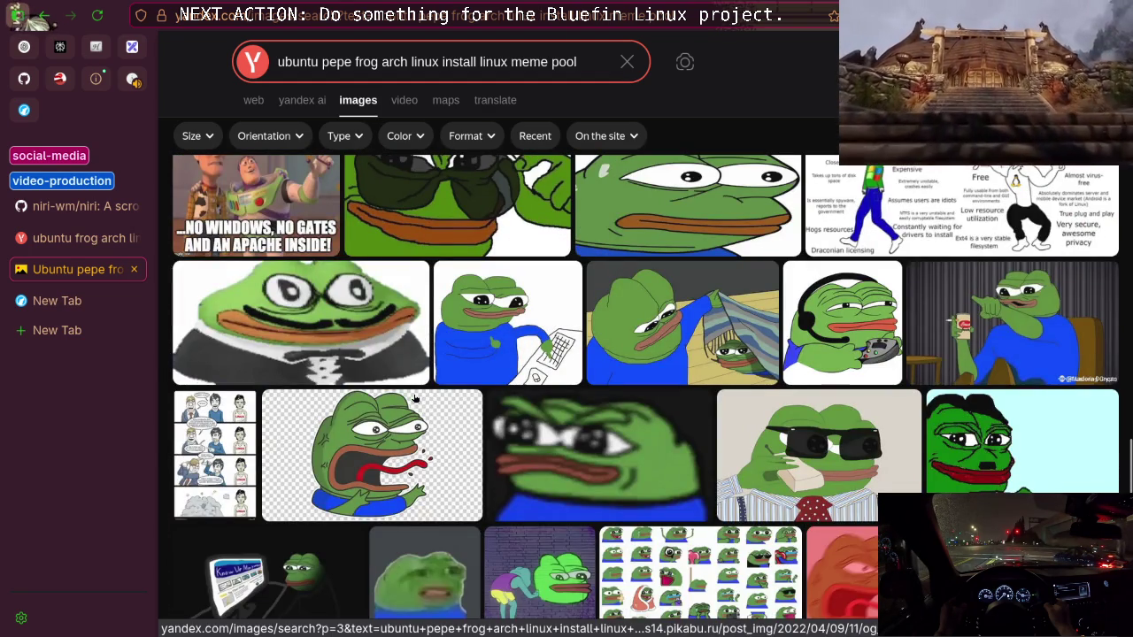
scroll(415, 399, "down", 4)
scroll(415, 398, "down", 3)
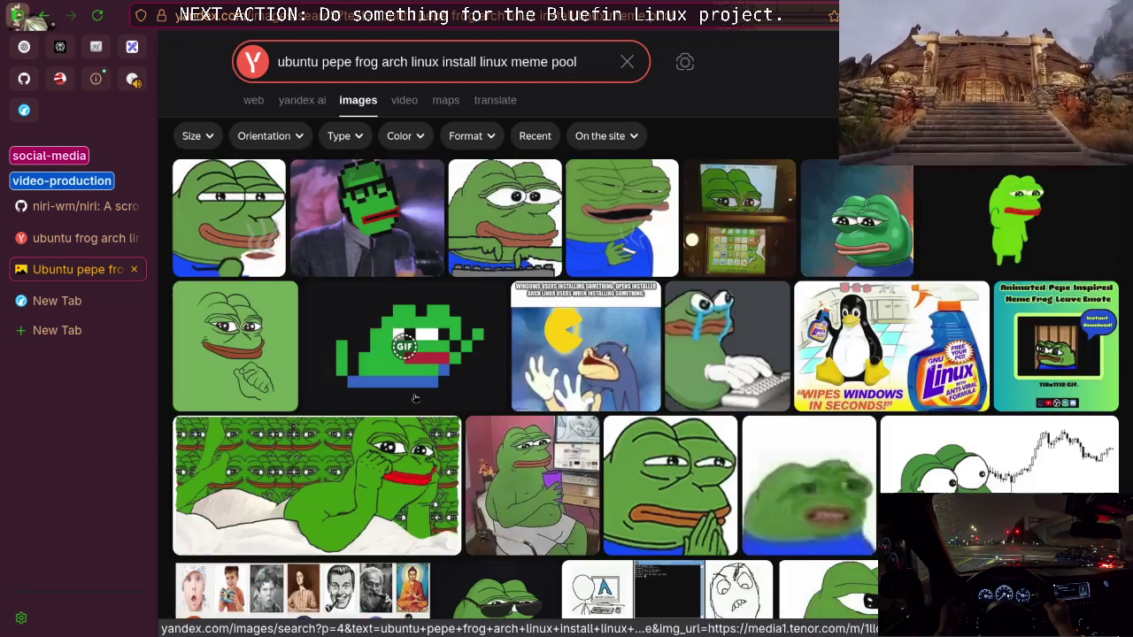
scroll(416, 398, "down", 5)
scroll(415, 399, "down", 2)
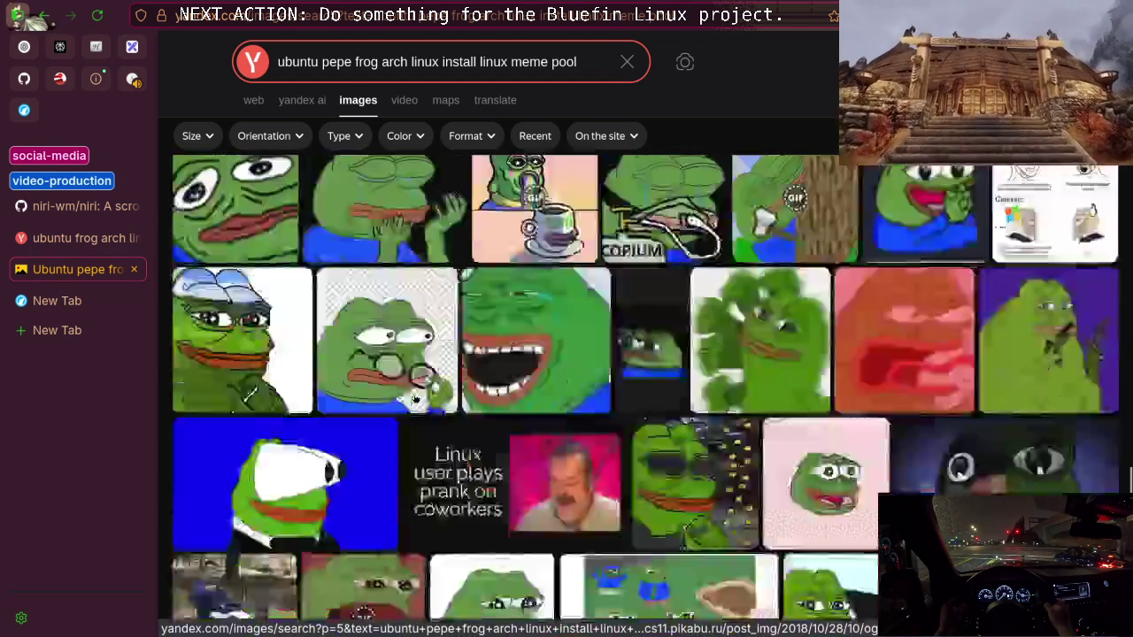
scroll(415, 398, "up", 4)
scroll(415, 399, "down", 7)
scroll(415, 398, "down", 5)
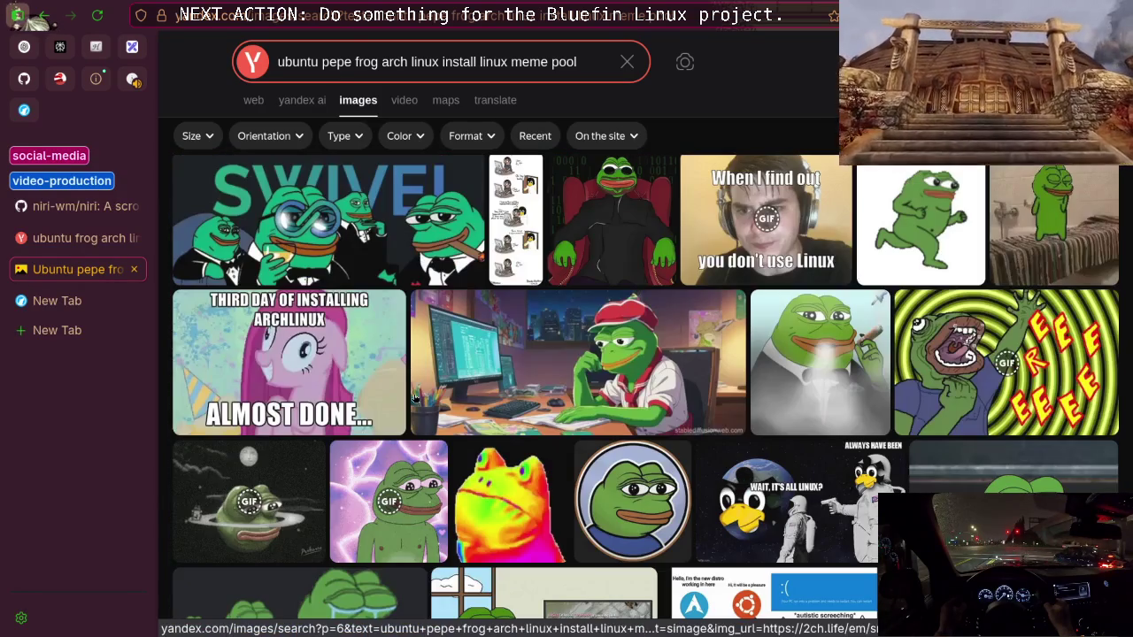
scroll(415, 398, "down", 20)
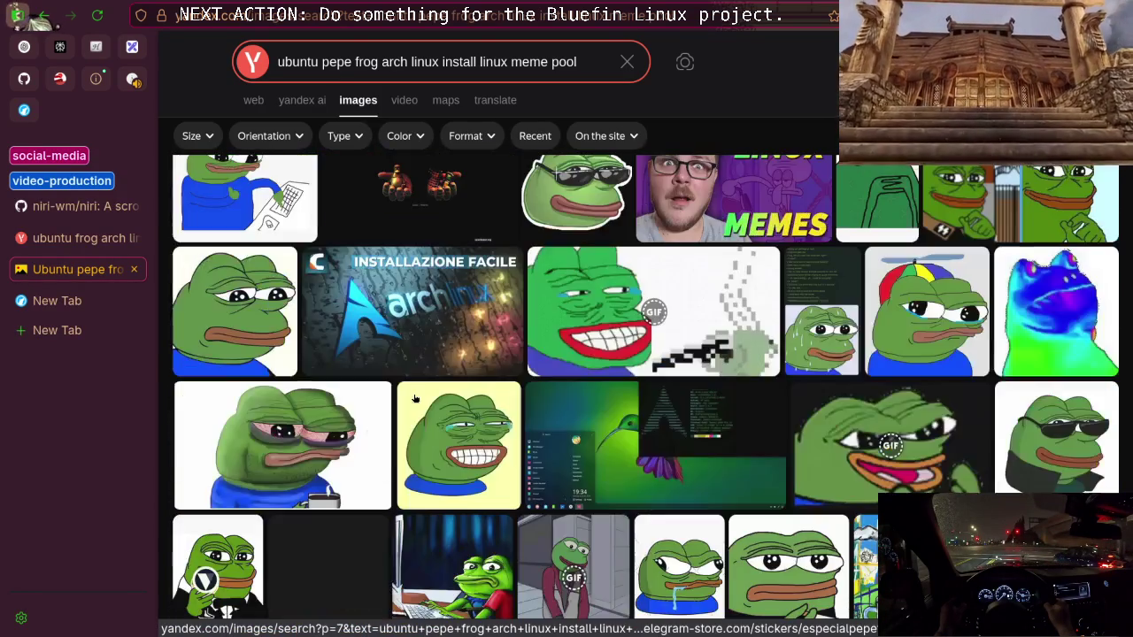
scroll(415, 398, "down", 20)
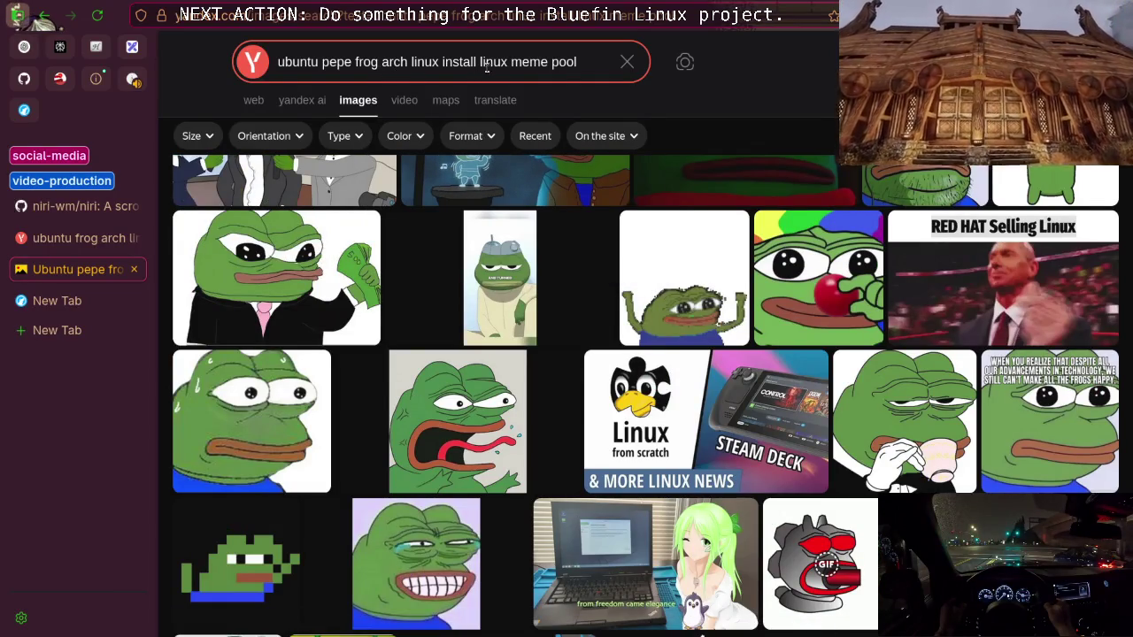
left_click(582, 60)
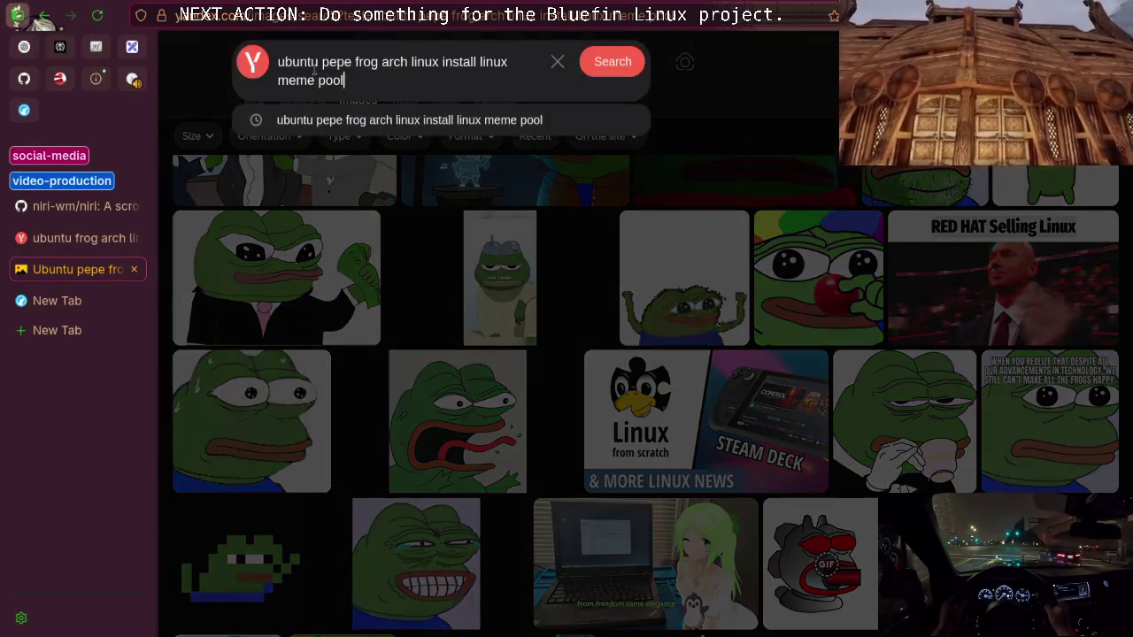
Replace the query with 'ubuntu vs arch meme' and run the image search
left_click_drag(322, 64, 355, 75)
type("v")
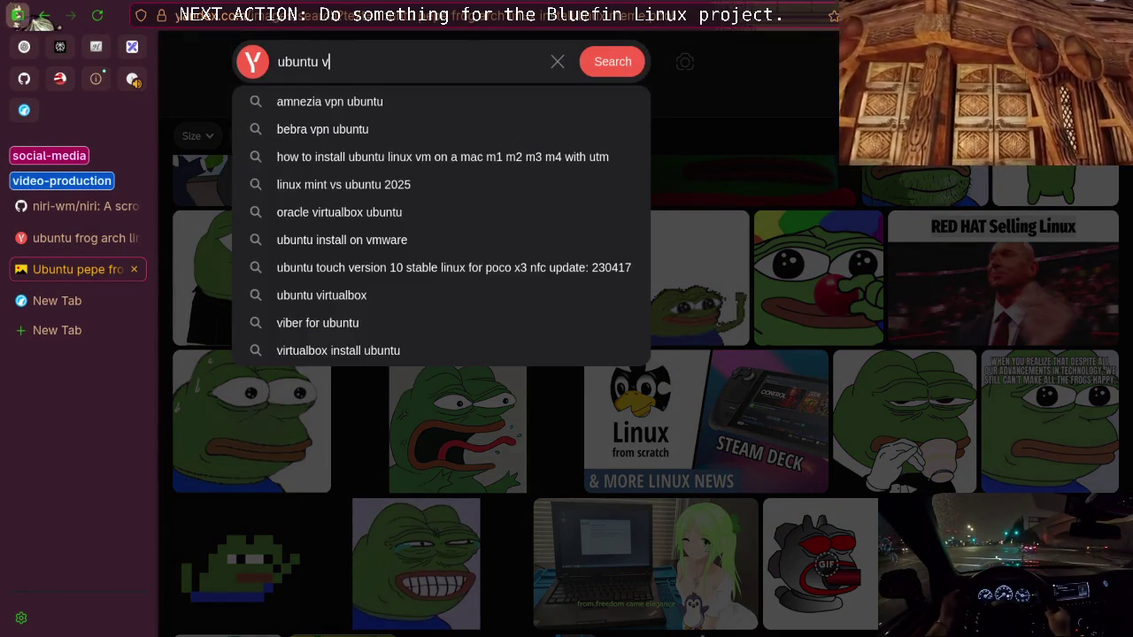
type("s arch")
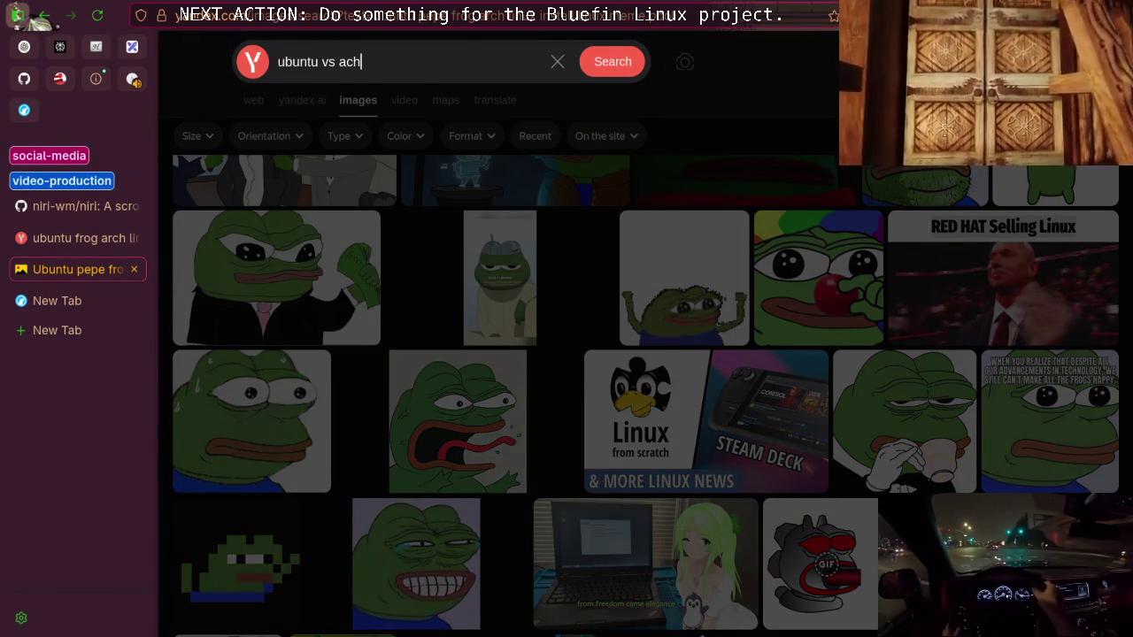
key("BackSpace")
key("BackSpace")
type("h me")
key("Return")
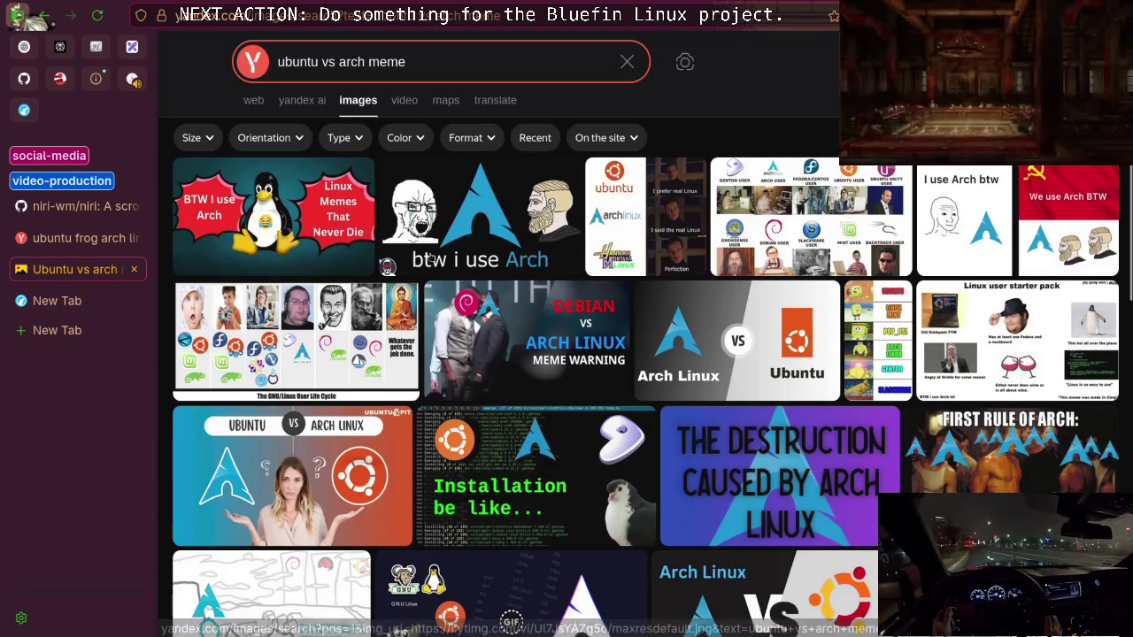
View the 'Nobody: Arch users' meme full size, then return to the results
scroll(275, 321, "down", 2)
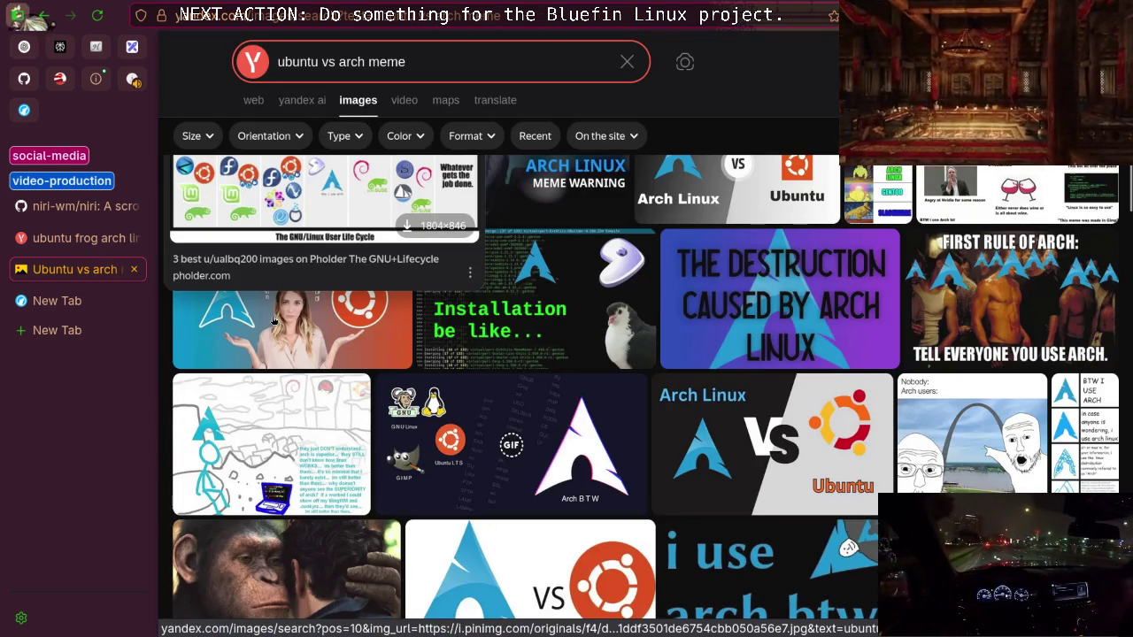
scroll(274, 321, "down", 2)
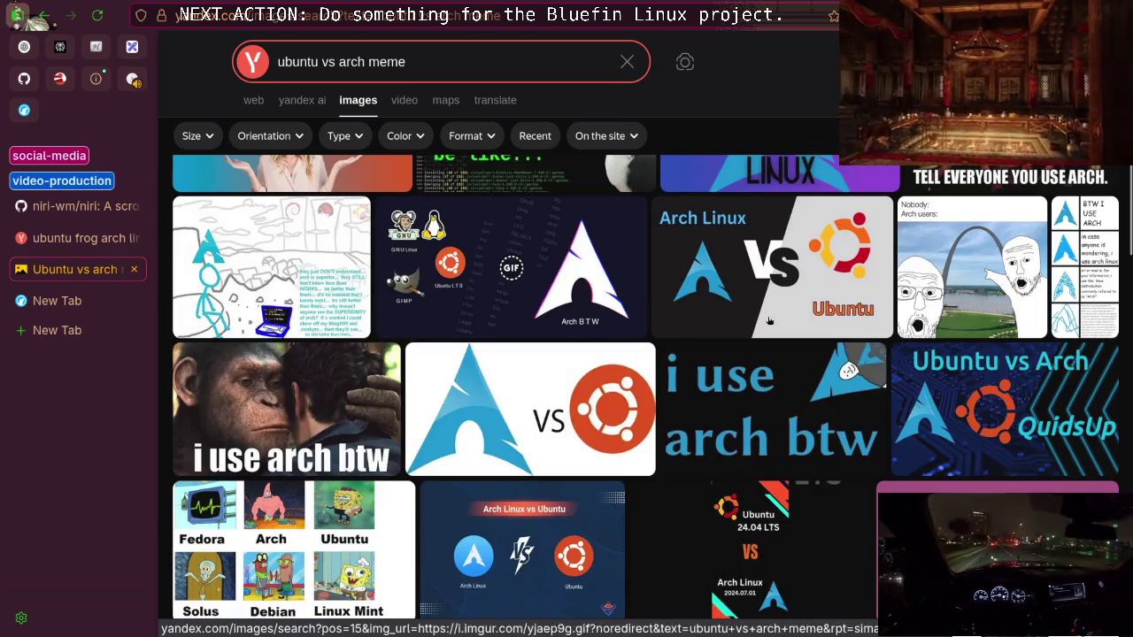
left_click(978, 265)
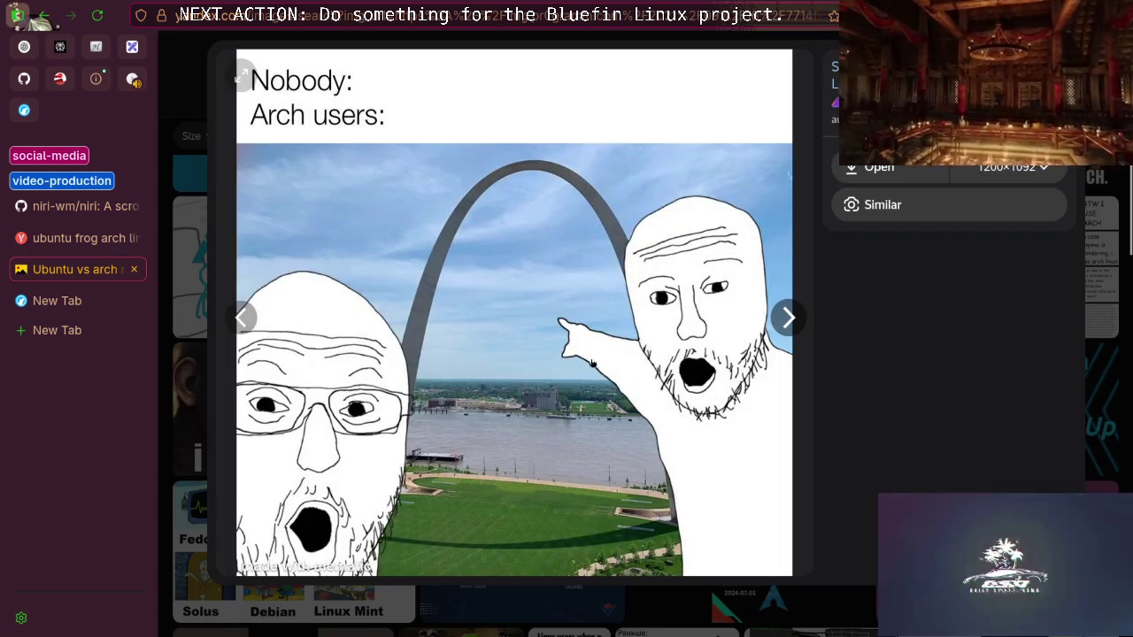
key("Escape")
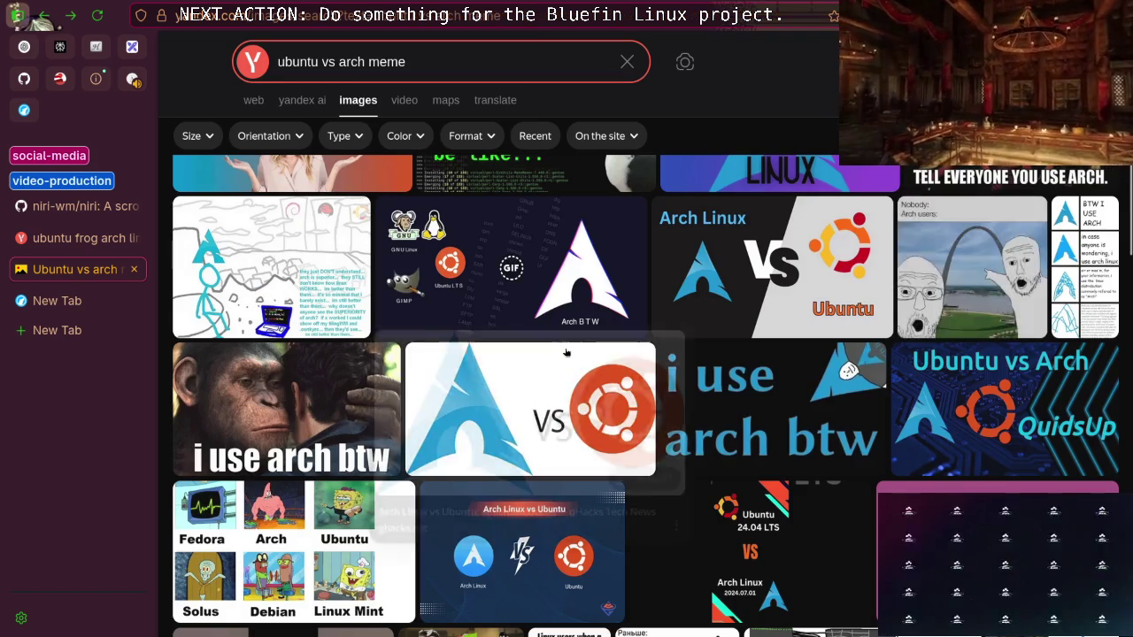
Scroll further down through the Ubuntu vs Arch meme results
scroll(553, 349, "down", 3)
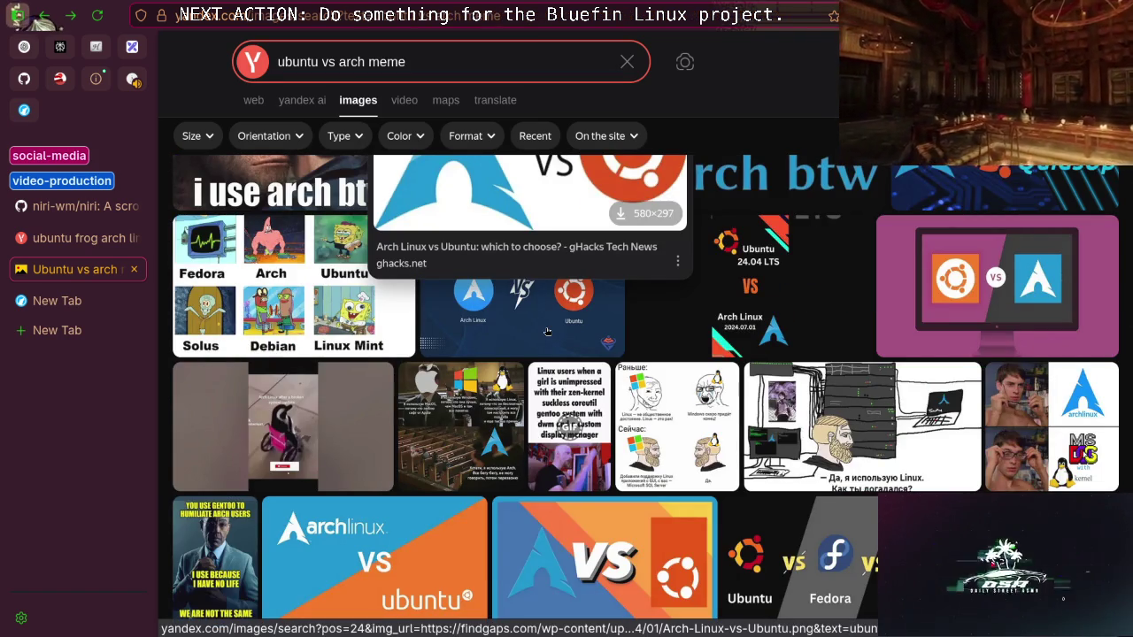
scroll(547, 332, "down", 3)
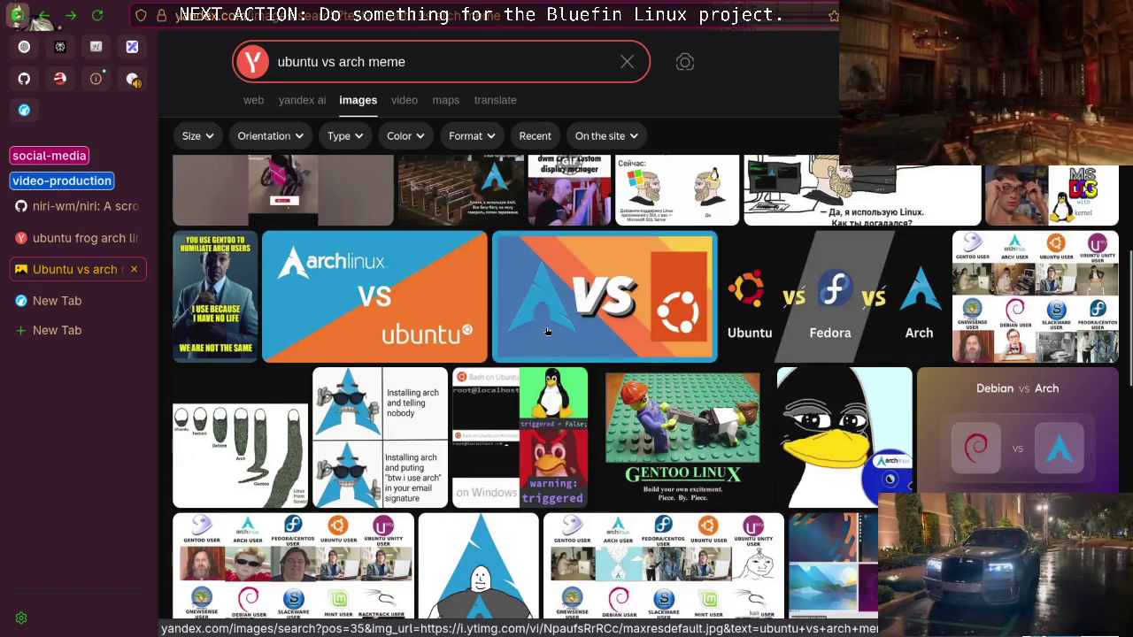
scroll(547, 332, "down", 1)
mouse_move(692, 332)
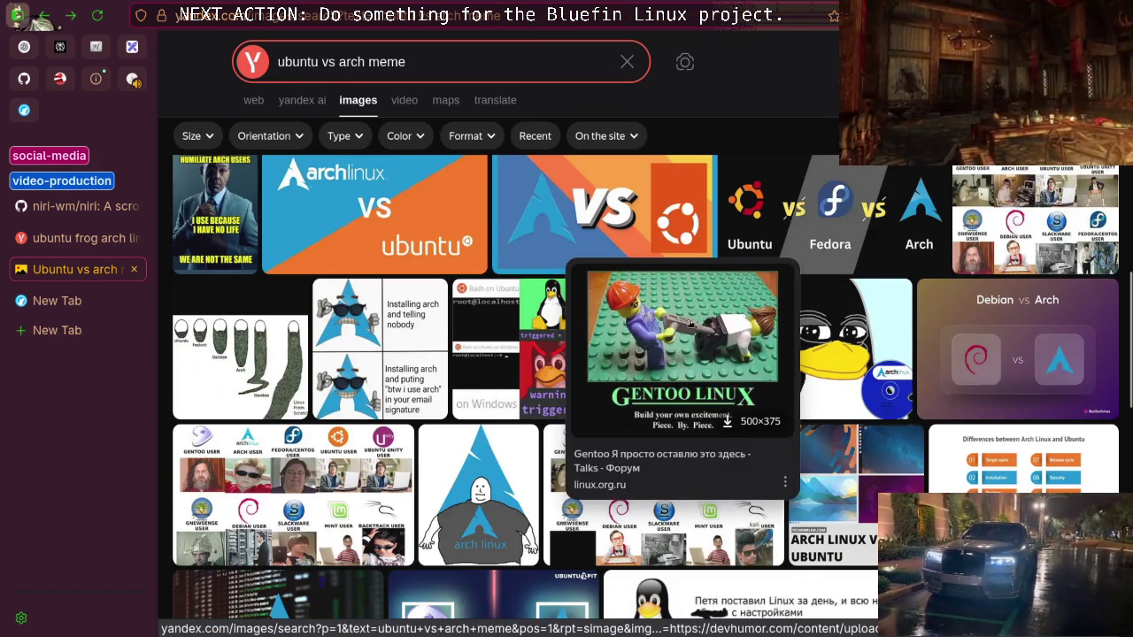
scroll(528, 367, "down", 2)
mouse_move(528, 367)
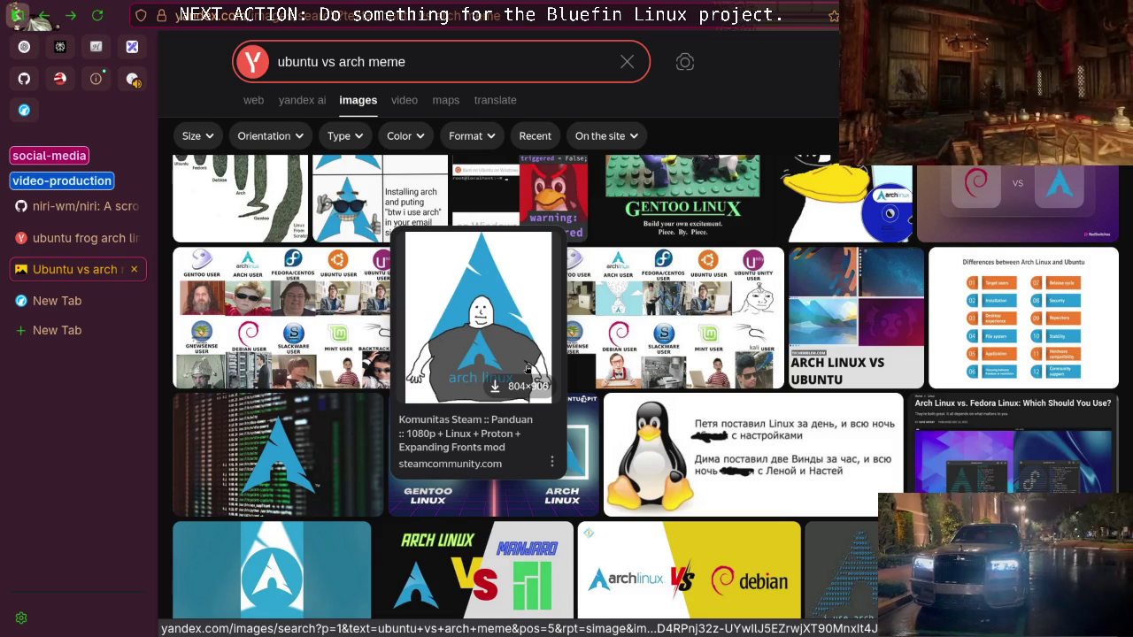
scroll(527, 367, "down", 2)
mouse_move(483, 393)
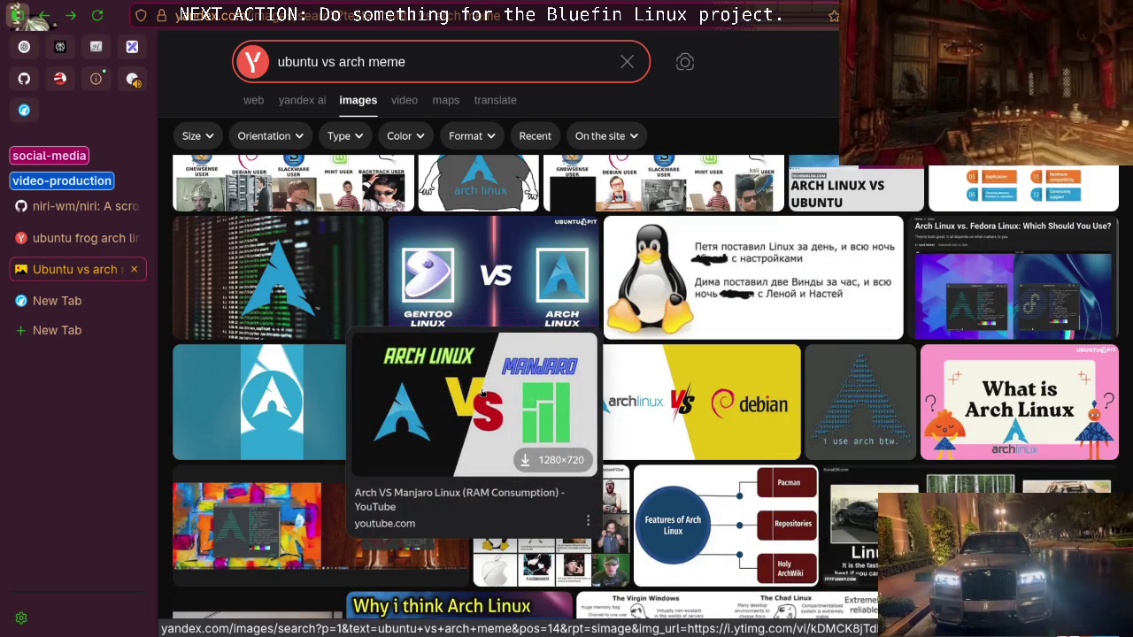
scroll(483, 393, "down", 2)
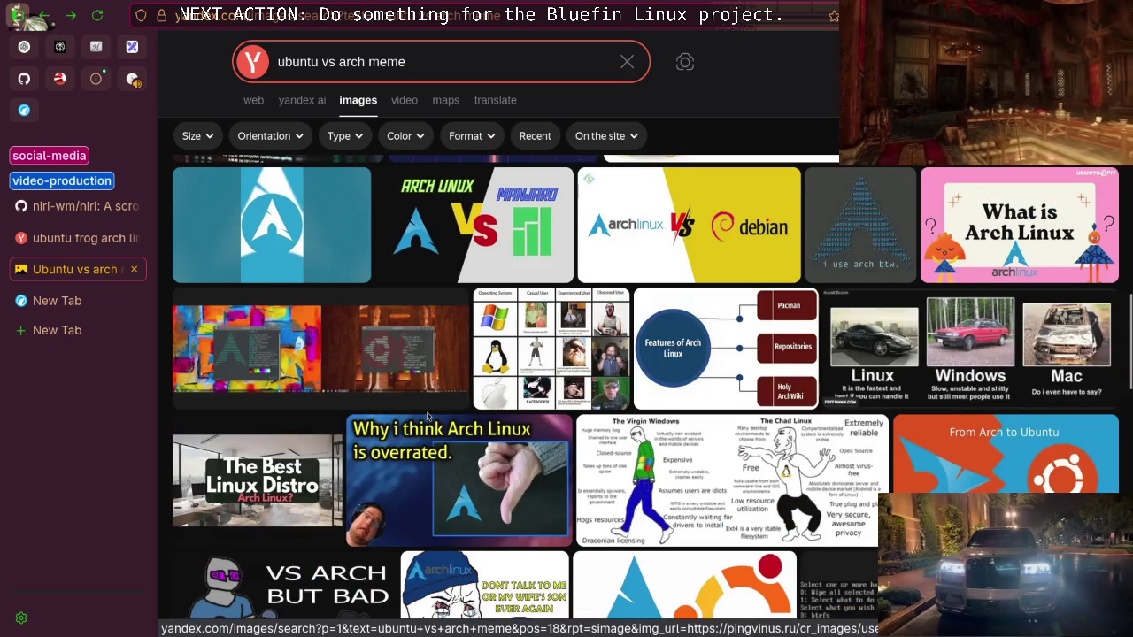
scroll(428, 415, "down", 2)
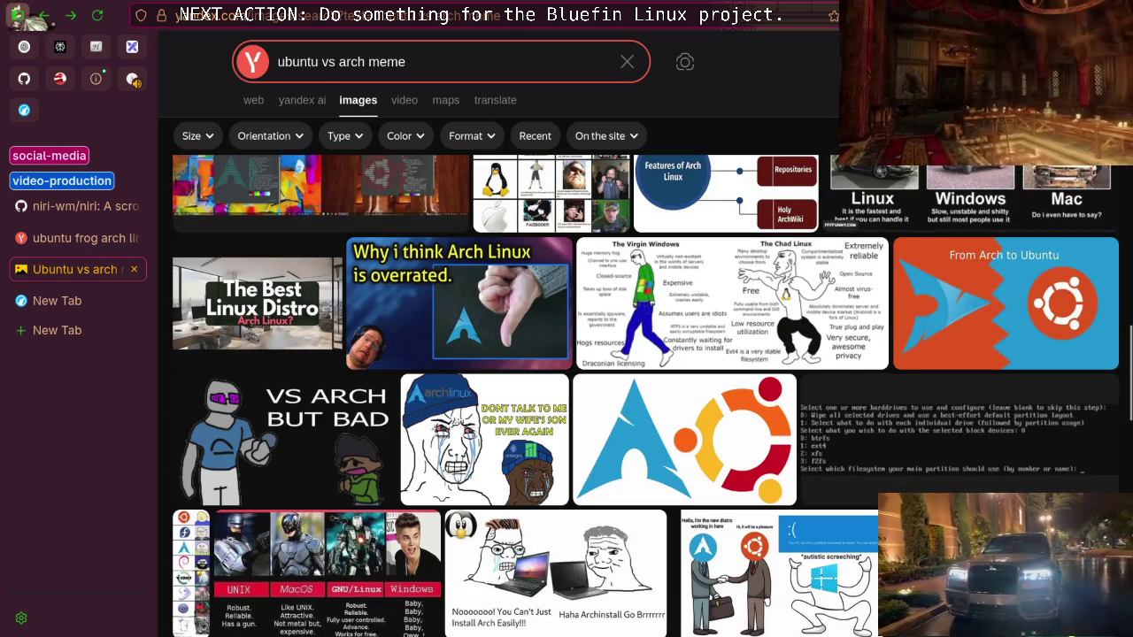
Check the Dark Reader and ad-blocker panels for this page
left_click(885, 15)
key("Escape")
left_click(864, 15)
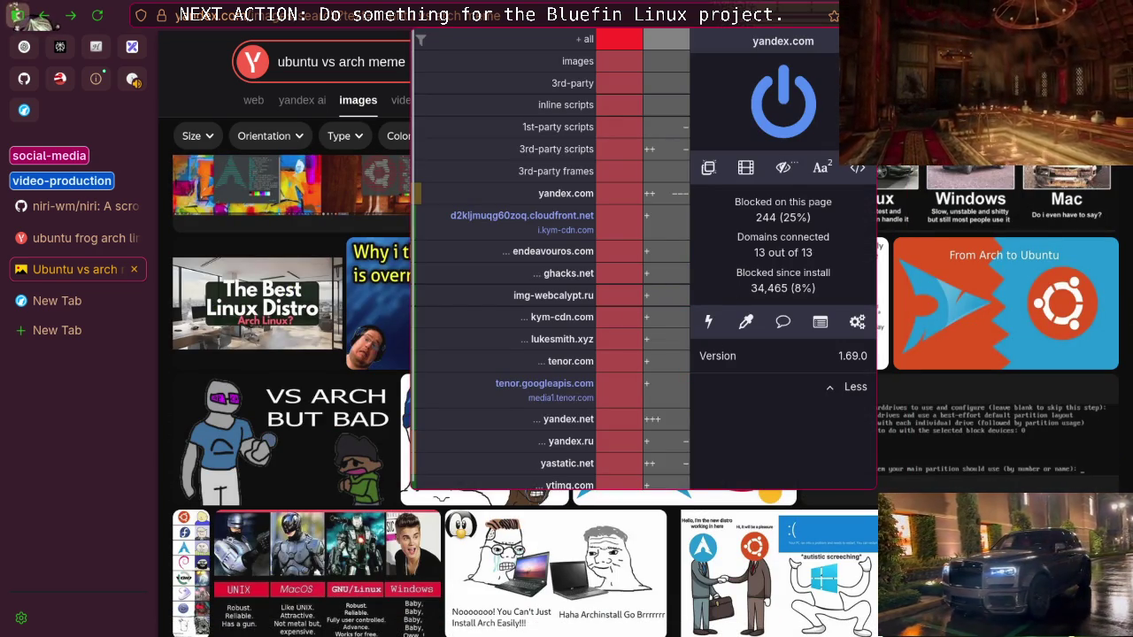
key("Escape")
Browse up and down through the Ubuntu vs Arch meme results
scroll(557, 329, "down", 5)
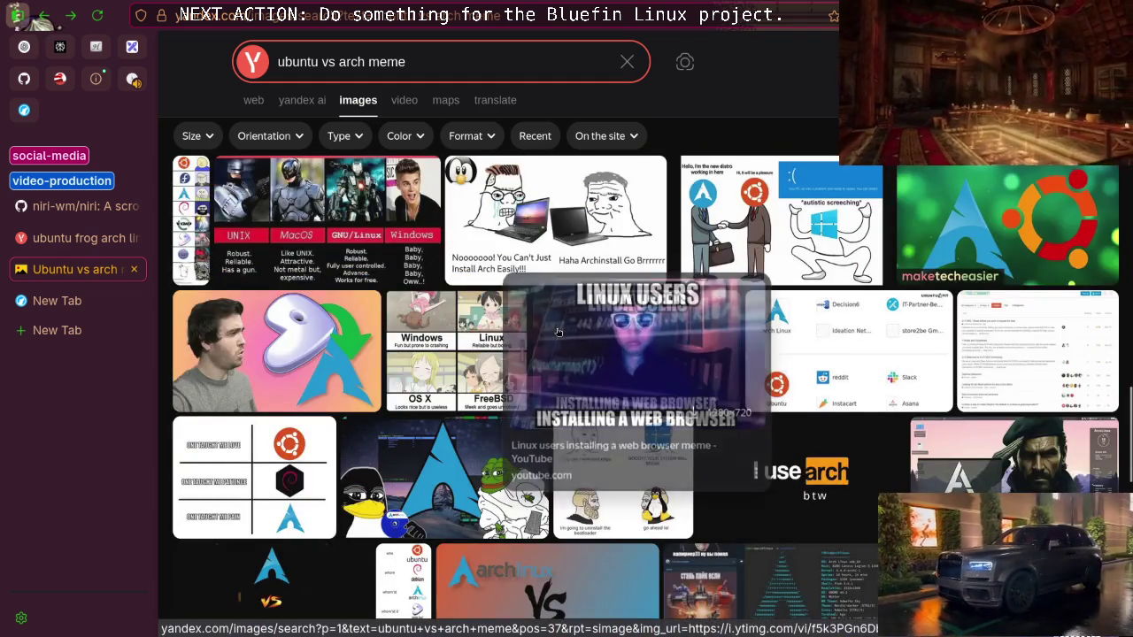
scroll(556, 329, "down", 3)
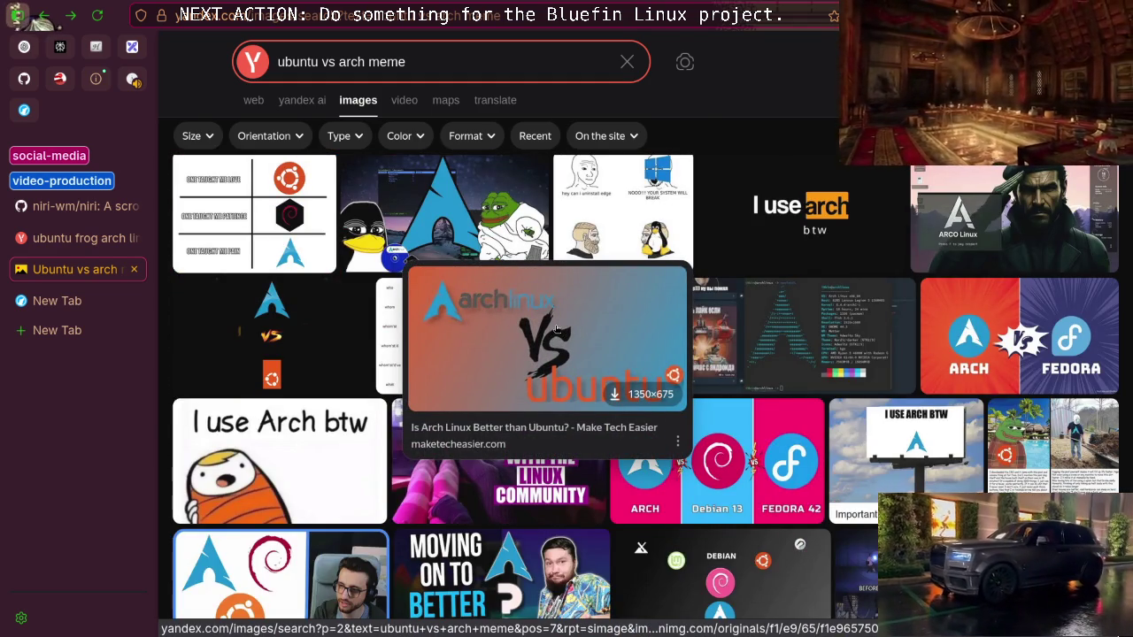
scroll(557, 330, "down", 3)
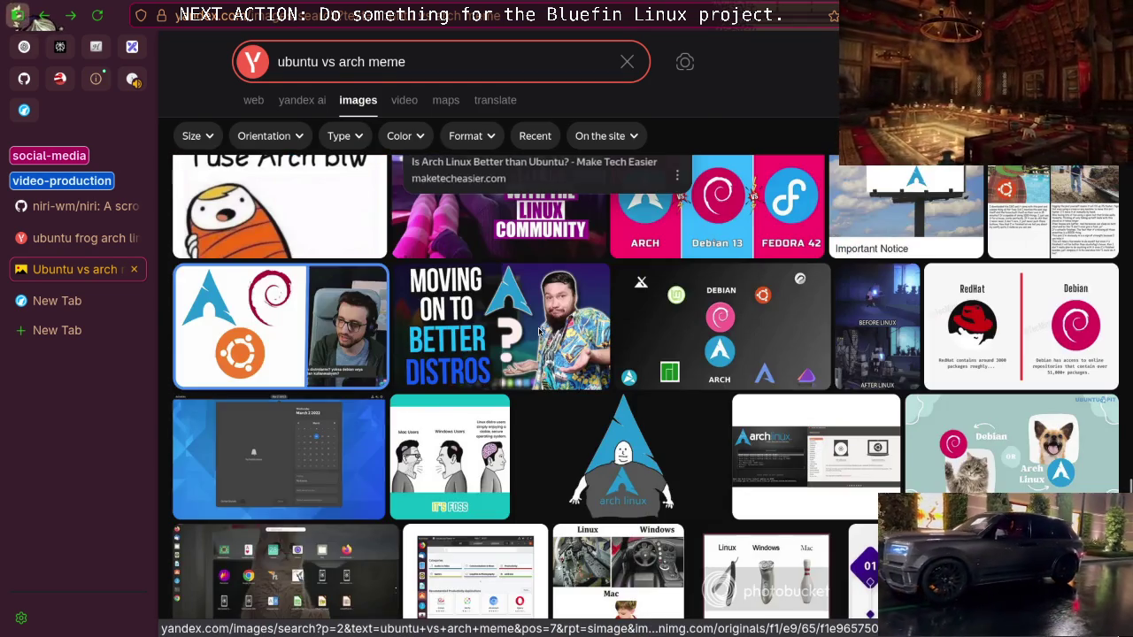
scroll(540, 330, "down", 3)
scroll(540, 330, "up", 3)
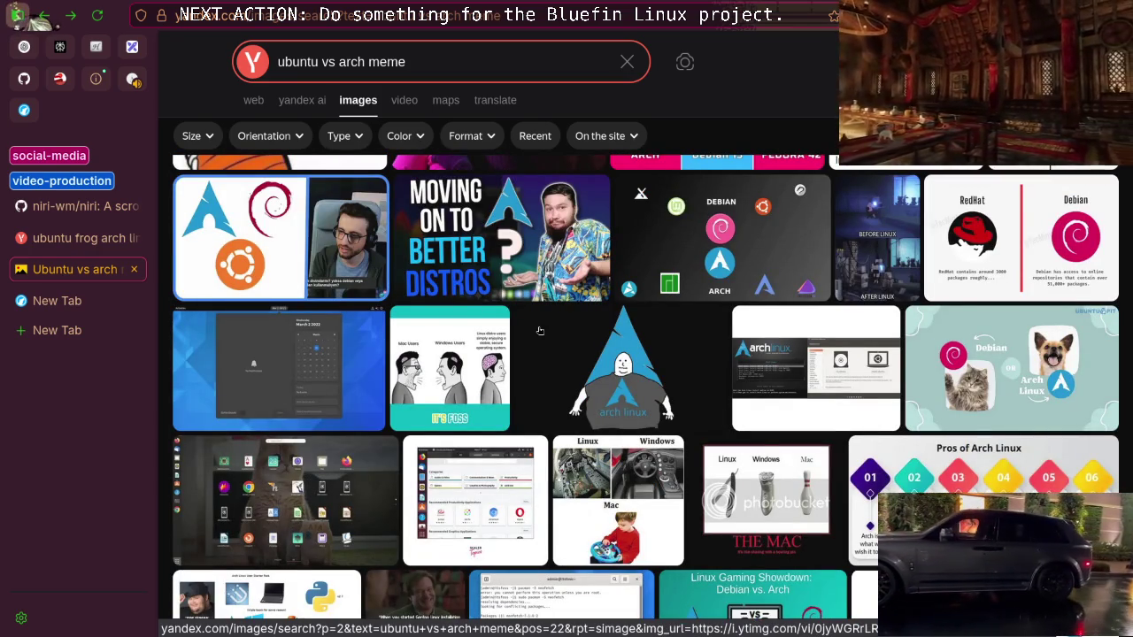
scroll(540, 330, "up", 3)
scroll(540, 330, "down", 5)
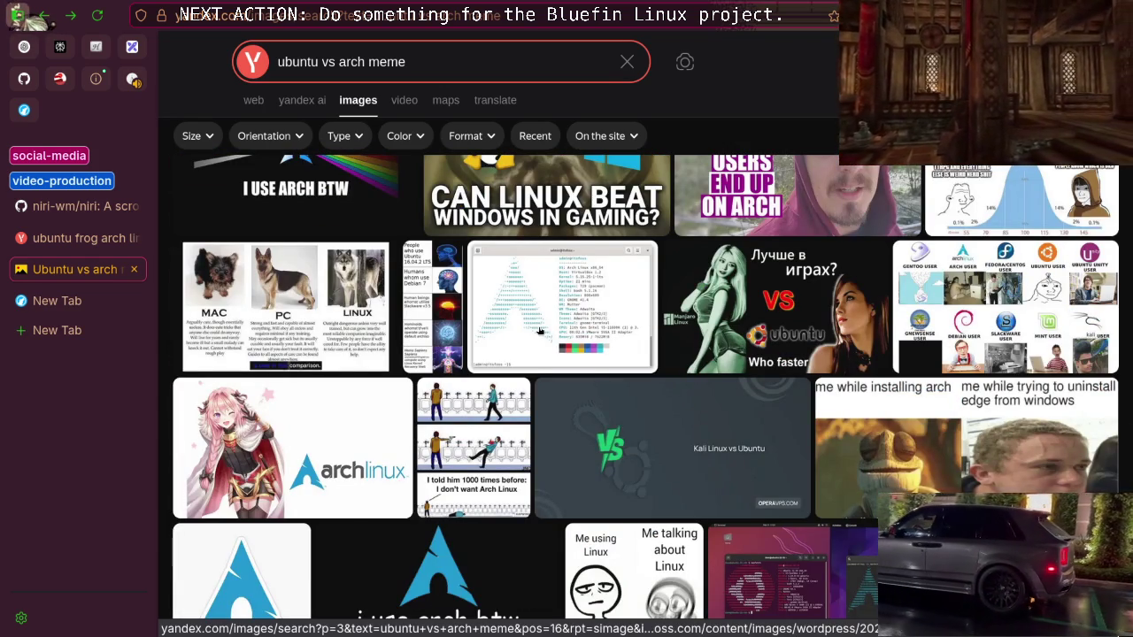
Scroll down and open the Virgin Windows Peasant vs Chad Gnu+Linux User meme
mouse_move(651, 327)
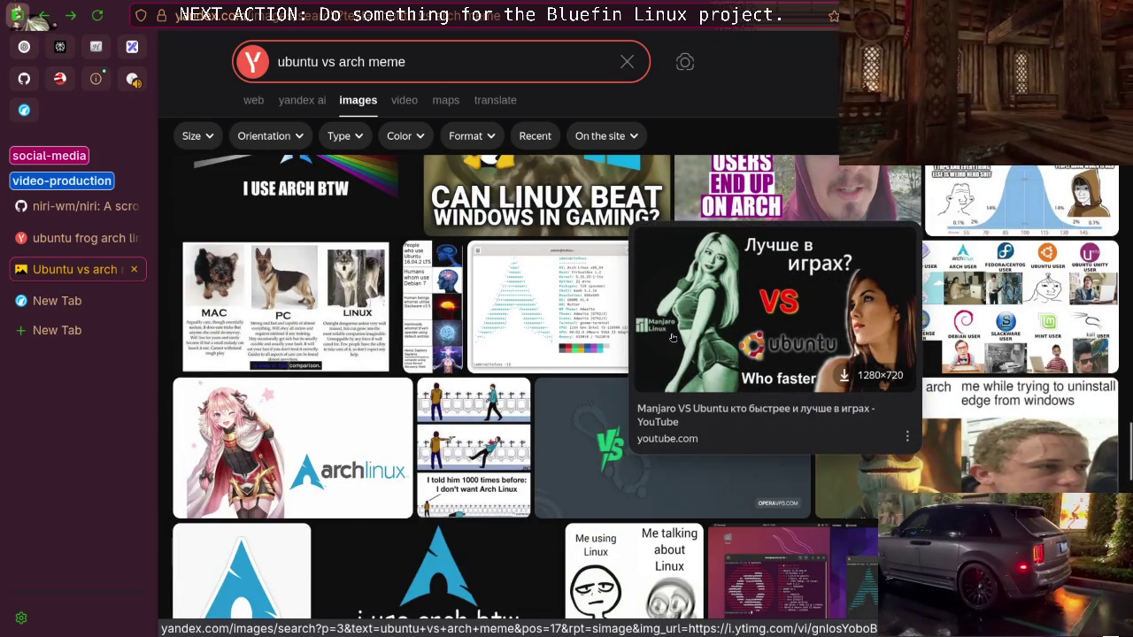
scroll(672, 344, "down", 5)
scroll(526, 375, "down", 3)
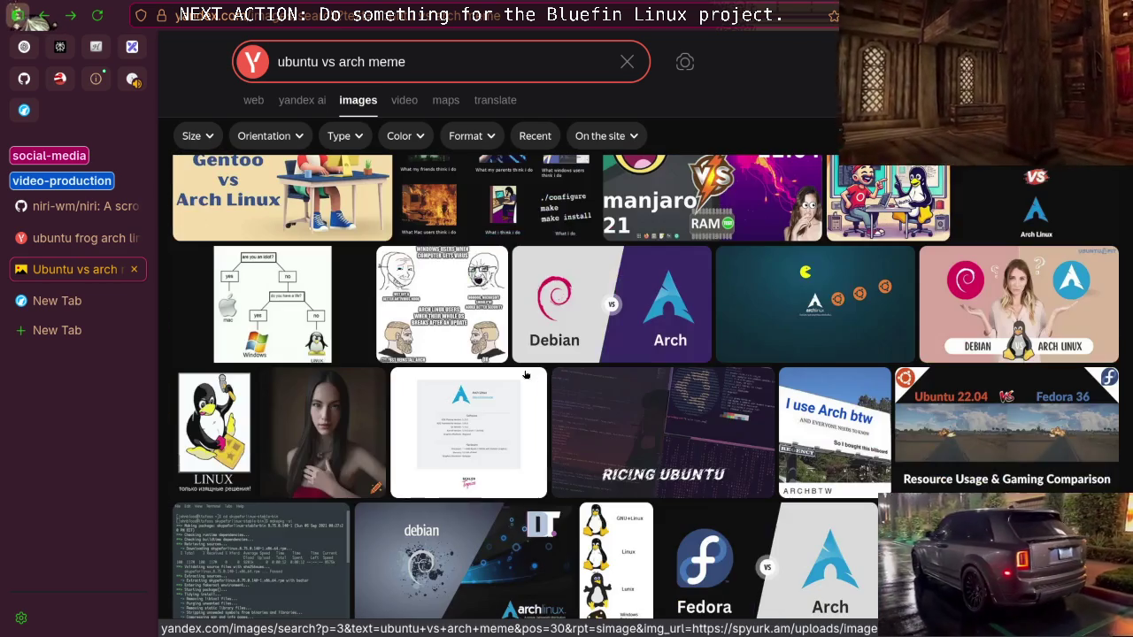
scroll(526, 375, "down", 6)
scroll(526, 376, "down", 10)
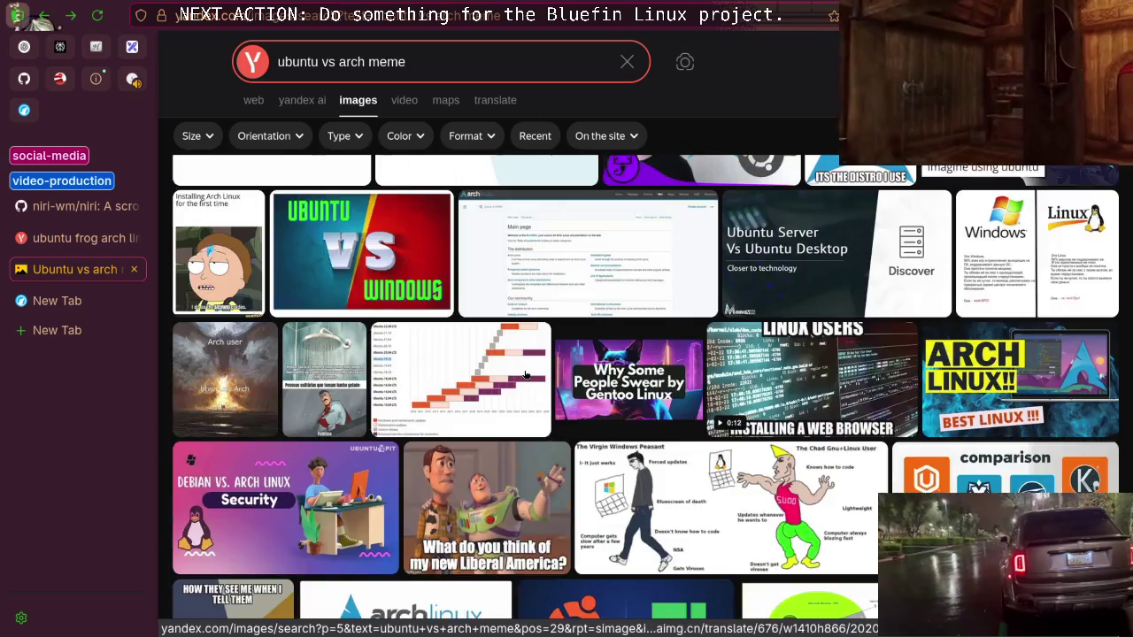
scroll(526, 376, "down", 3)
mouse_move(684, 280)
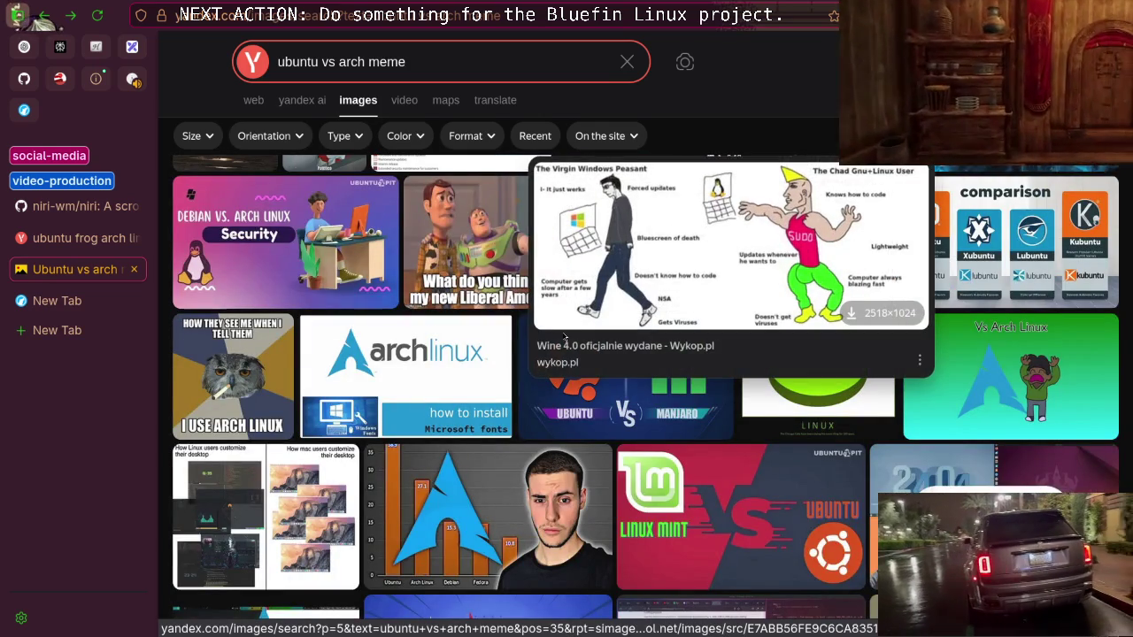
left_click(752, 256)
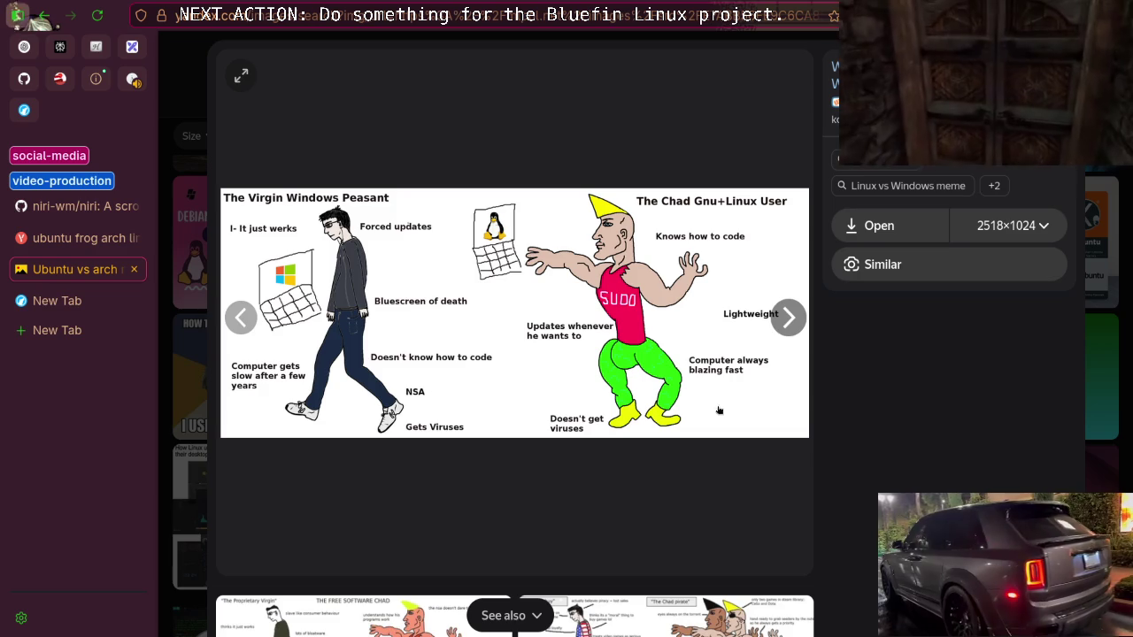
key("Escape")
scroll(665, 299, "down", 5)
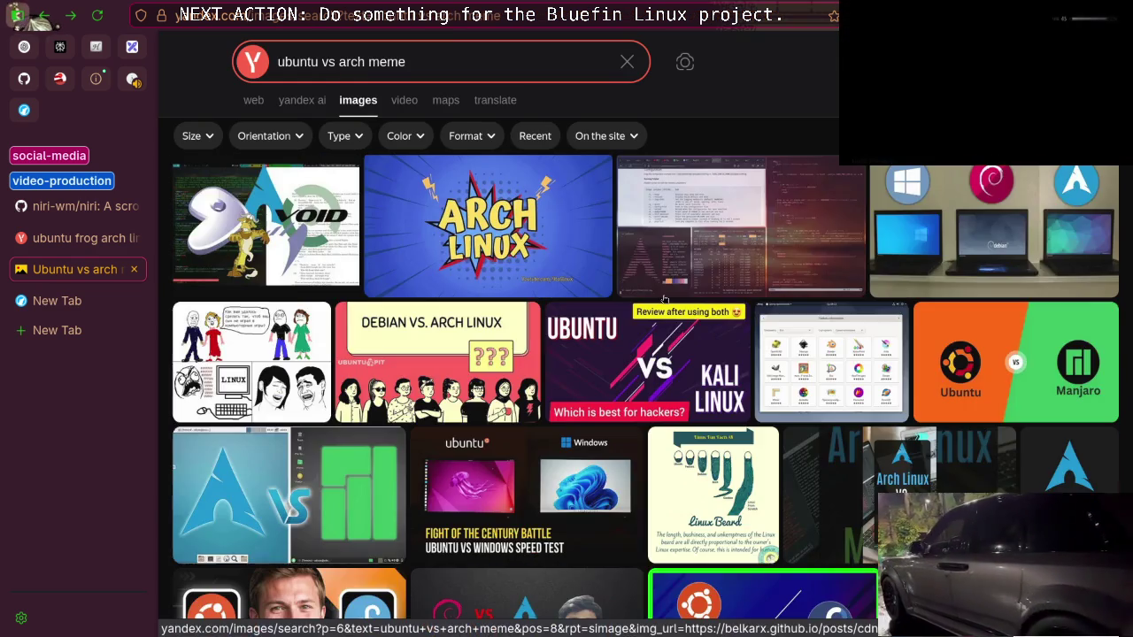
scroll(665, 299, "down", 3)
scroll(664, 299, "down", 10)
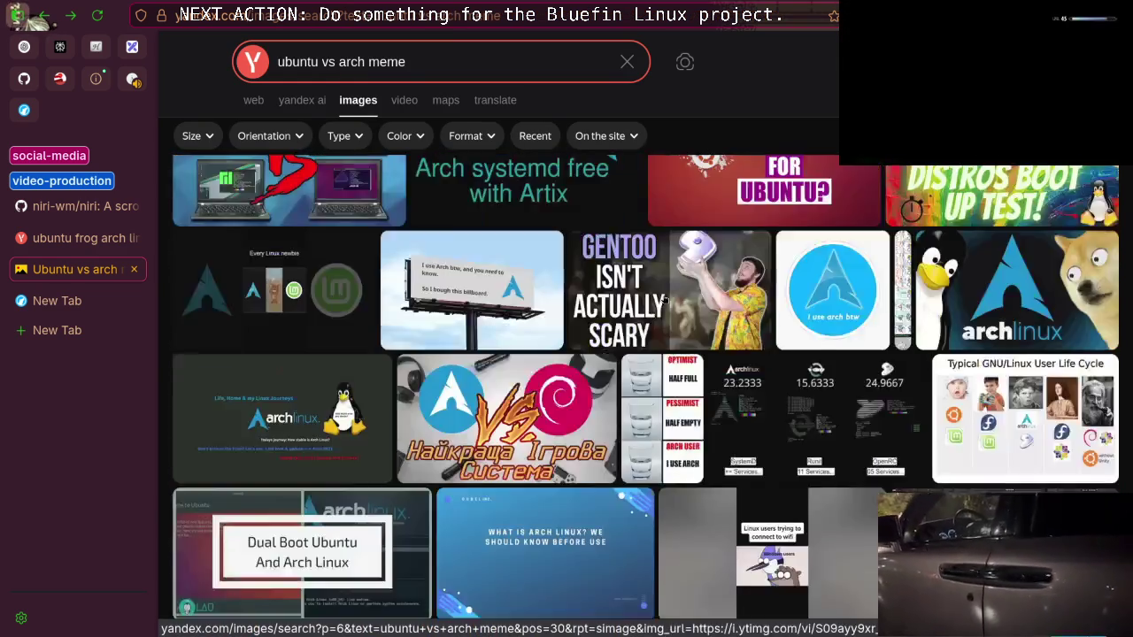
scroll(664, 299, "down", 10)
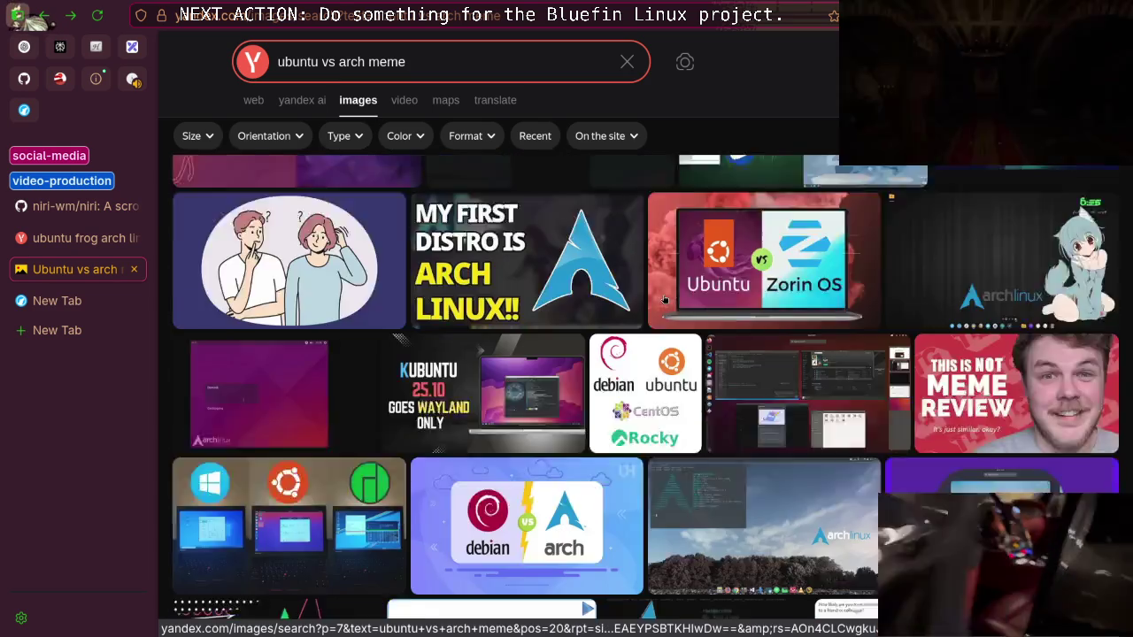
scroll(665, 299, "down", 6)
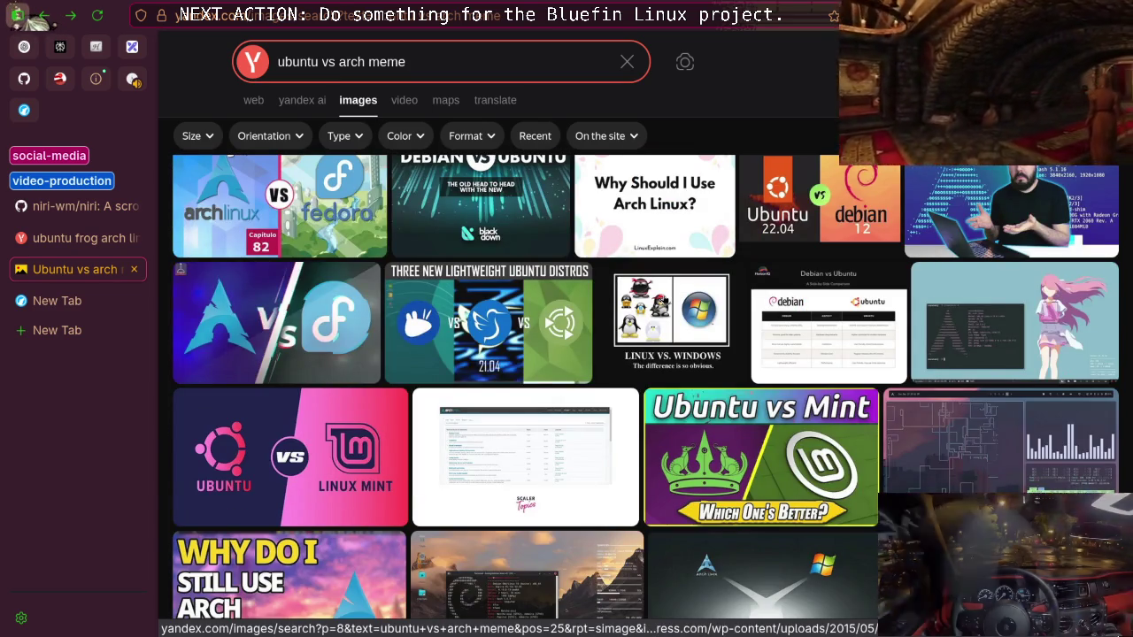
scroll(665, 299, "down", 5)
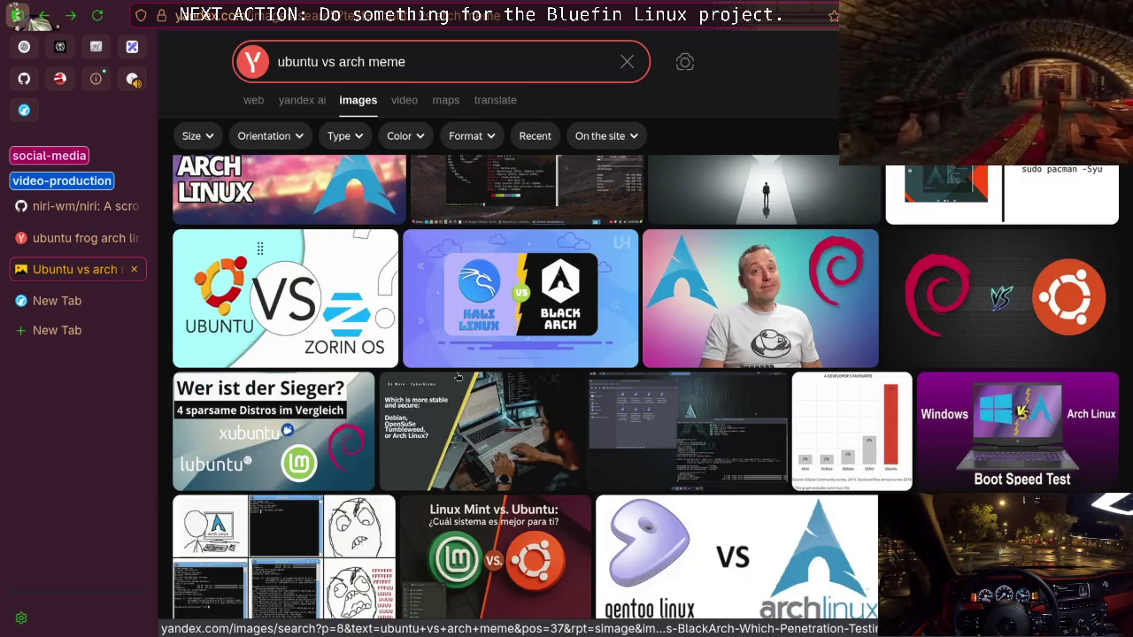
mouse_move(232, 422)
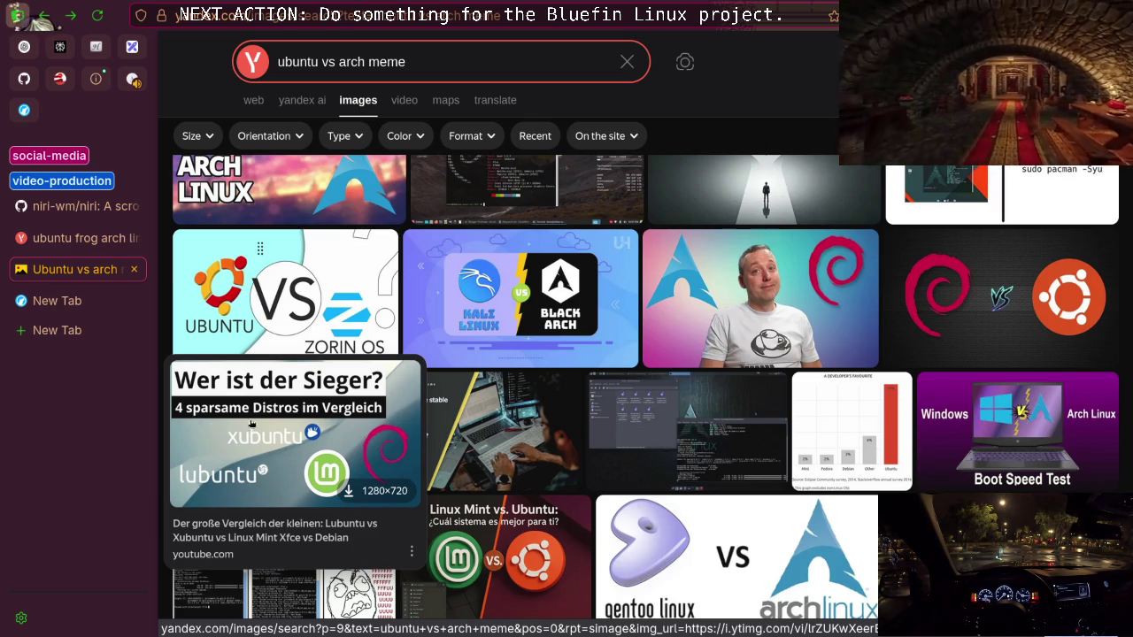
scroll(376, 411, "down", 10)
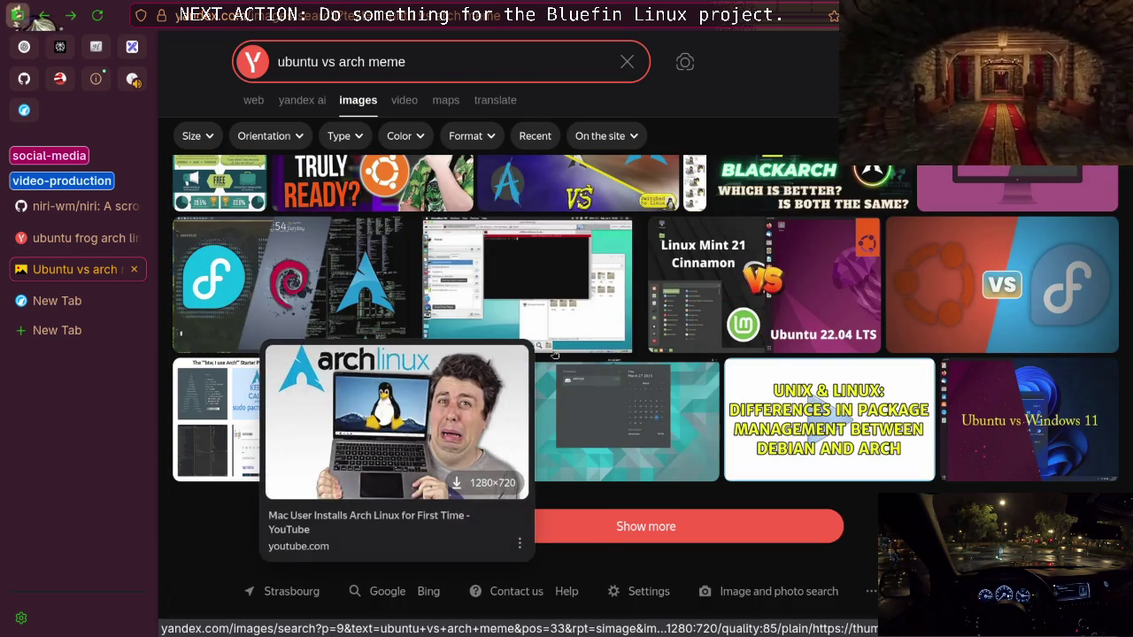
scroll(666, 316, "up", 4)
scroll(664, 315, "up", 2)
scroll(665, 315, "down", 6)
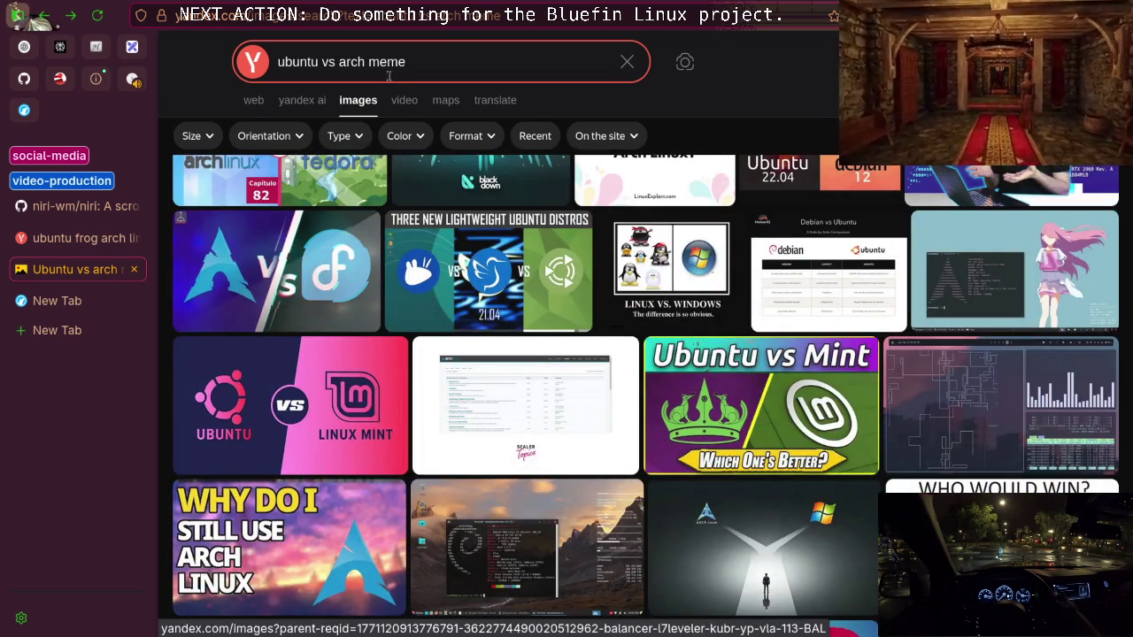
Extend the query to 'ubuntu vs arch meme pool' and search
key("slash")
type("ool")
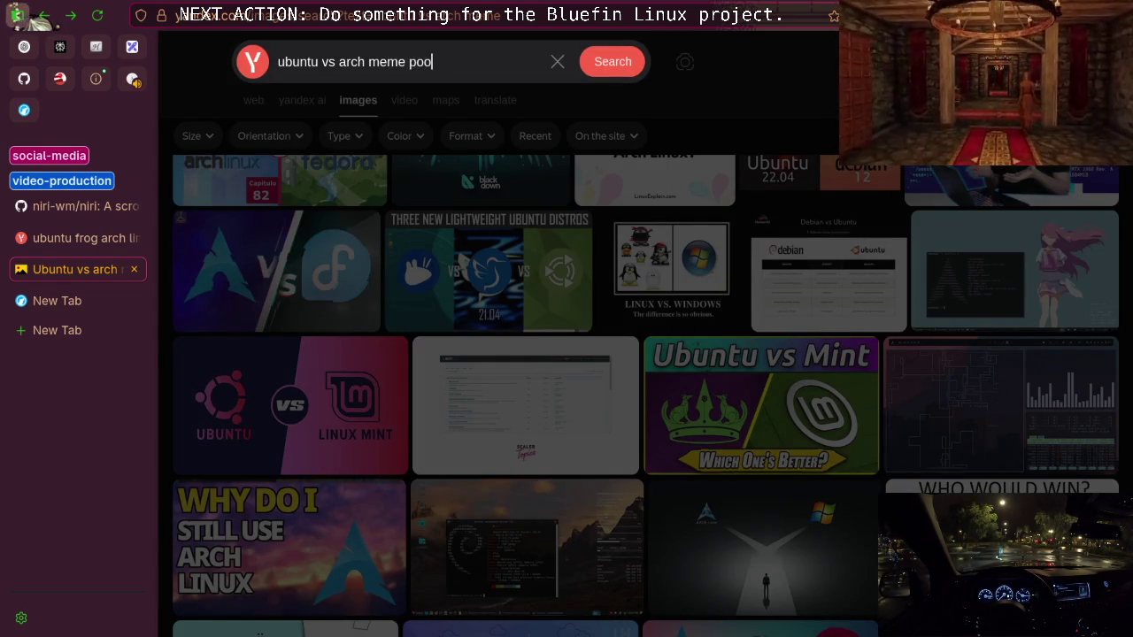
key("Return")
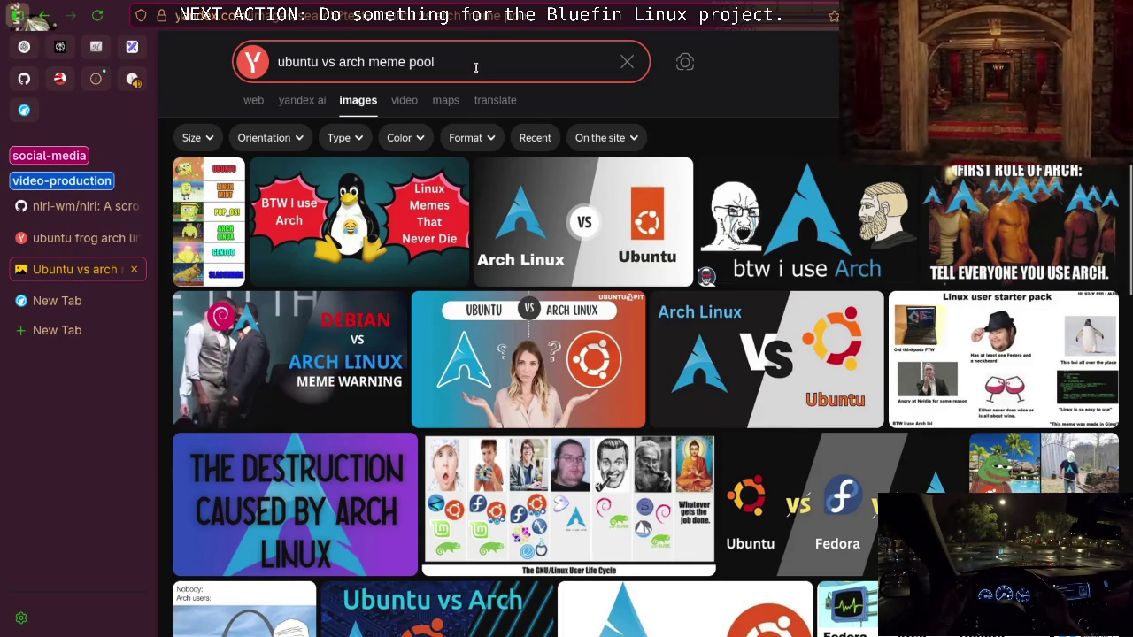
Add '4chan' to the end of the query and search again
left_click(461, 62)
type("4chan")
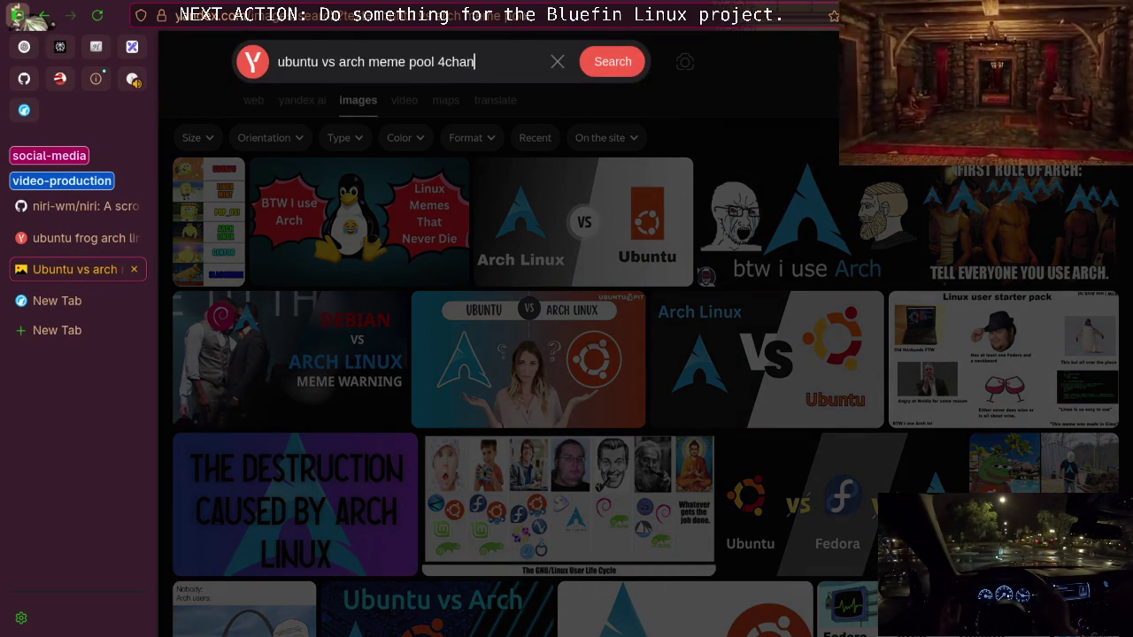
key("Return")
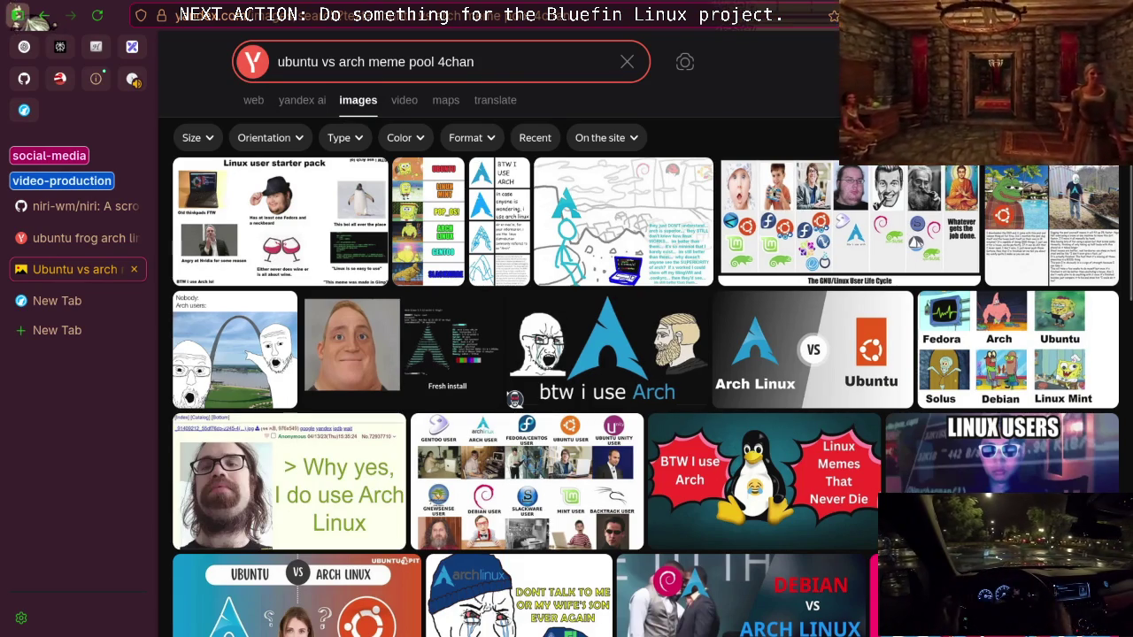
Open the pool meme full size and flip between it and the Arch stick-figure comic
left_click(1052, 226)
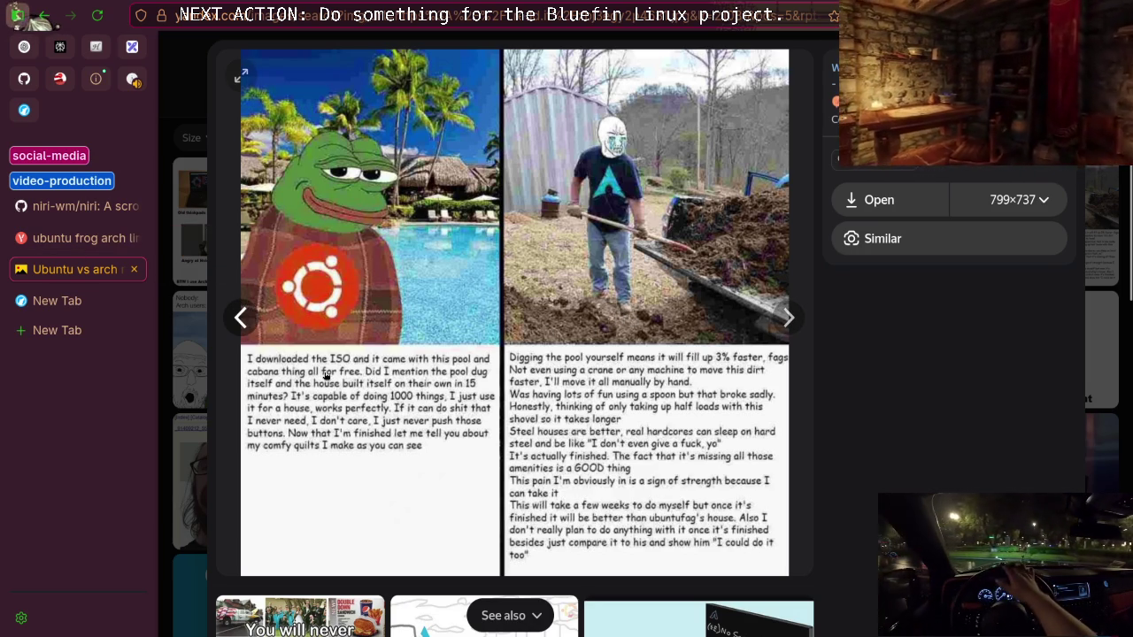
key("Right")
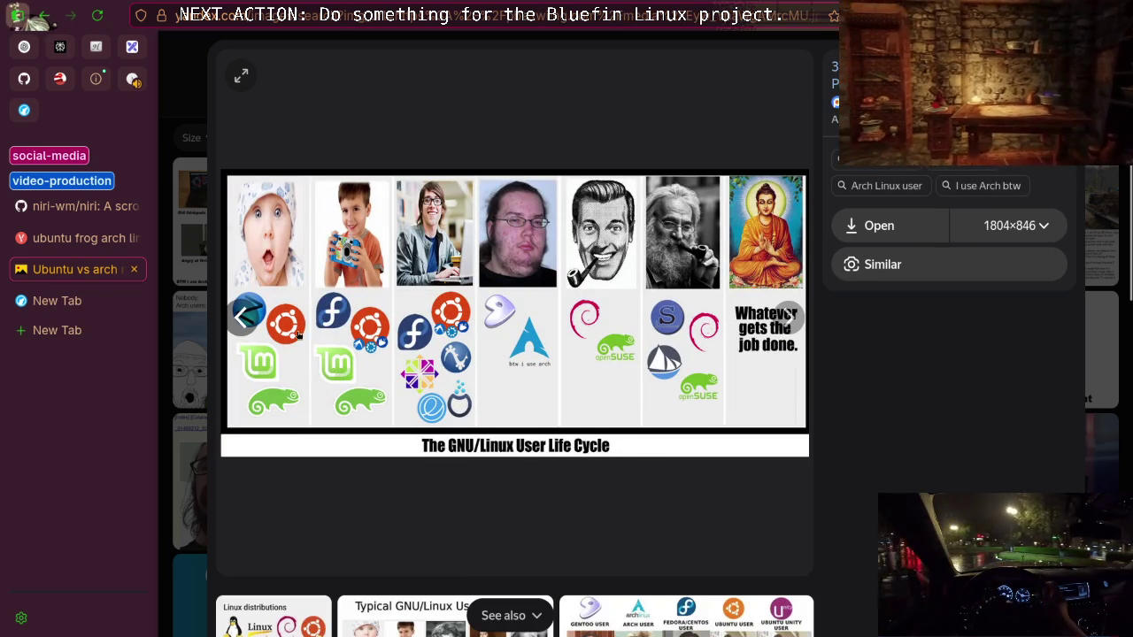
left_click(245, 318)
key("Right")
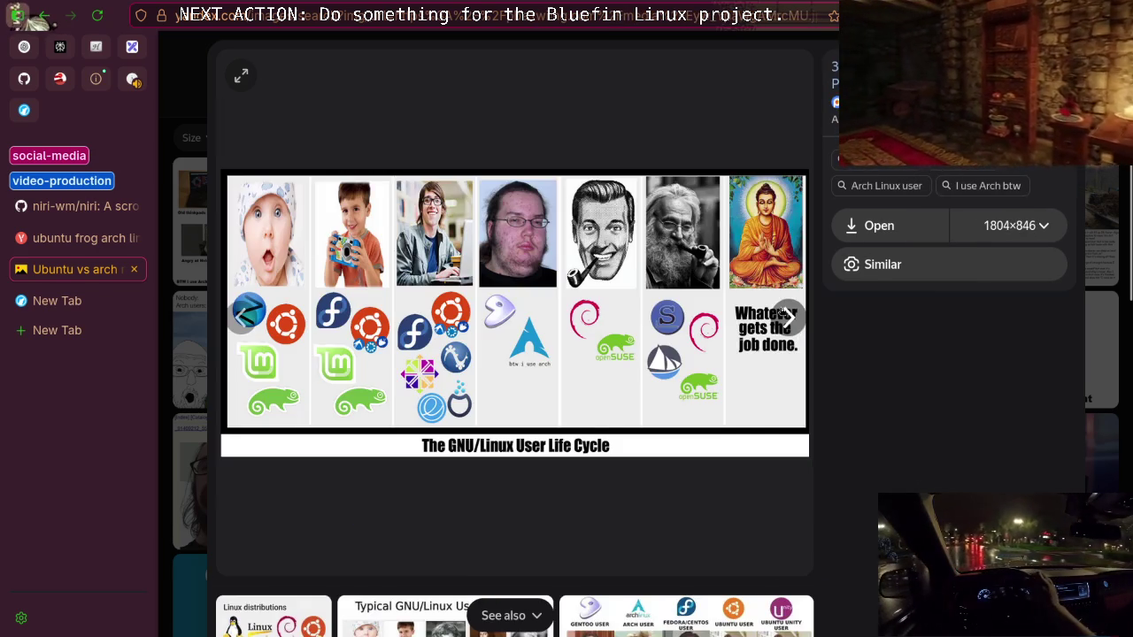
left_click(248, 319)
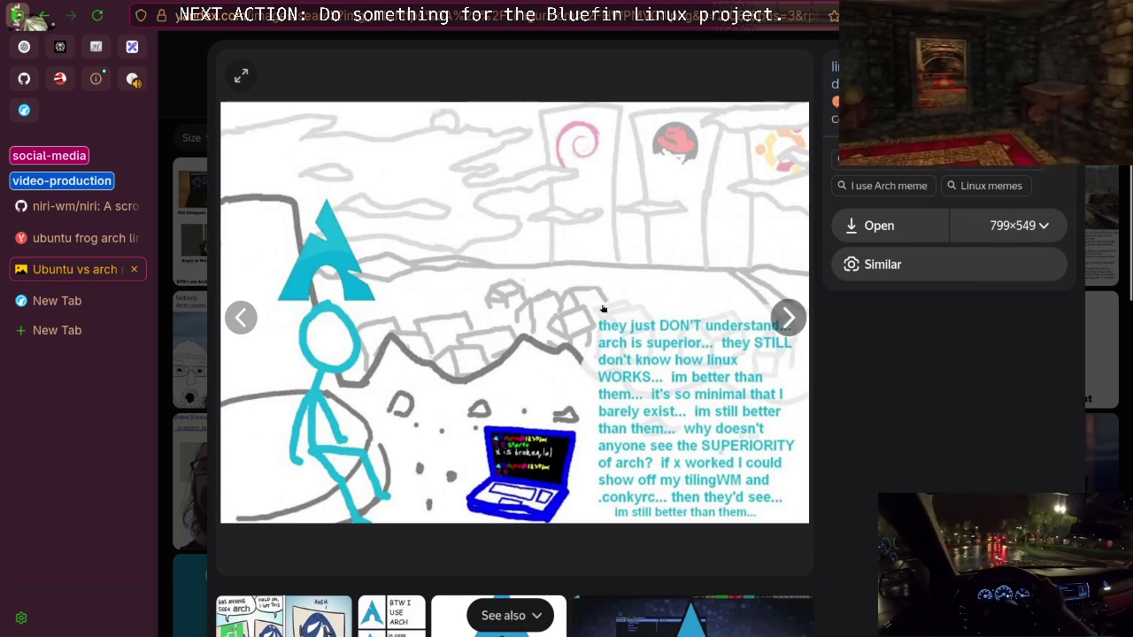
left_click(785, 332)
left_click(786, 332)
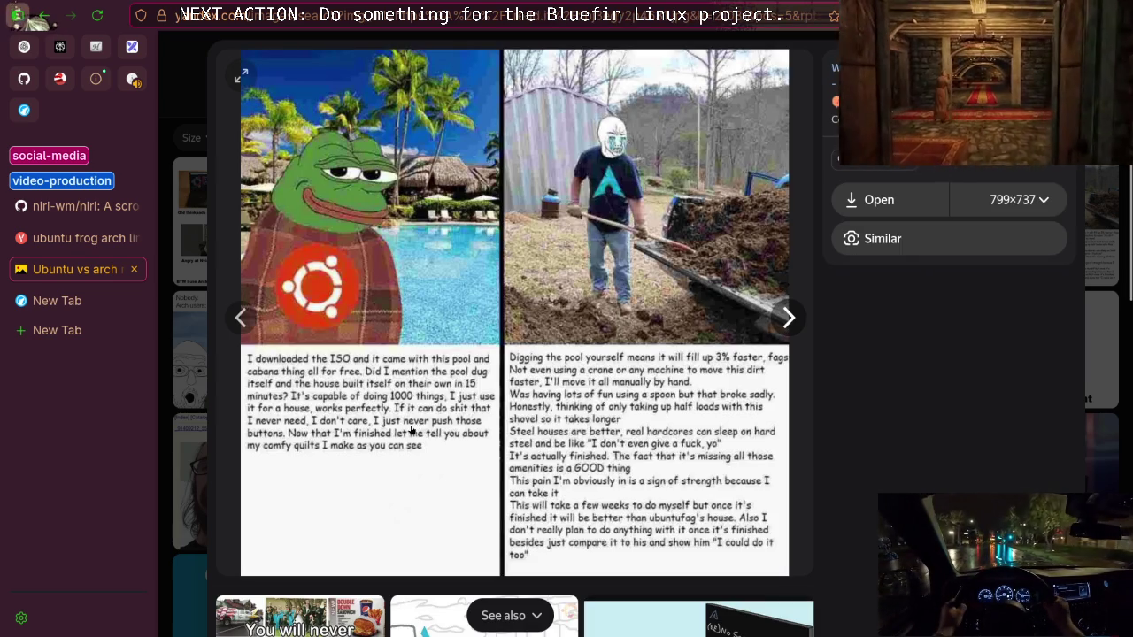
left_click(248, 318)
left_click(250, 317)
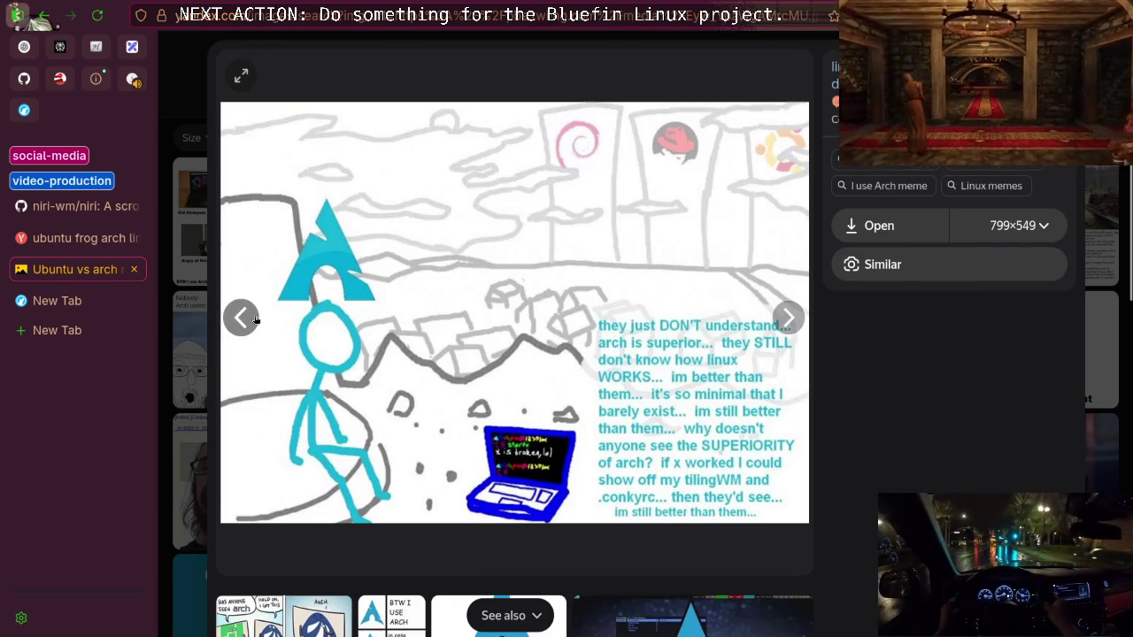
left_click(781, 317)
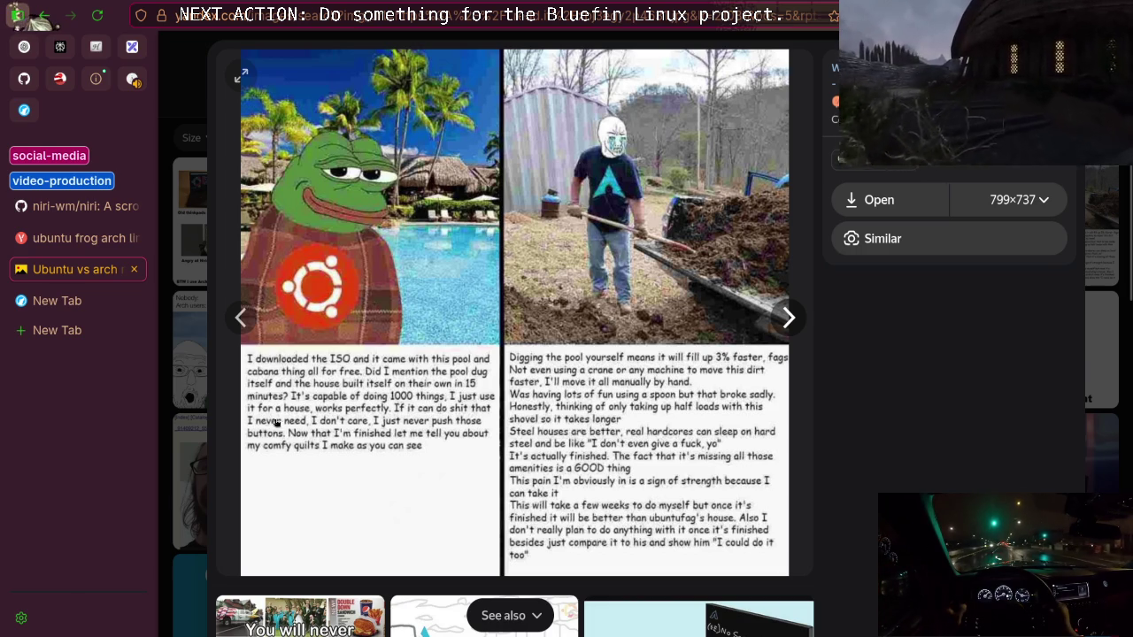
Flip through The GNU/Linux User Life Cycle and Fresh install memes, then back to the stick-figure drawing
key("Right")
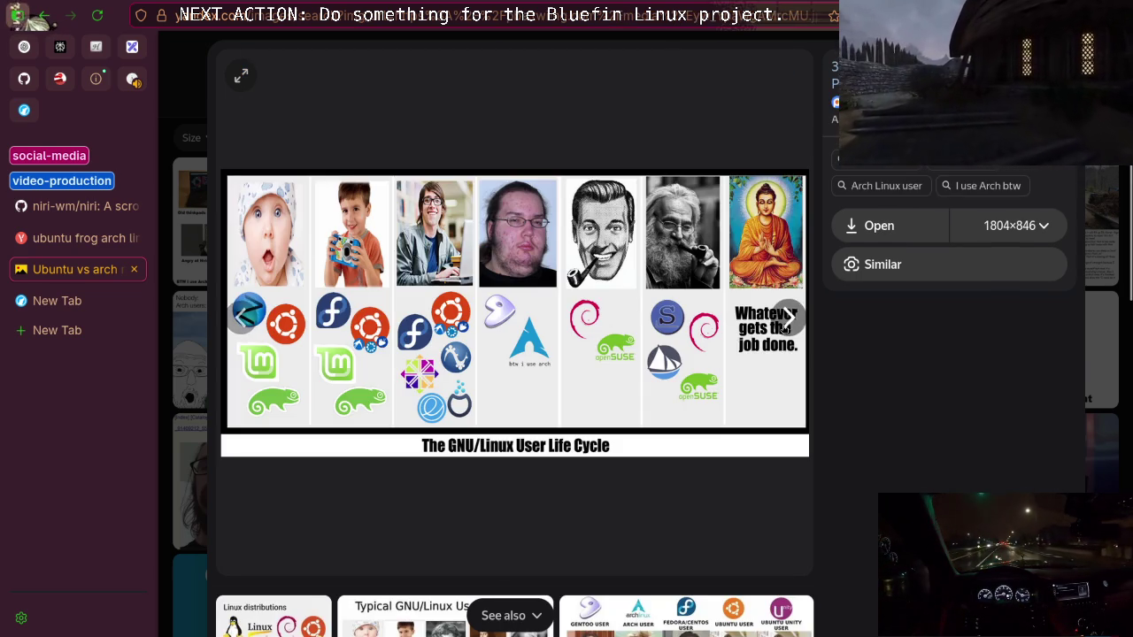
left_click(785, 329)
left_click(784, 329)
left_click(785, 328)
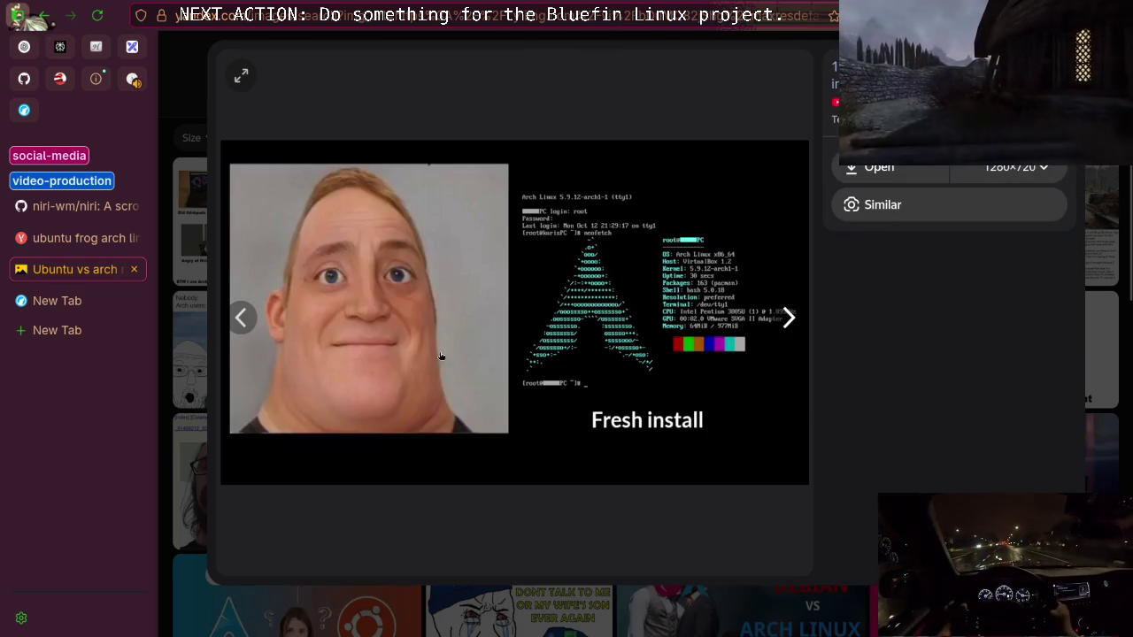
left_click(244, 326)
left_click(243, 326)
left_click(243, 326)
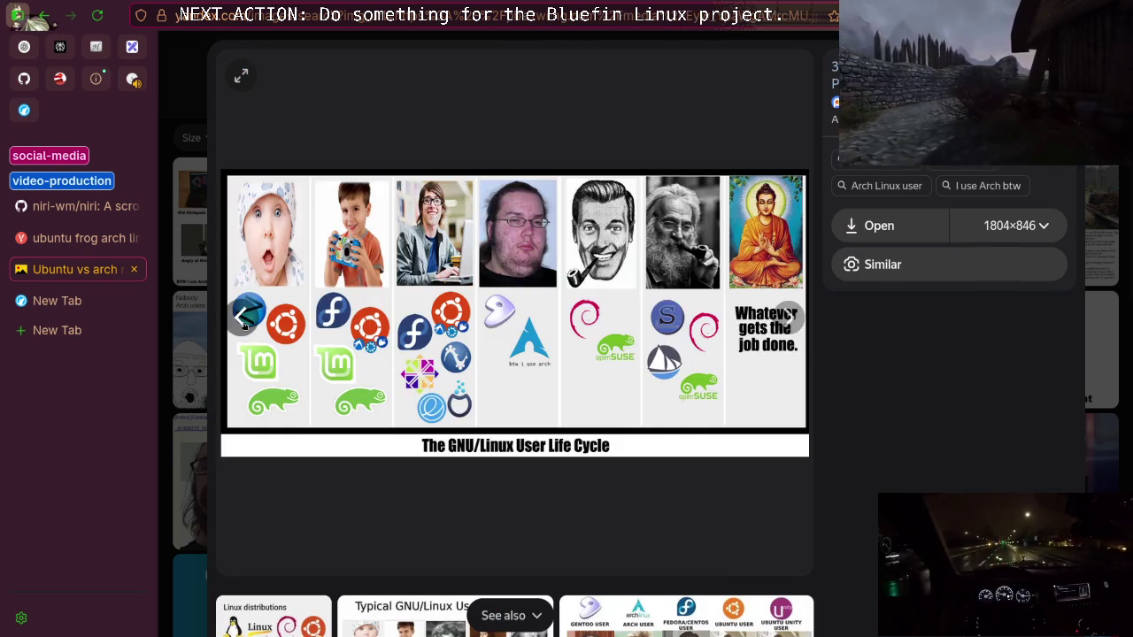
left_click(243, 325)
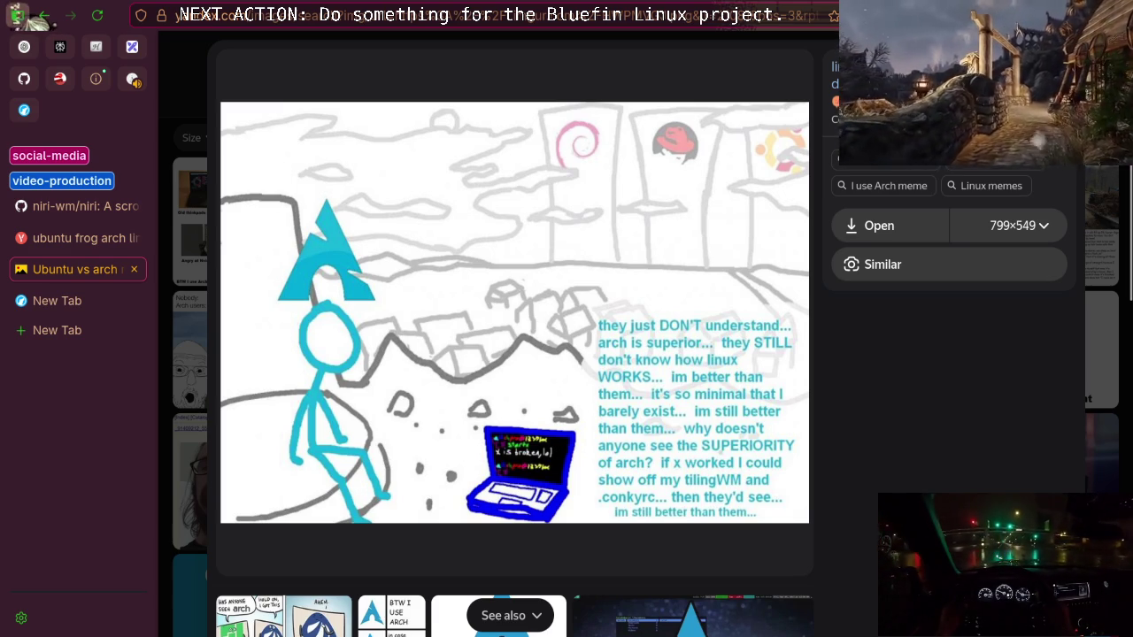
mouse_move(519, 153)
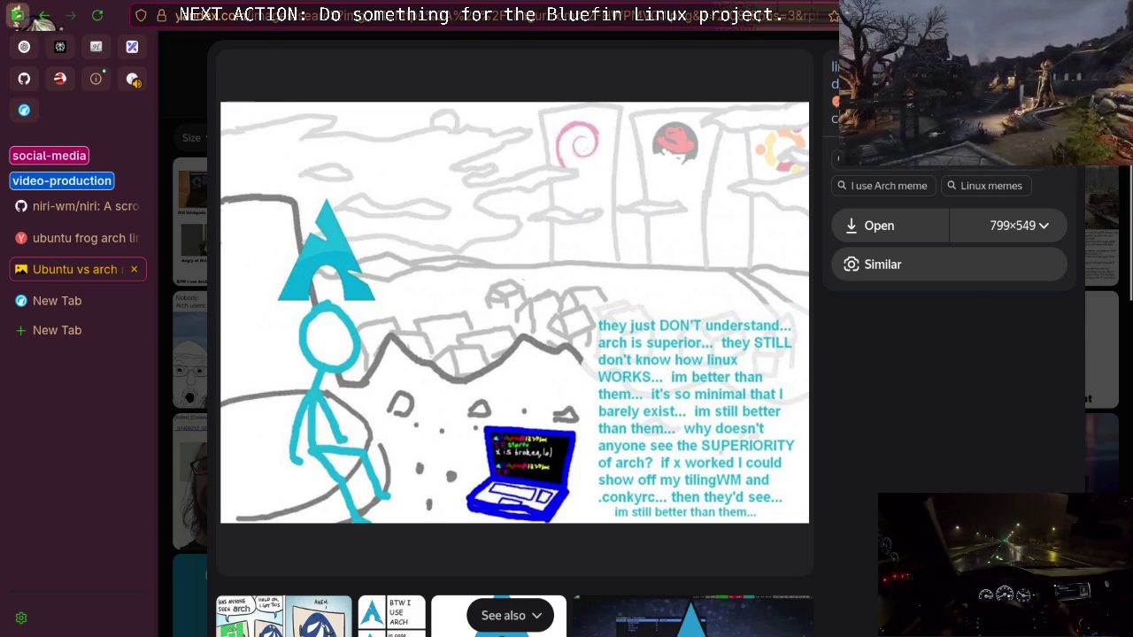
Close the image viewer and both Yandex meme-search tabs
key("Escape")
scroll(325, 384, "down", 3)
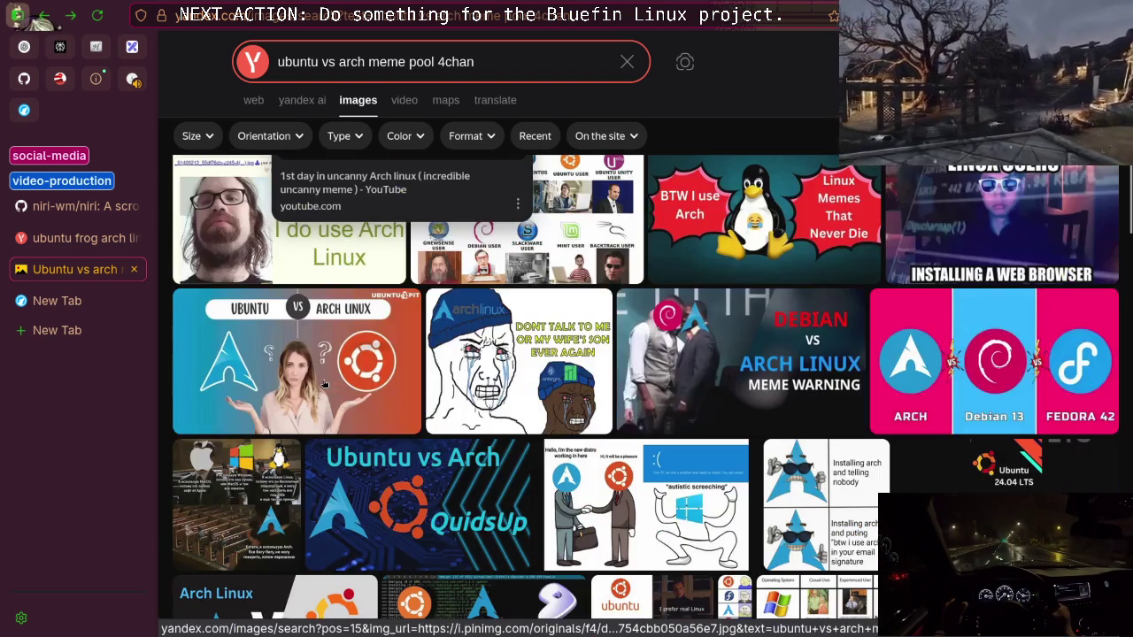
left_click(133, 269)
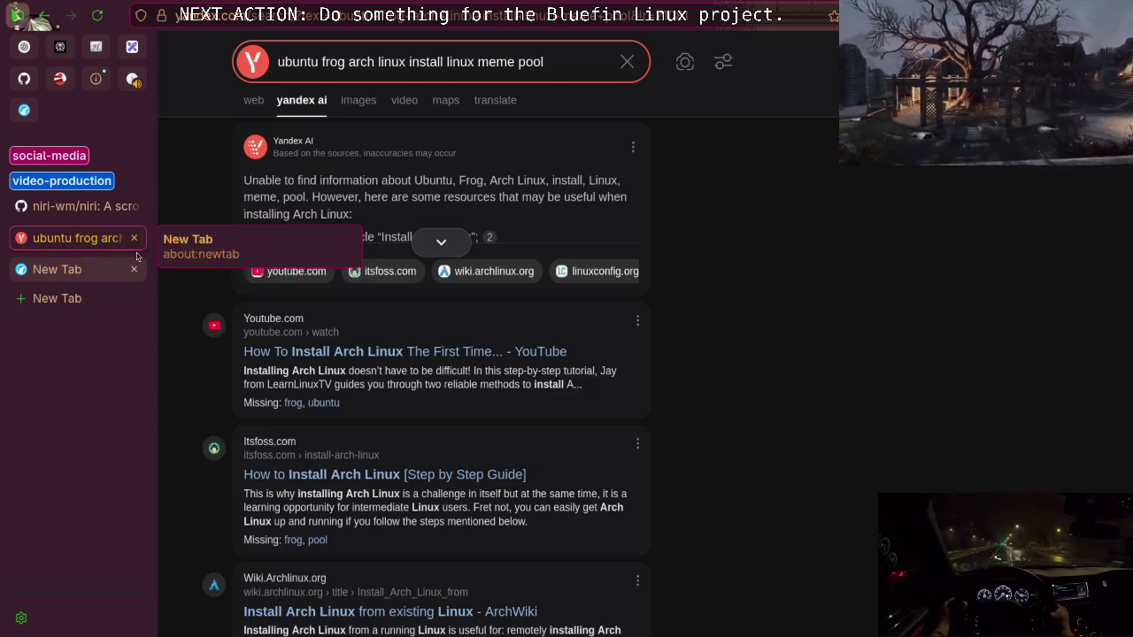
left_click(135, 239)
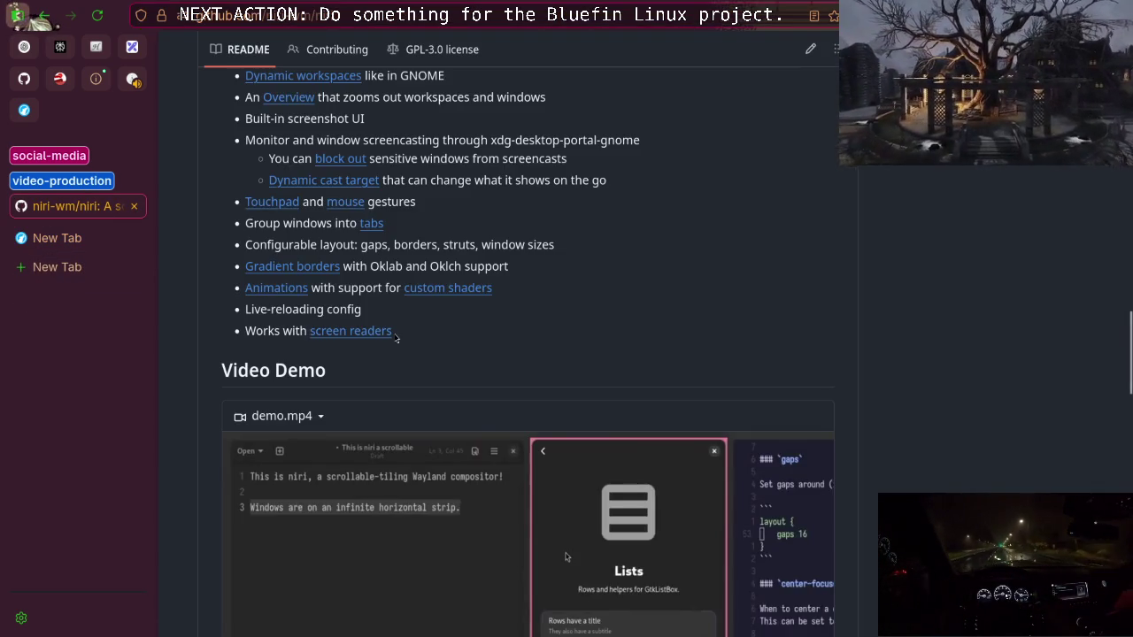
Scroll through the niri README's About, Features, Video Demo and Status sections, then back to the top
scroll(396, 339, "down", 3)
scroll(397, 339, "down", 6)
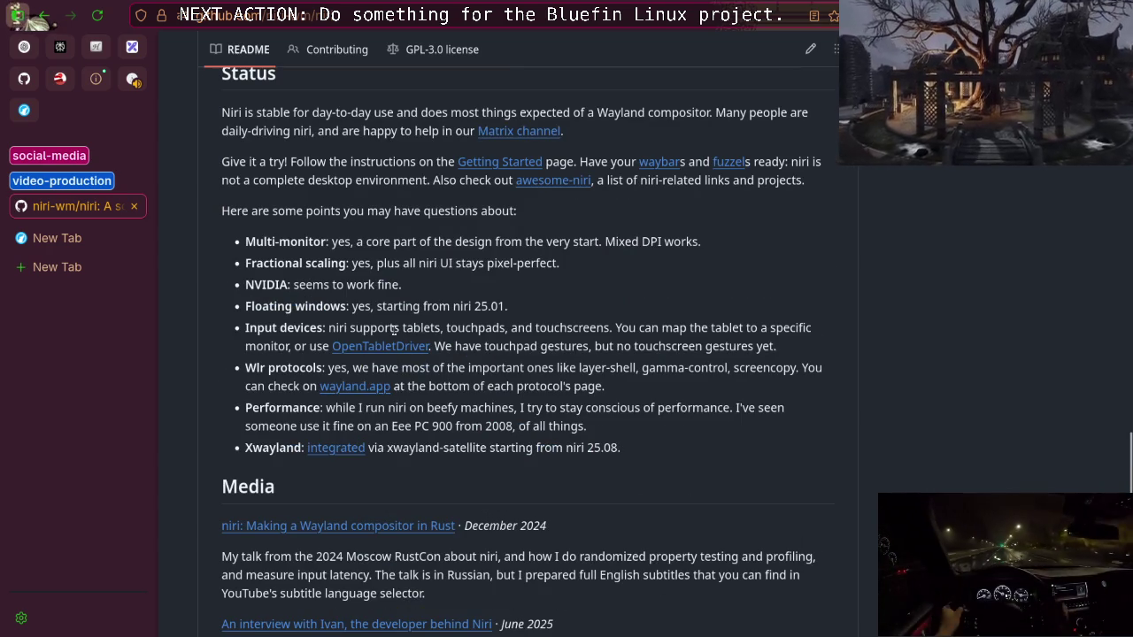
scroll(394, 332, "down", 4)
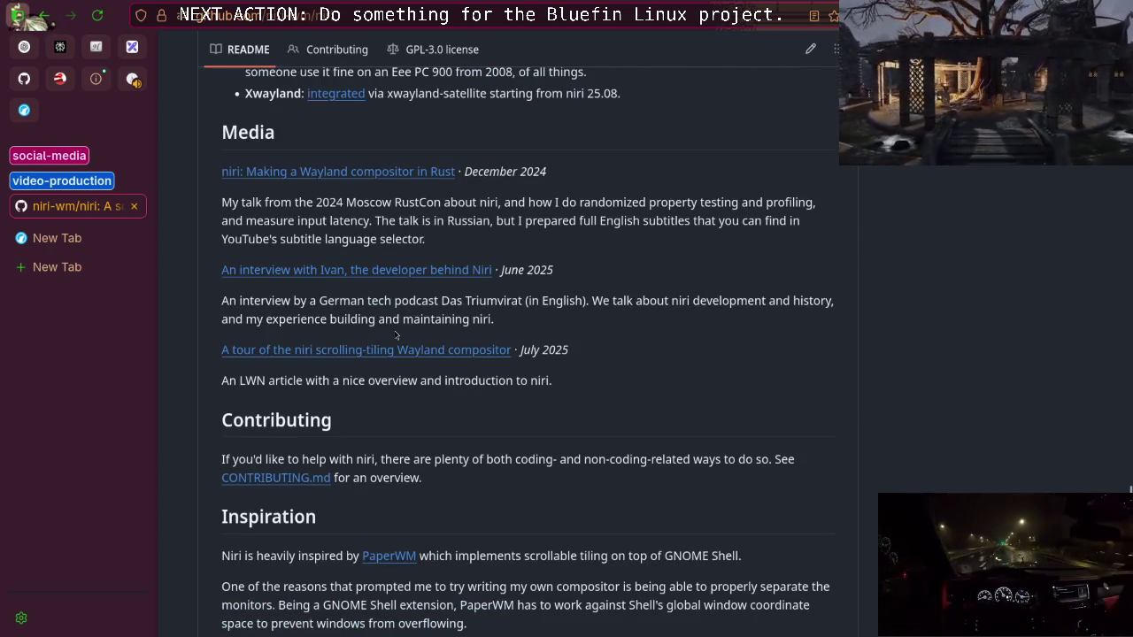
scroll(394, 332, "down", 5)
scroll(394, 332, "up", 13)
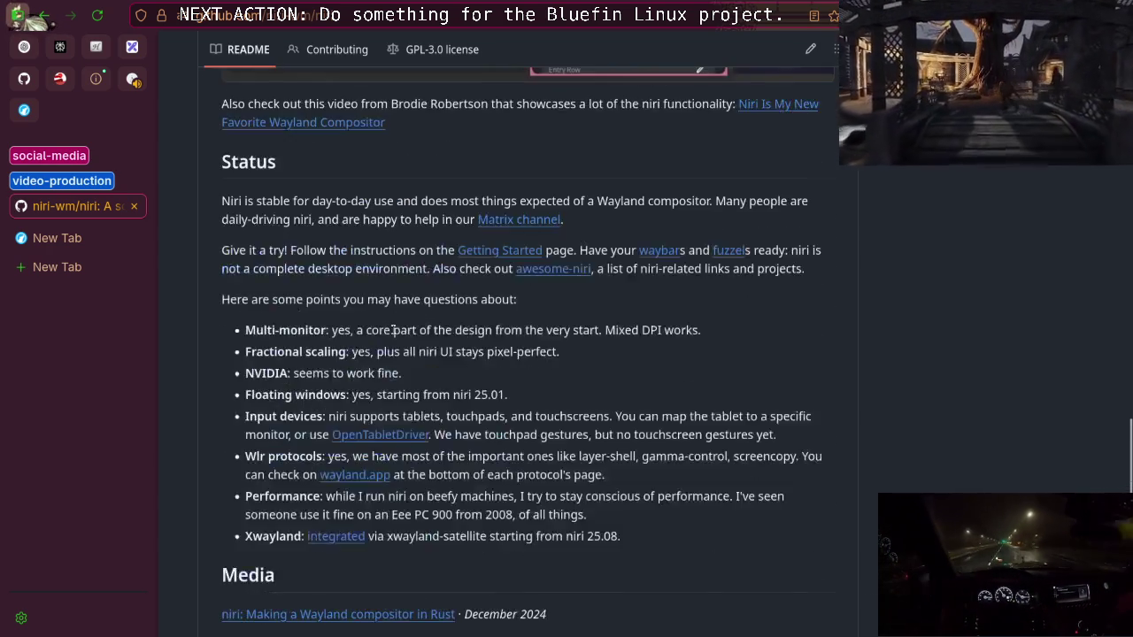
scroll(395, 334, "up", 12)
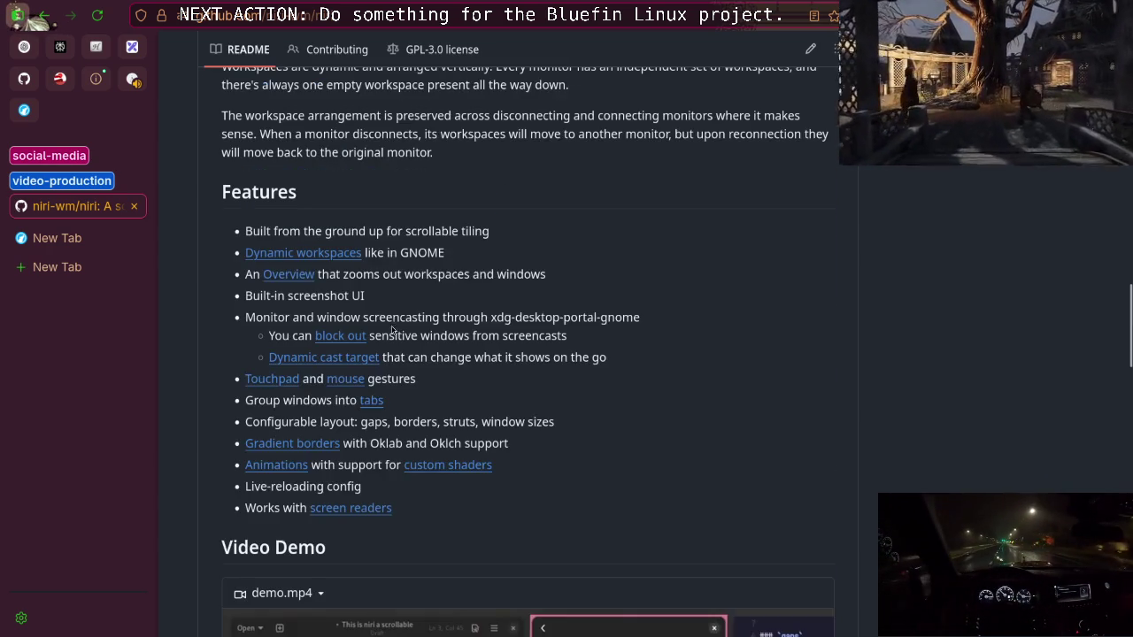
scroll(393, 329, "up", 4)
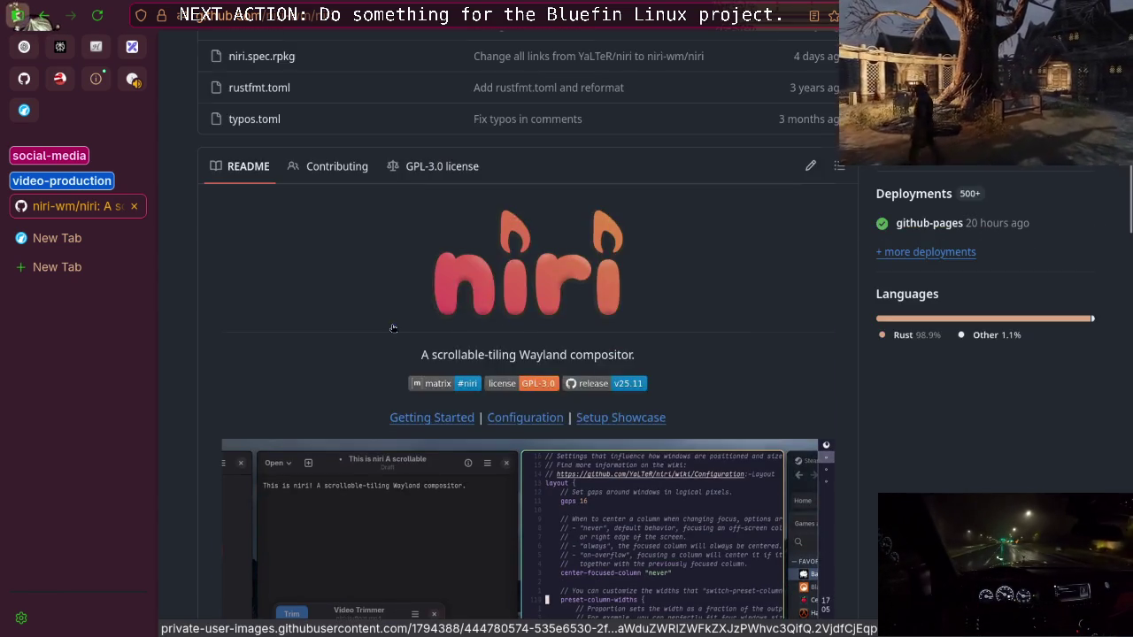
scroll(386, 343, "down", 1)
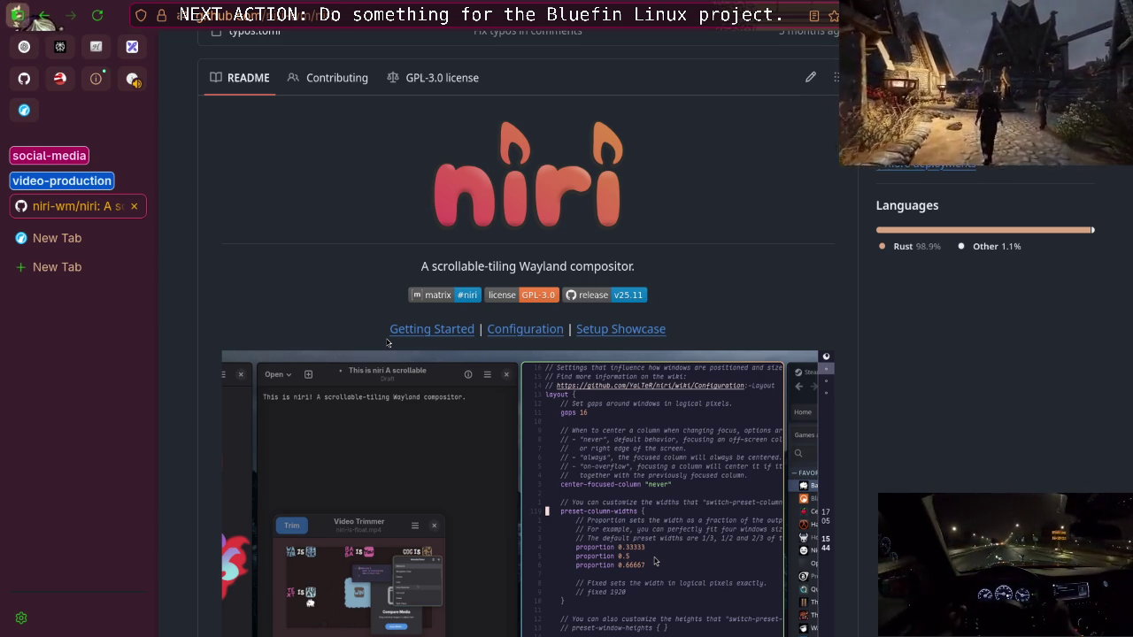
scroll(381, 363, "down", 3)
scroll(370, 393, "up", 1)
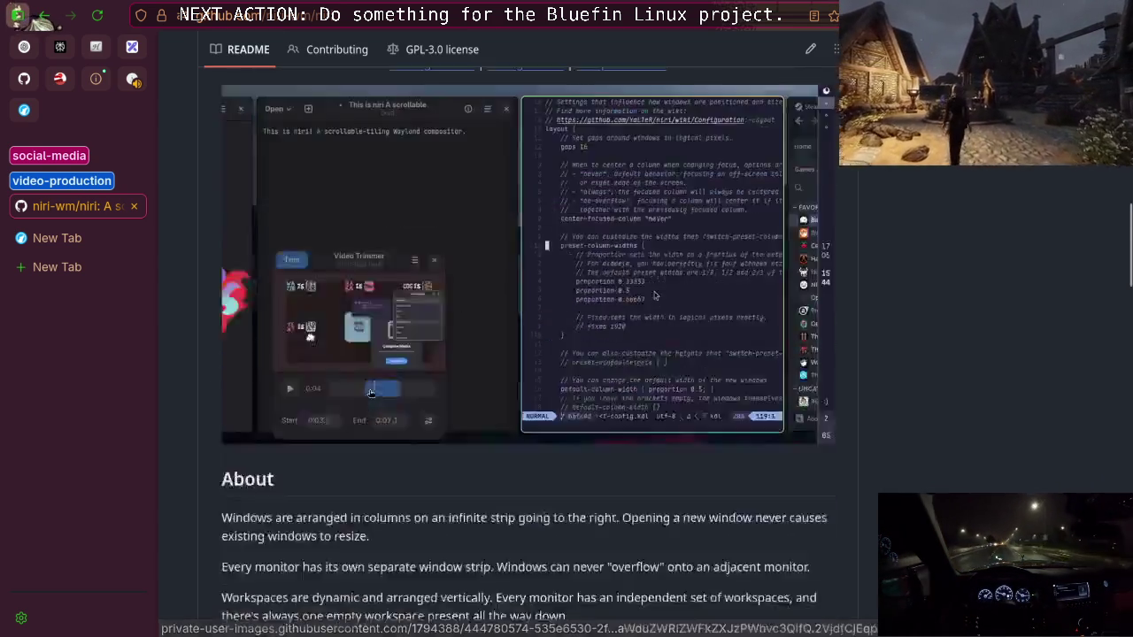
scroll(655, 383, "down", 4)
scroll(490, 368, "down", 5)
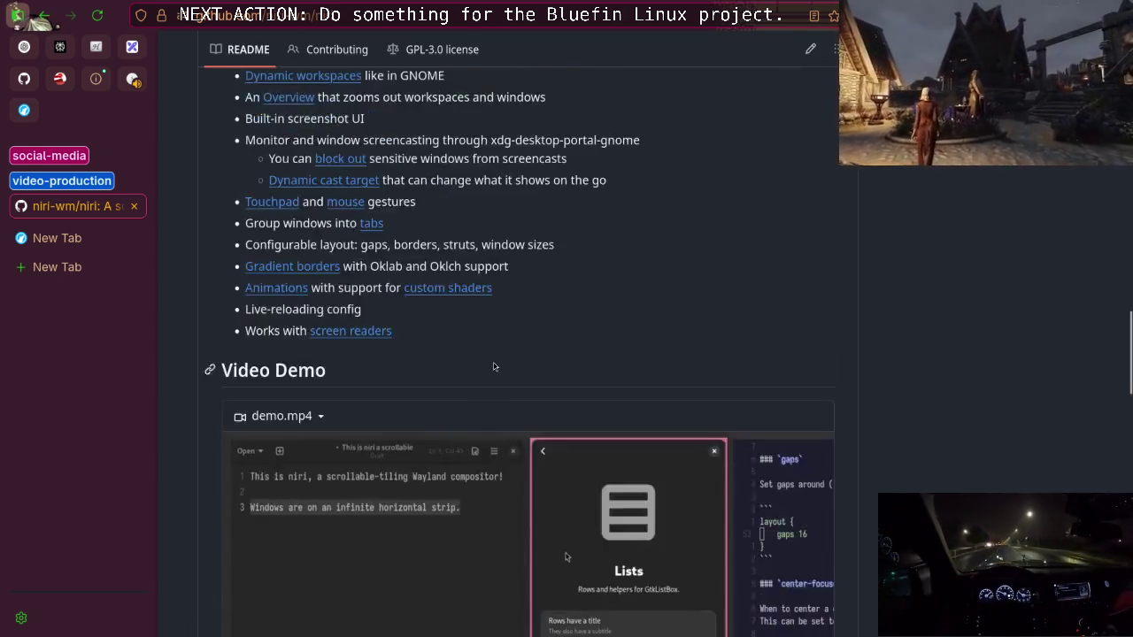
scroll(490, 368, "up", 10)
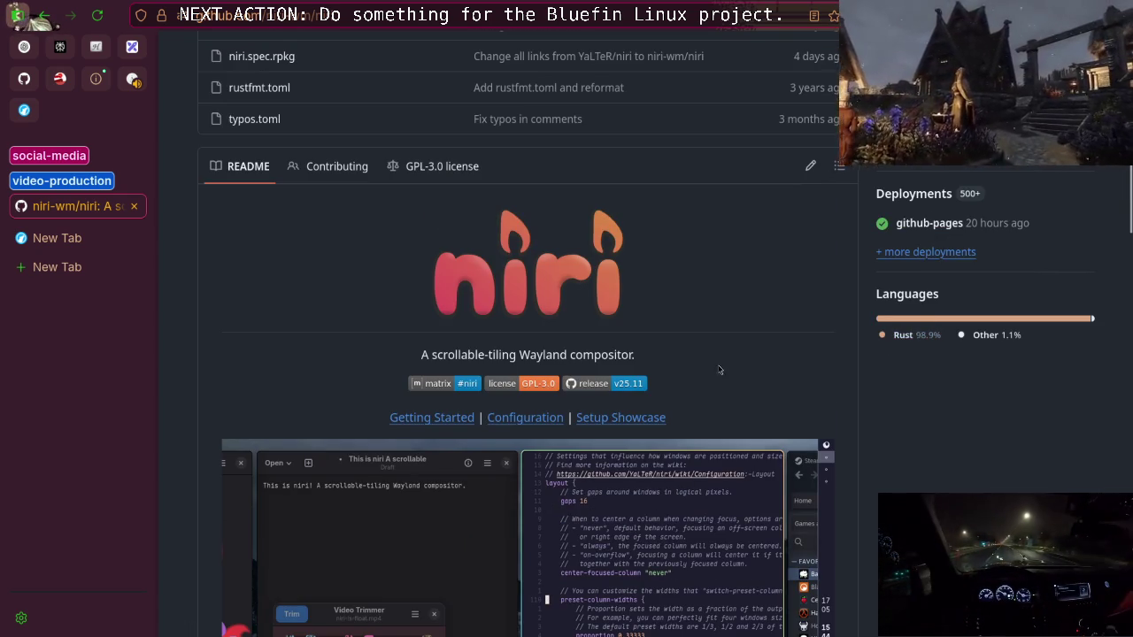
scroll(720, 370, "down", 2)
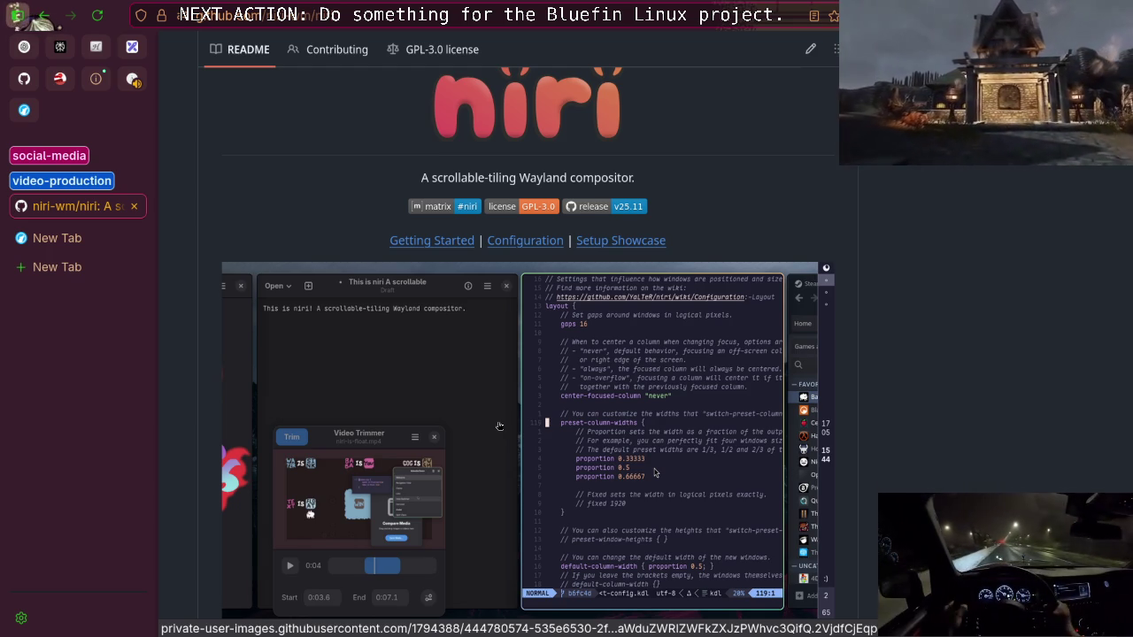
scroll(498, 425, "down", 5)
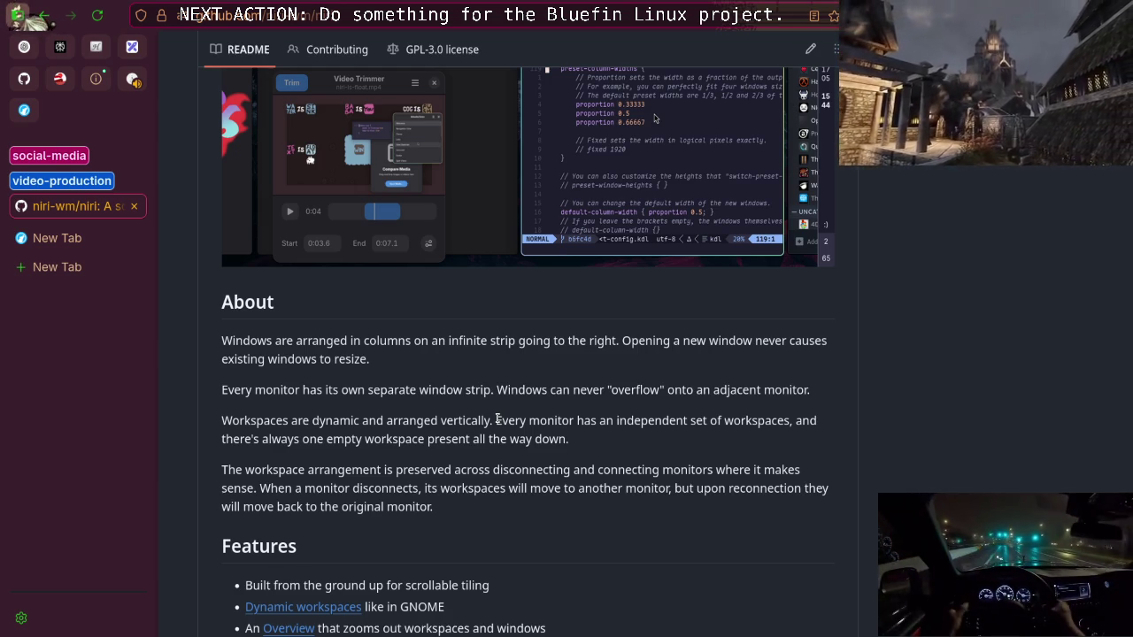
scroll(497, 419, "down", 7)
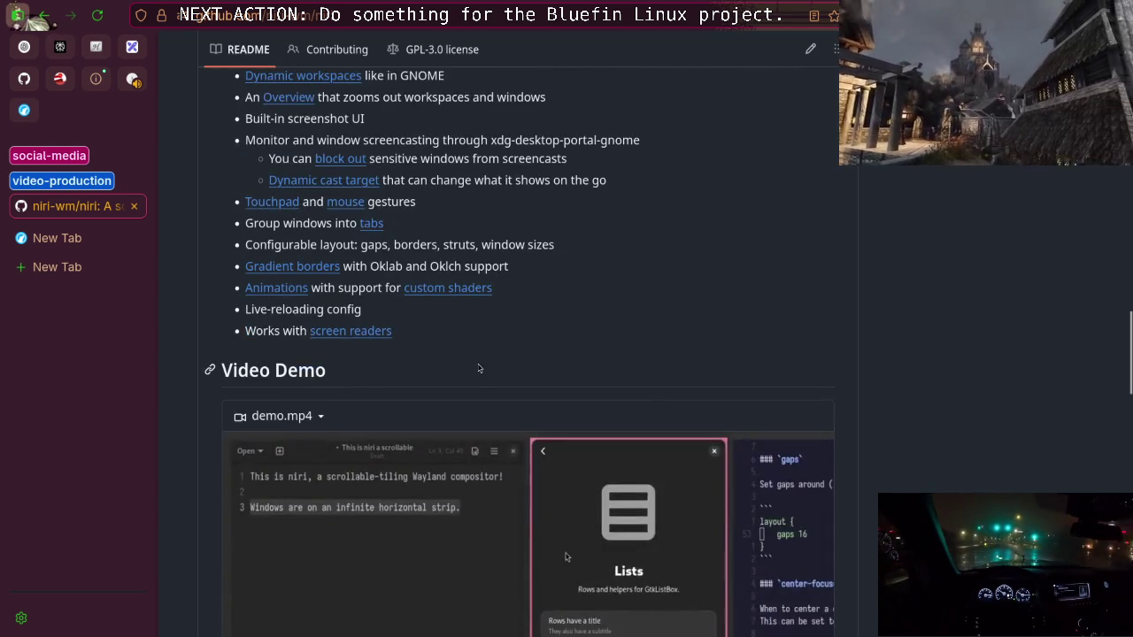
scroll(477, 363, "up", 3)
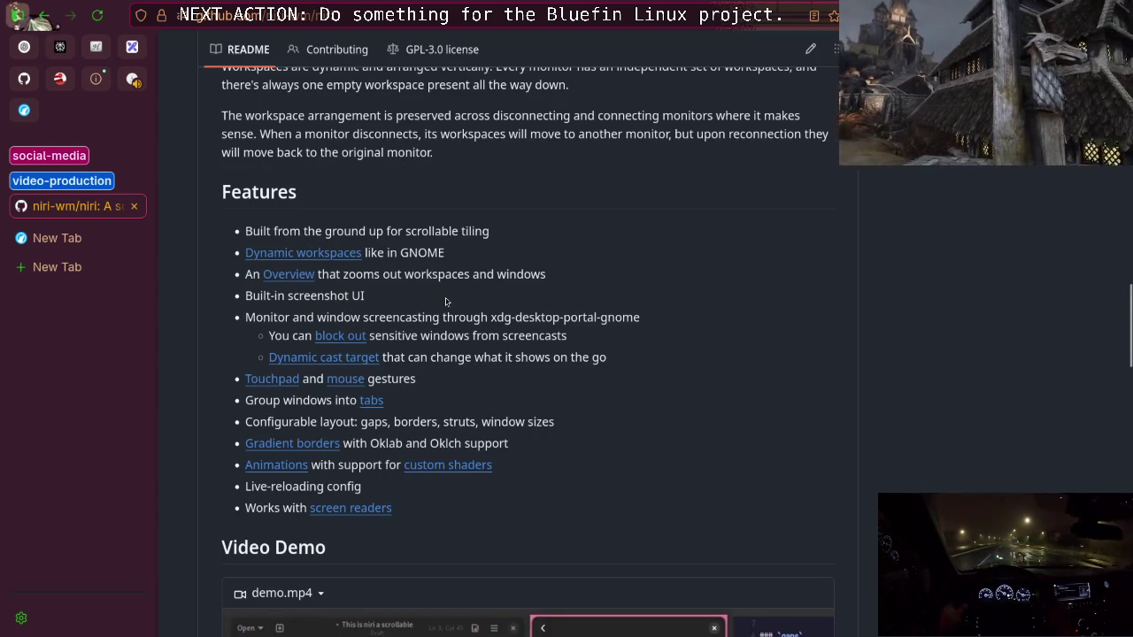
scroll(449, 307, "down", 3)
scroll(449, 306, "up", 2)
scroll(449, 307, "down", 9)
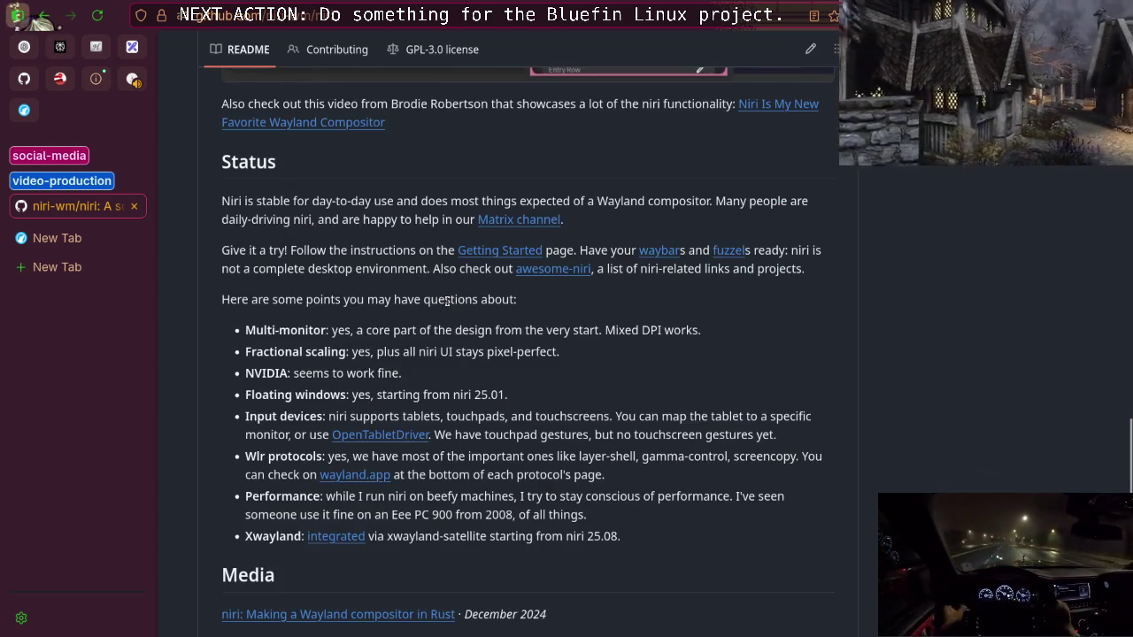
scroll(447, 301, "up", 4)
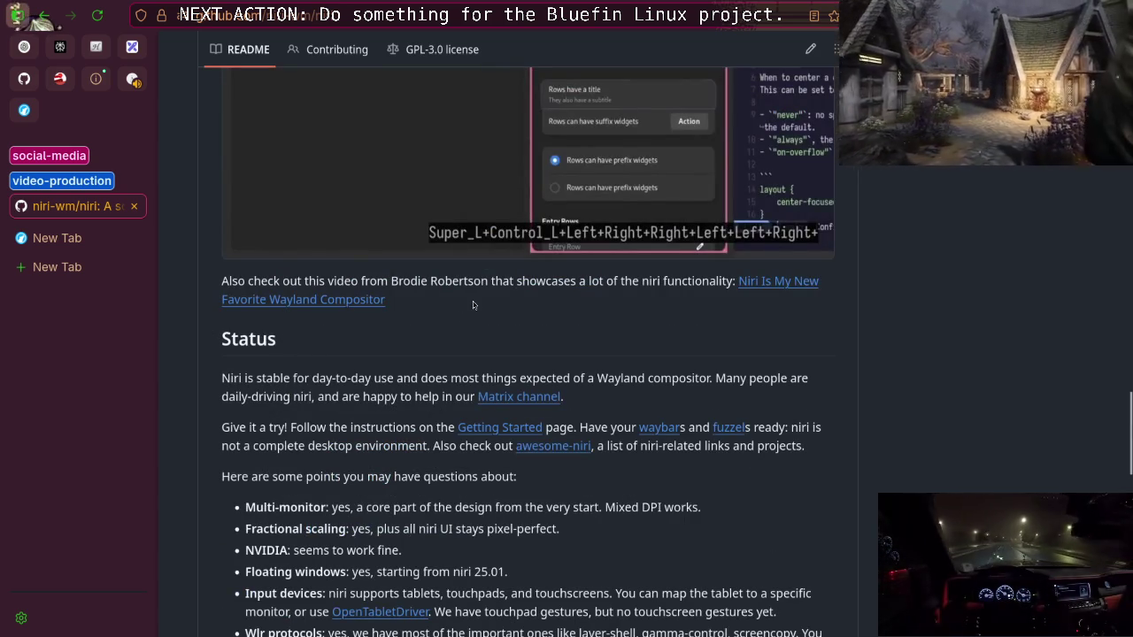
scroll(472, 311, "up", 15)
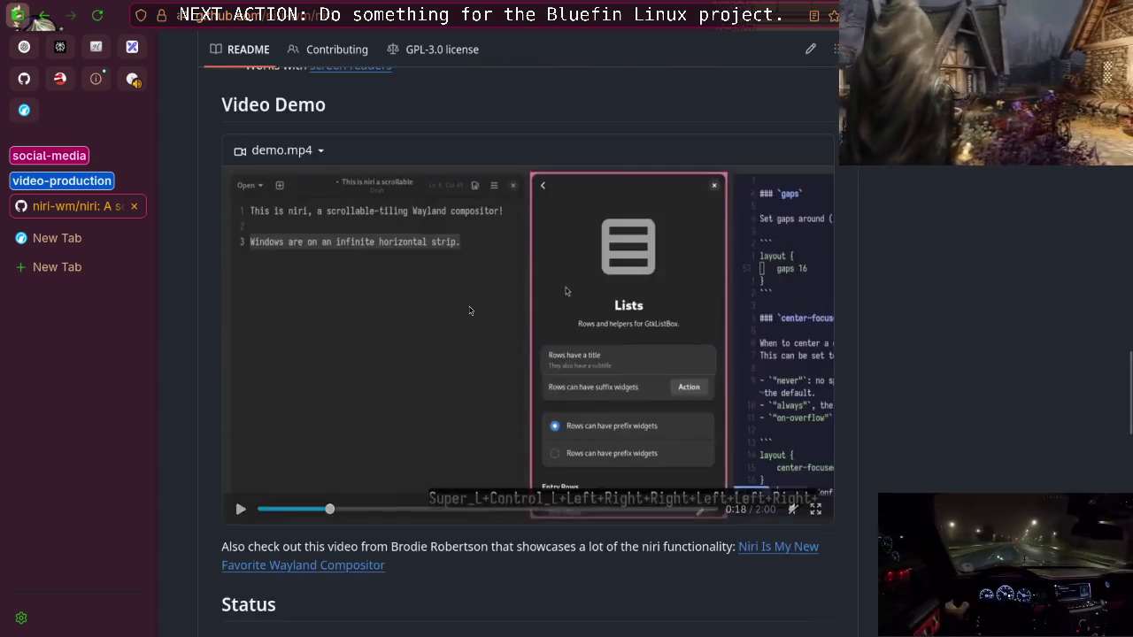
scroll(471, 311, "up", 8)
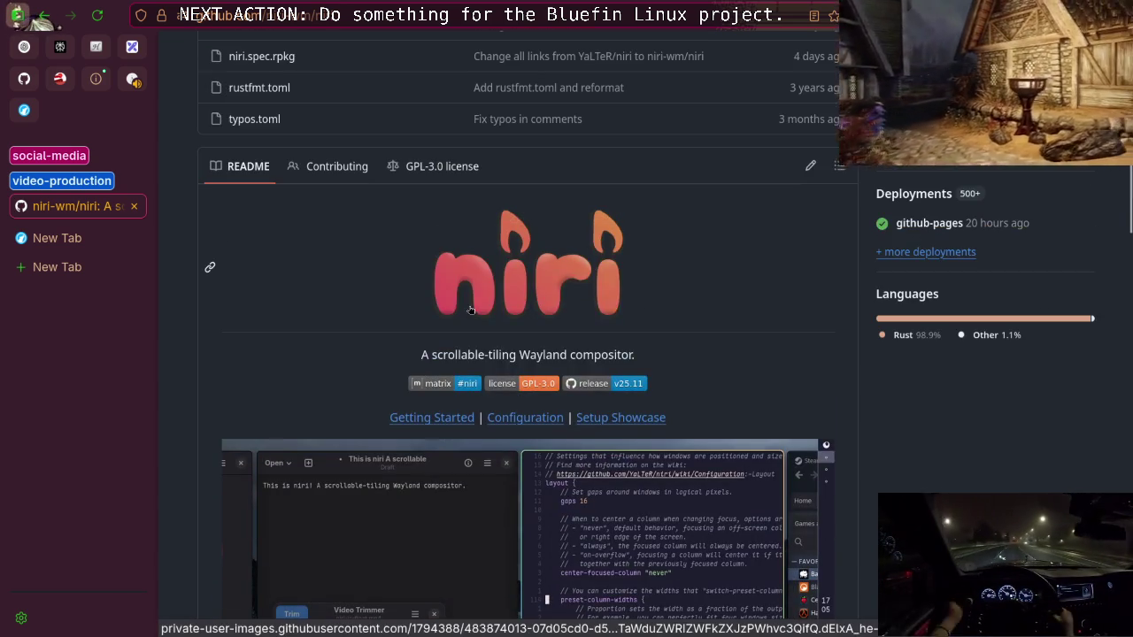
scroll(517, 321, "up", 18)
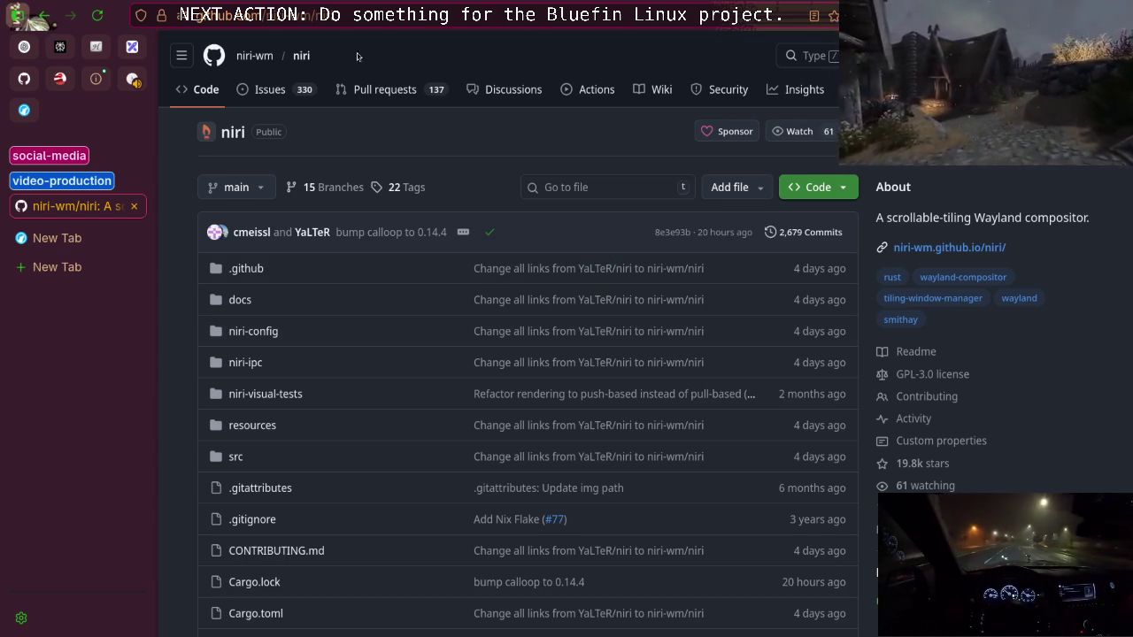
Reload the niri-wm/niri repository page, then return to the pinned Excalidraw whiteboard
left_click(302, 55)
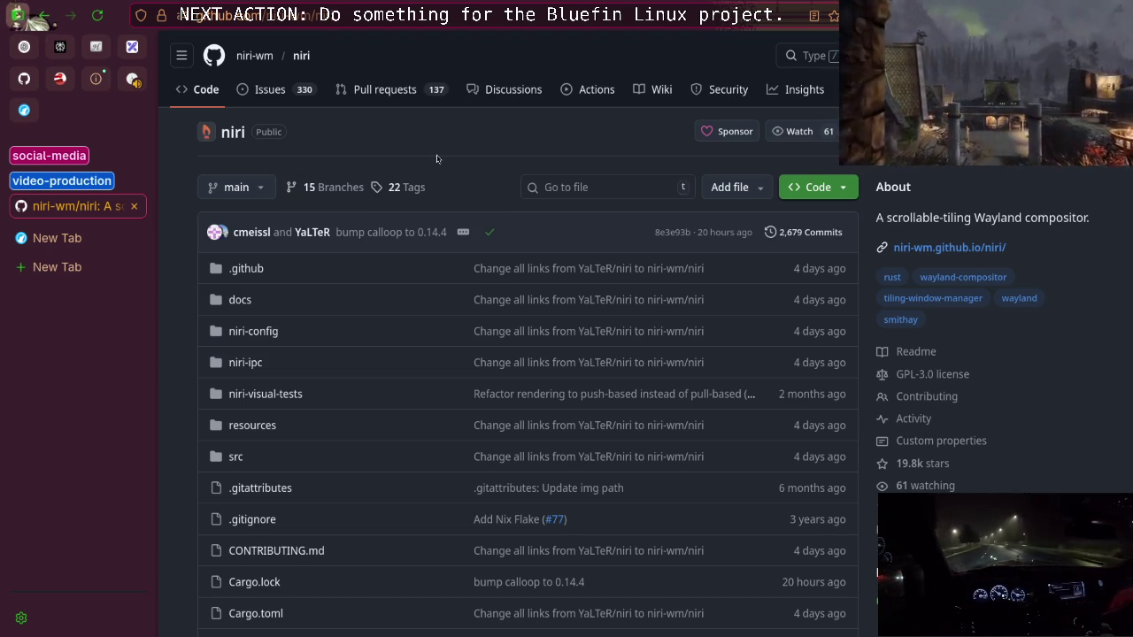
left_click(359, 18)
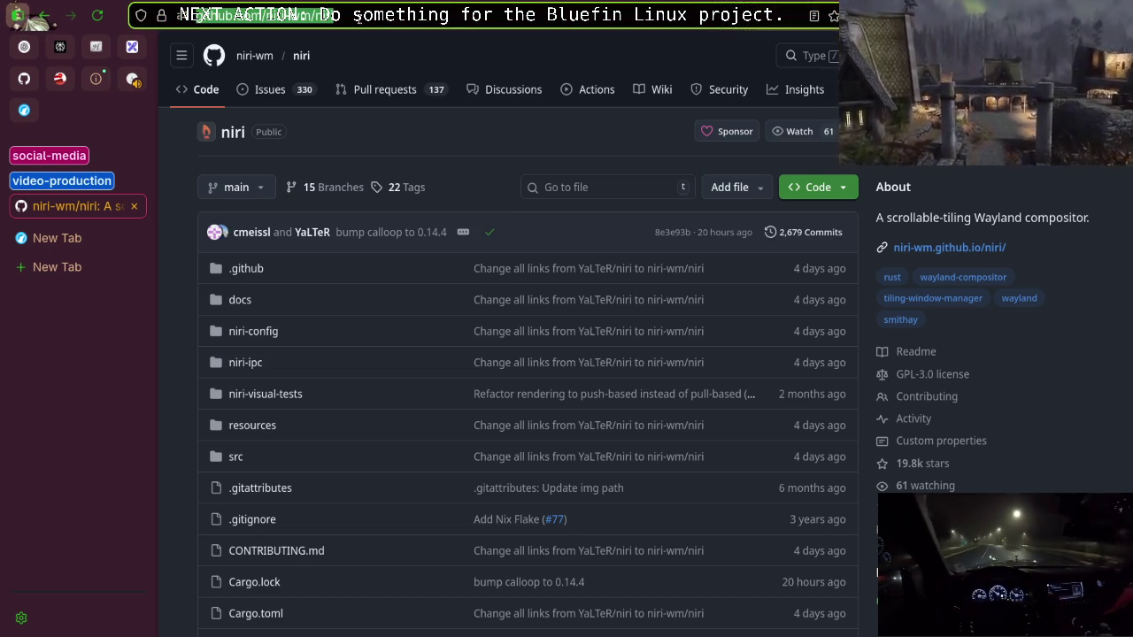
left_click(392, 130)
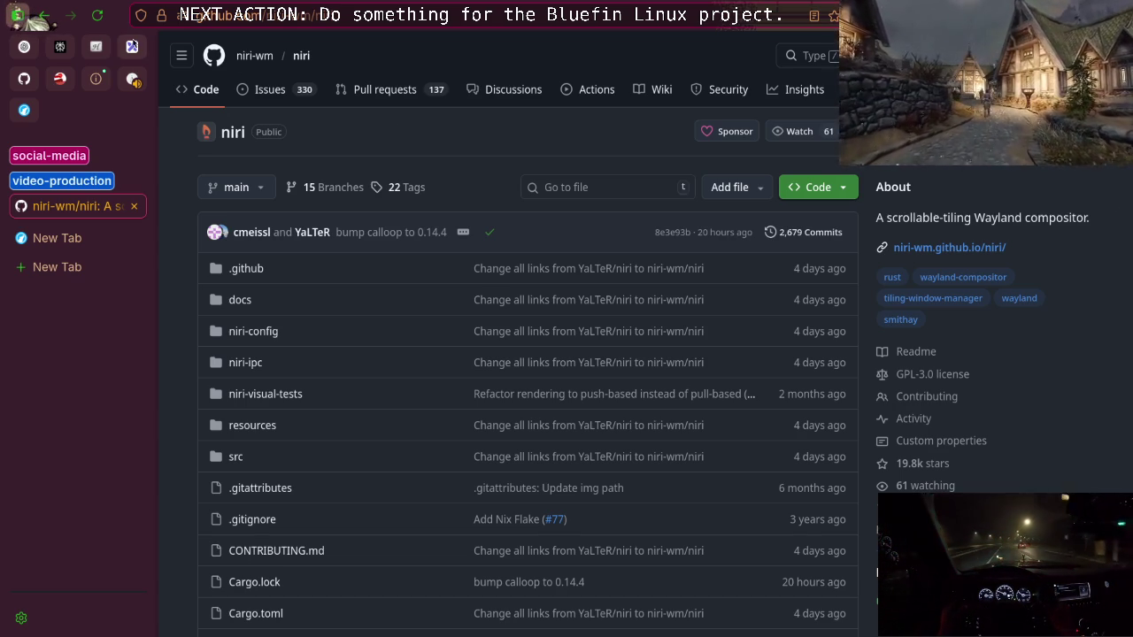
left_click(132, 46)
Handwrite OLD and an underlined /usr/bin on the canvas with the pencil
mouse_move(527, 229)
left_mouse_down()
mouse_move(749, 435)
mouse_move(533, 257)
mouse_move(817, 253)
mouse_move(576, 228)
left_mouse_up()
key("ctrl+z")
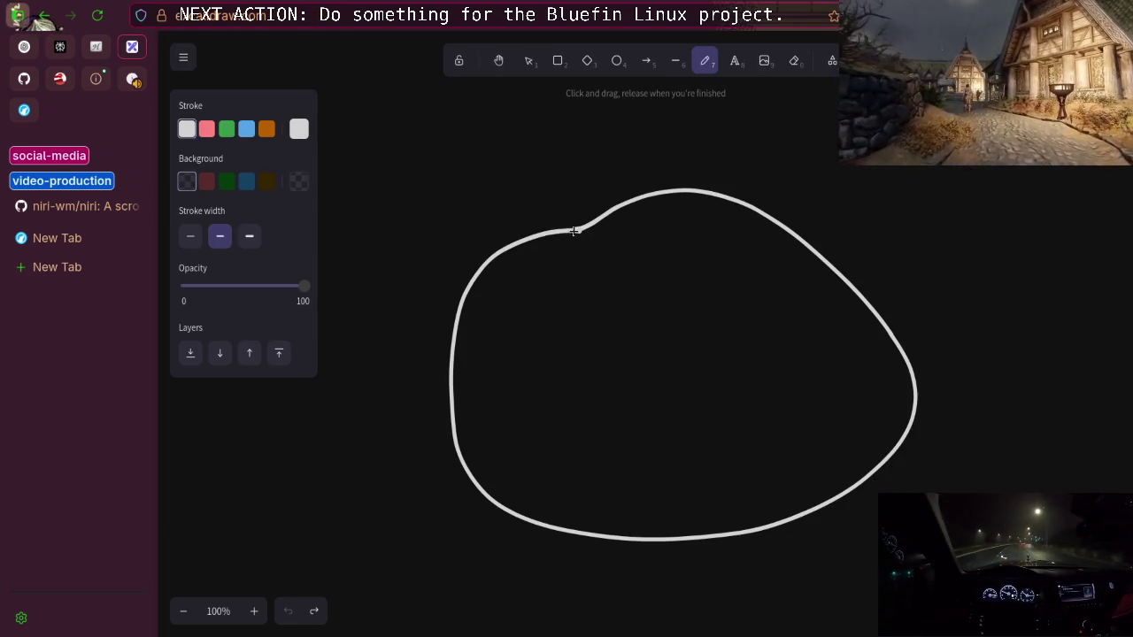
left_click_drag(824, 164, 821, 166)
mouse_move(860, 169)
left_mouse_down()
mouse_move(862, 183)
mouse_move(893, 186)
left_mouse_up()
mouse_move(506, 406)
left_mouse_down()
mouse_move(581, 345)
mouse_move(612, 390)
left_mouse_up()
mouse_move(653, 357)
left_mouse_down()
mouse_move(641, 386)
mouse_move(689, 356)
mouse_move(700, 404)
left_mouse_up()
mouse_move(736, 347)
left_mouse_down()
mouse_move(735, 387)
mouse_move(850, 361)
left_mouse_up()
left_click(777, 354)
left_click_drag(574, 422, 923, 366)
key("ctrl+z")
key("ctrl+z")
mouse_move(795, 380)
left_mouse_down()
mouse_move(815, 367)
mouse_move(830, 379)
left_mouse_up()
left_click_drag(499, 427, 861, 398)
Write 'apt upgrade' with a curved arrow into /usr/bin, then circle /usr/bin in red
mouse_move(857, 252)
left_mouse_down()
mouse_move(861, 278)
mouse_move(918, 266)
mouse_move(912, 305)
mouse_move(935, 265)
mouse_move(992, 265)
mouse_move(1029, 283)
left_mouse_up()
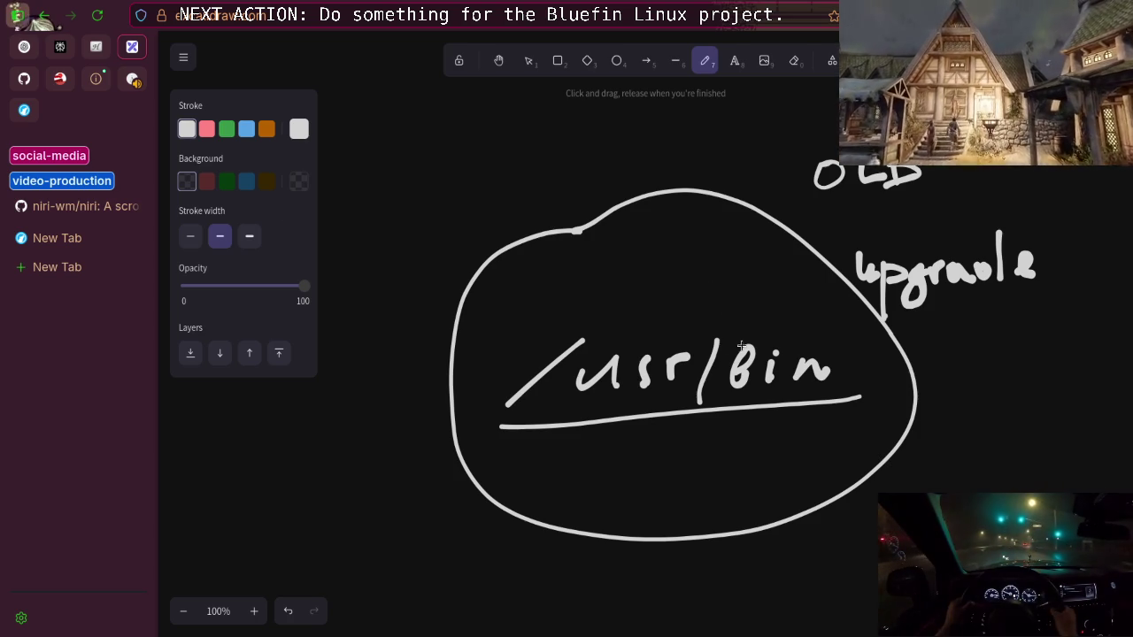
mouse_move(947, 306)
left_mouse_down()
mouse_move(875, 390)
mouse_move(892, 379)
mouse_move(880, 406)
mouse_move(875, 393)
left_mouse_up()
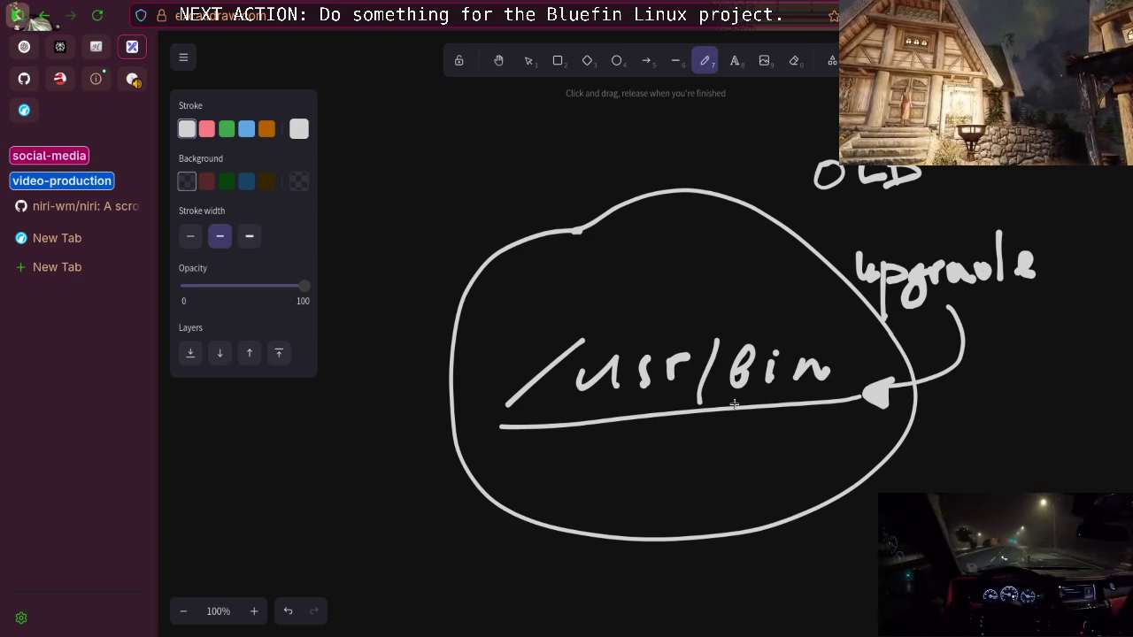
mouse_move(921, 214)
left_mouse_down()
mouse_move(898, 232)
mouse_move(929, 210)
mouse_move(941, 232)
mouse_move(960, 217)
mouse_move(1005, 233)
left_mouse_up()
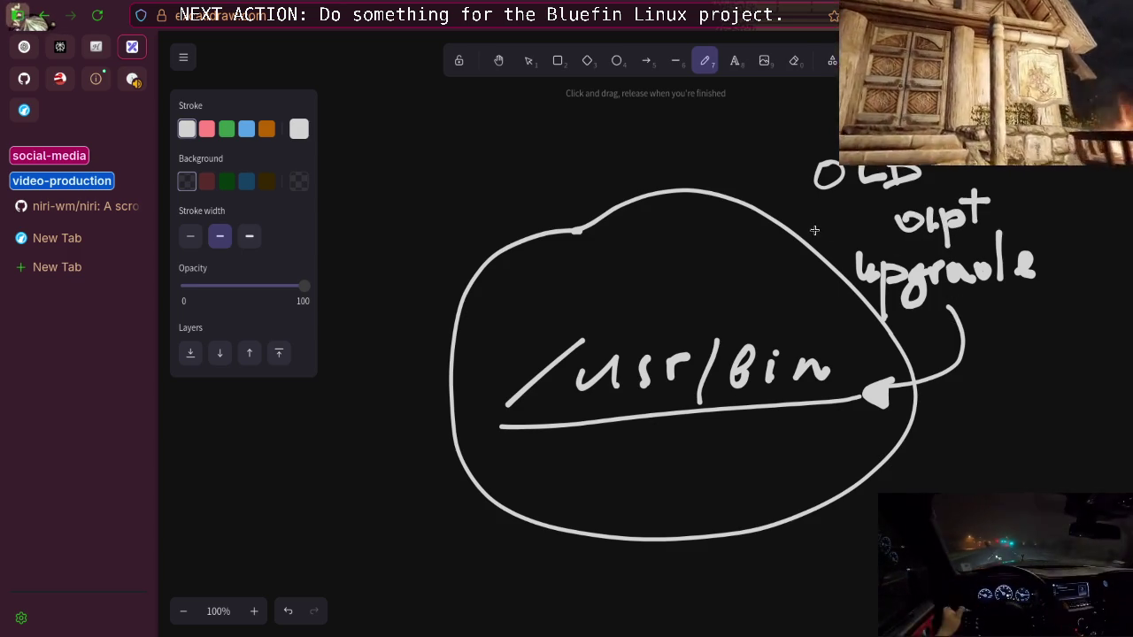
left_click(206, 129)
mouse_move(813, 331)
left_mouse_down()
mouse_move(637, 460)
mouse_move(856, 383)
mouse_move(830, 344)
left_mouse_up()
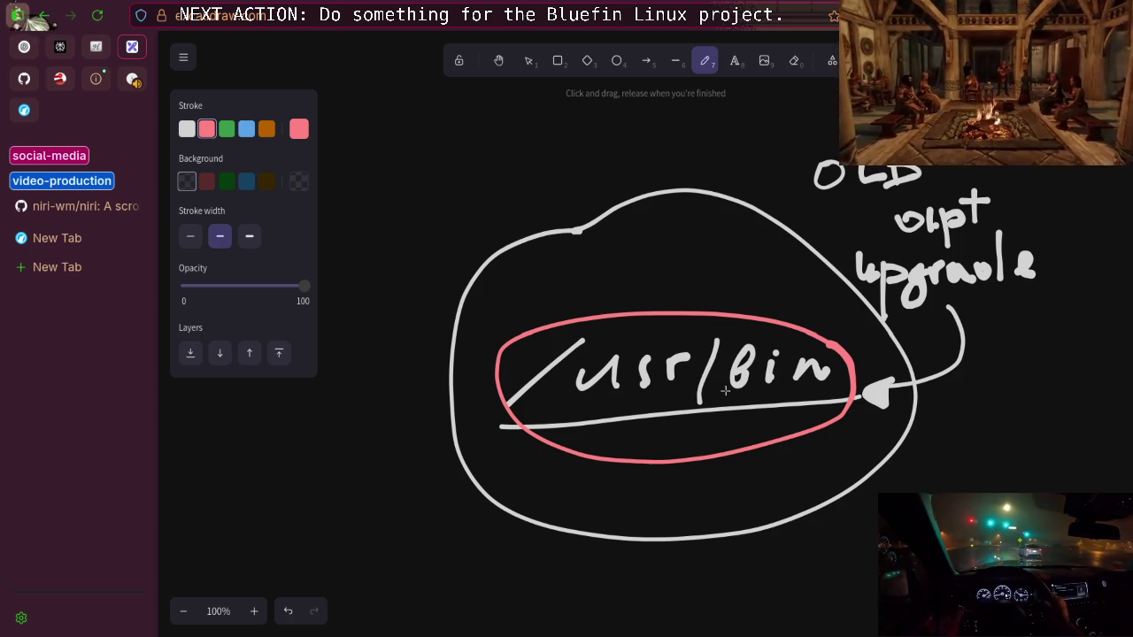
Circle 'apt upgrade' in red and handwrite an 'apt install' note below it
mouse_move(1044, 173)
left_mouse_down()
mouse_move(1029, 294)
mouse_move(1025, 184)
left_mouse_up()
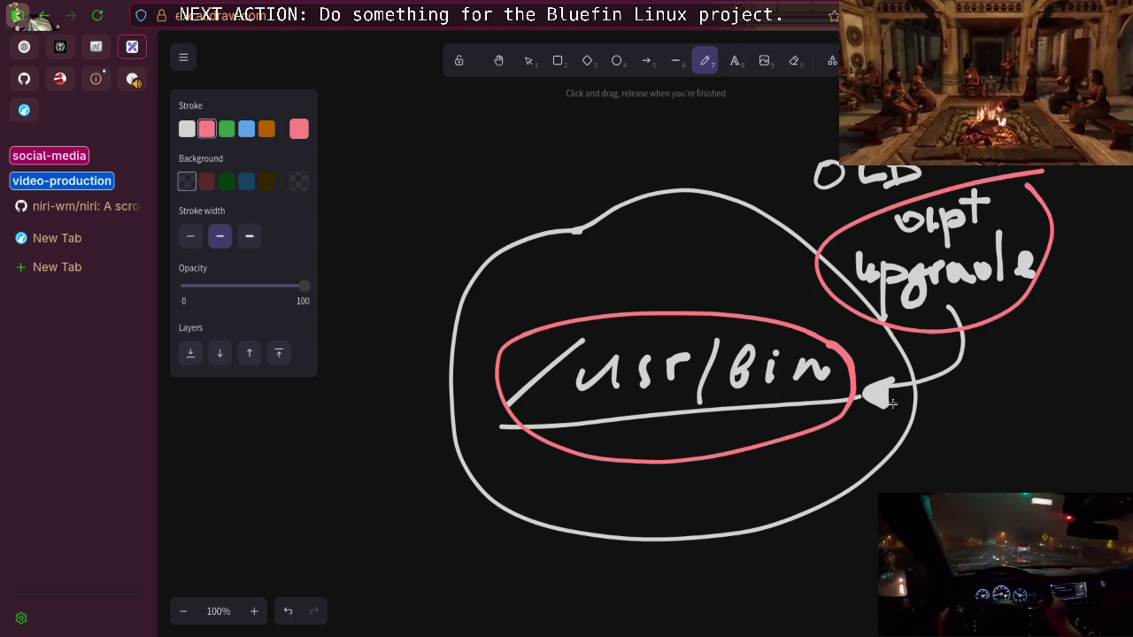
scroll(935, 338, "down", 3)
mouse_move(526, 387)
left_mouse_down()
mouse_move(525, 425)
mouse_move(531, 387)
left_mouse_up()
mouse_move(551, 387)
left_mouse_down()
mouse_move(572, 413)
mouse_move(580, 387)
mouse_move(661, 398)
mouse_move(687, 381)
mouse_move(836, 387)
mouse_move(991, 375)
mouse_move(1036, 382)
mouse_move(1052, 412)
mouse_move(1067, 389)
left_mouse_up()
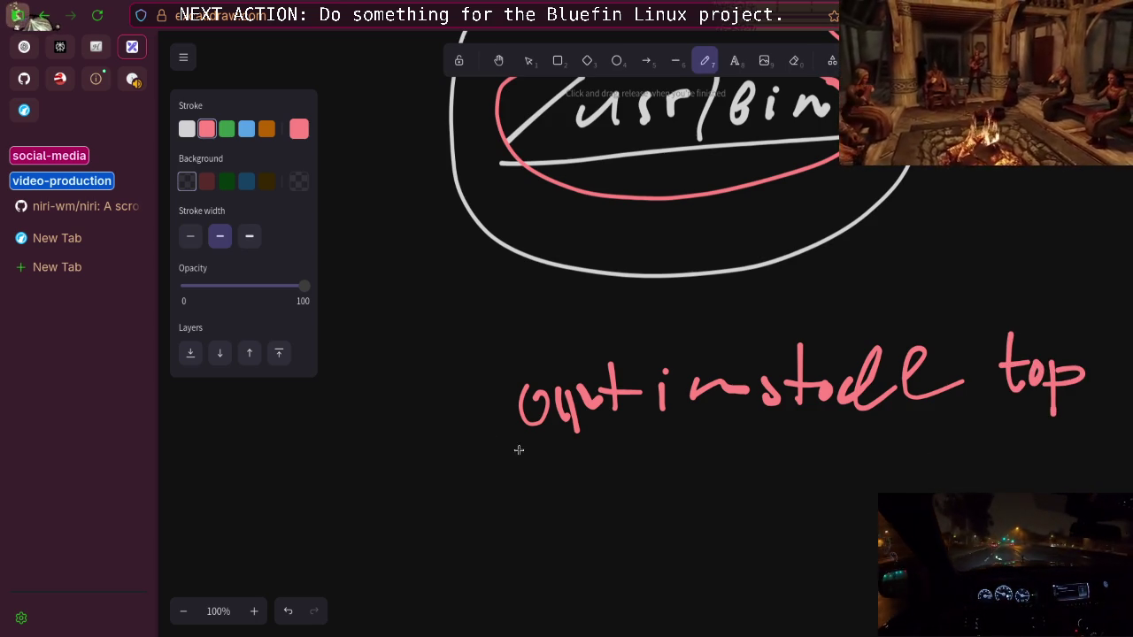
Draw a box labelled tq2 with an arrow and a tick-marked baseline to its right
mouse_move(392, 484)
left_mouse_down()
mouse_move(393, 562)
mouse_move(380, 575)
left_mouse_up()
mouse_move(416, 500)
left_mouse_down()
mouse_move(420, 551)
mouse_move(450, 540)
mouse_move(463, 576)
left_mouse_up()
left_click_drag(467, 528, 494, 545)
left_click_drag(634, 502, 649, 537)
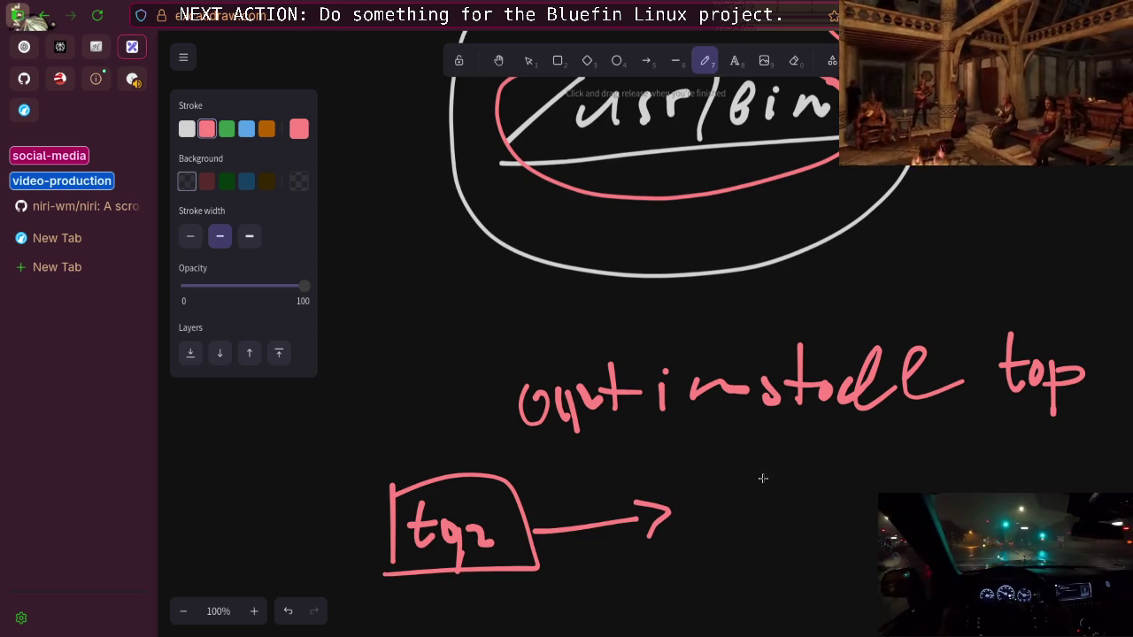
left_click_drag(715, 586, 876, 560)
mouse_move(708, 610)
left_mouse_down()
mouse_move(725, 579)
mouse_move(769, 604)
left_mouse_up()
Draw a second box labelled top, with a colon and lettering beside it
mouse_move(725, 516)
left_mouse_down()
mouse_move(726, 531)
mouse_move(793, 566)
left_mouse_up()
mouse_move(742, 532)
left_mouse_down()
mouse_move(741, 561)
mouse_move(751, 562)
left_mouse_up()
mouse_move(741, 540)
left_mouse_down()
mouse_move(761, 537)
mouse_move(772, 569)
left_mouse_up()
mouse_move(772, 542)
left_mouse_down()
mouse_move(788, 547)
mouse_move(894, 510)
left_mouse_up()
left_click(810, 553)
left_click(818, 527)
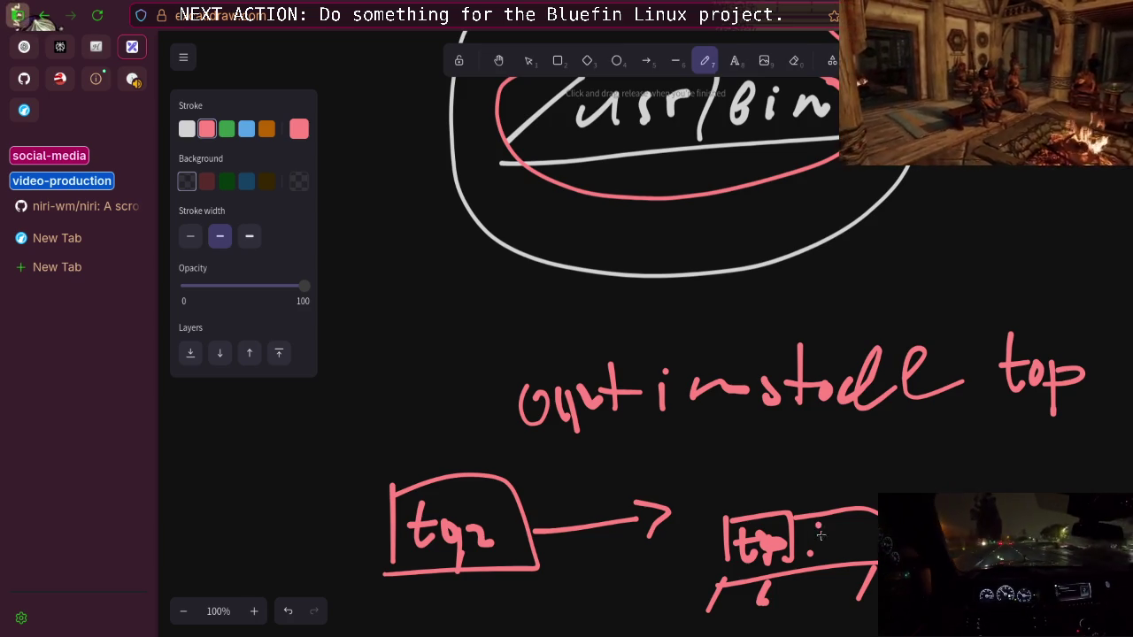
mouse_move(820, 522)
left_mouse_down()
mouse_move(813, 544)
mouse_move(839, 543)
left_mouse_up()
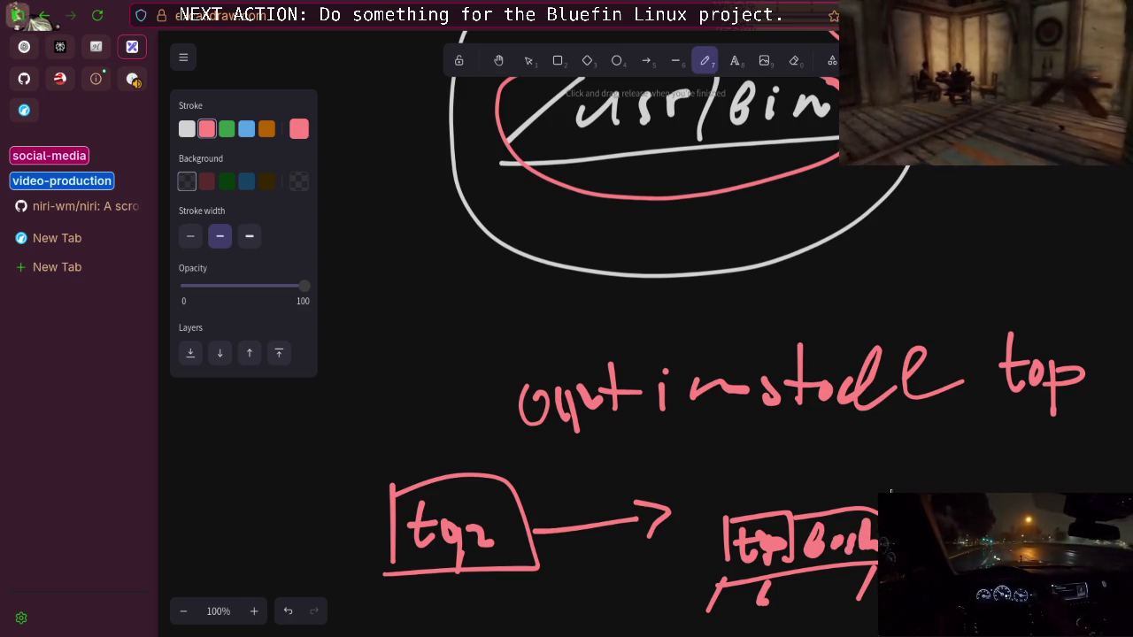
Scroll over the finished sketch, then open a blank new tab
scroll(800, 481, "down", 2)
scroll(802, 483, "up", 1)
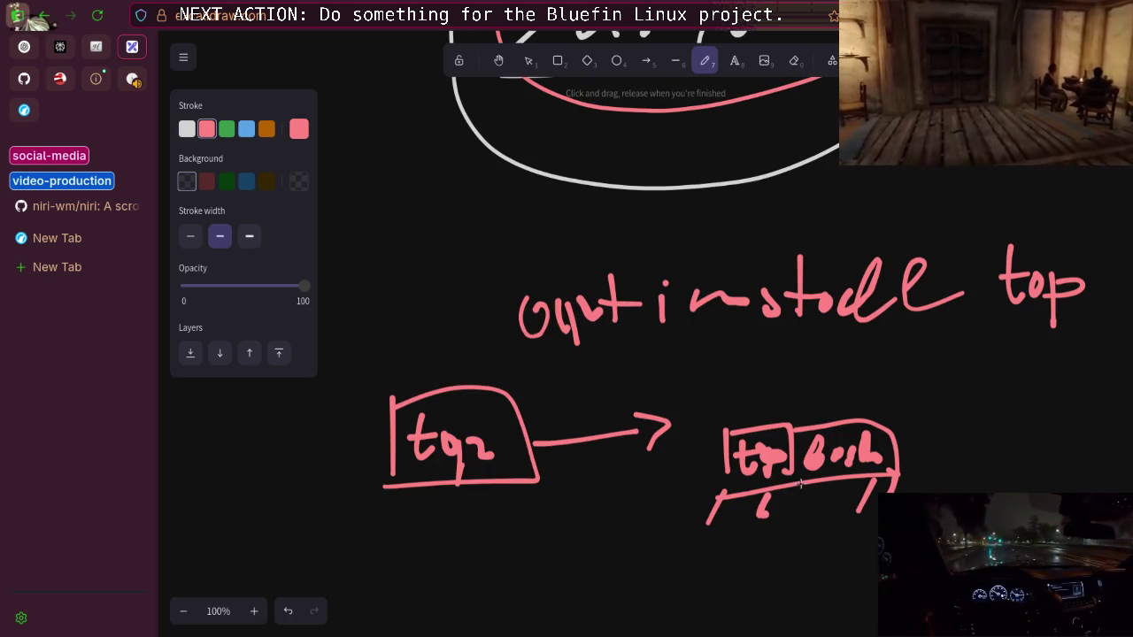
scroll(775, 454, "up", 2)
scroll(774, 454, "down", 2)
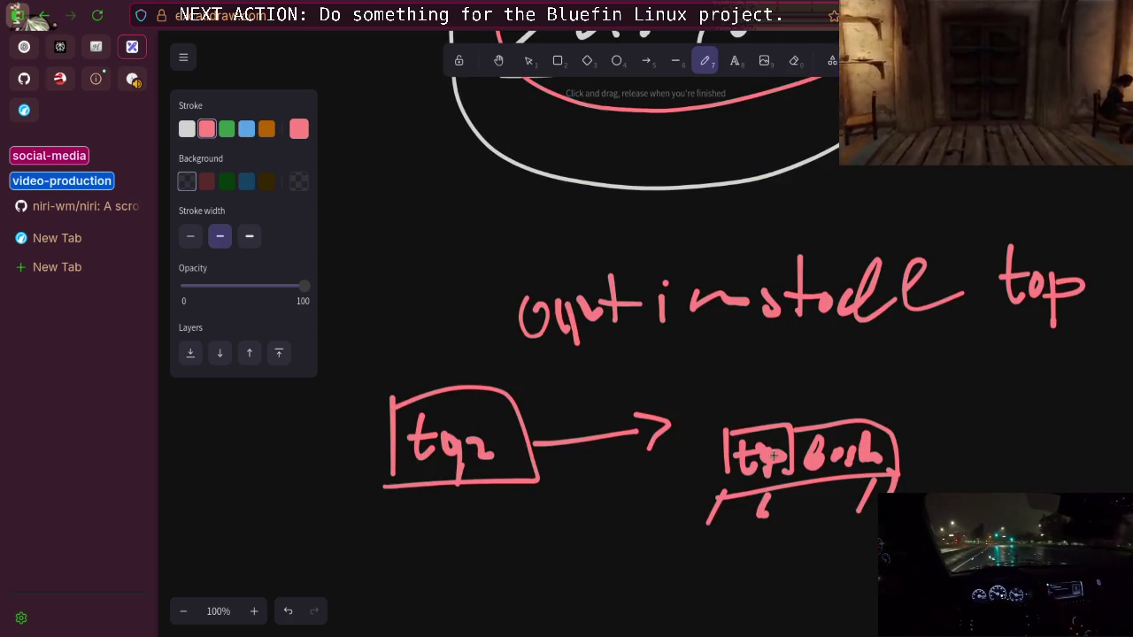
scroll(773, 455, "up", 1)
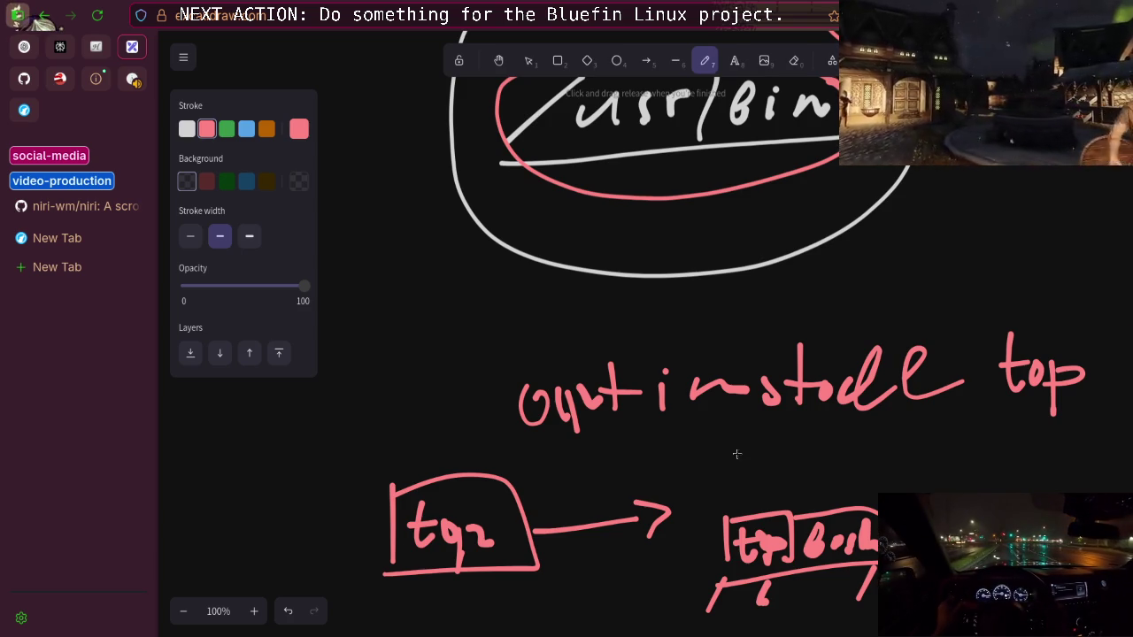
left_click(71, 238)
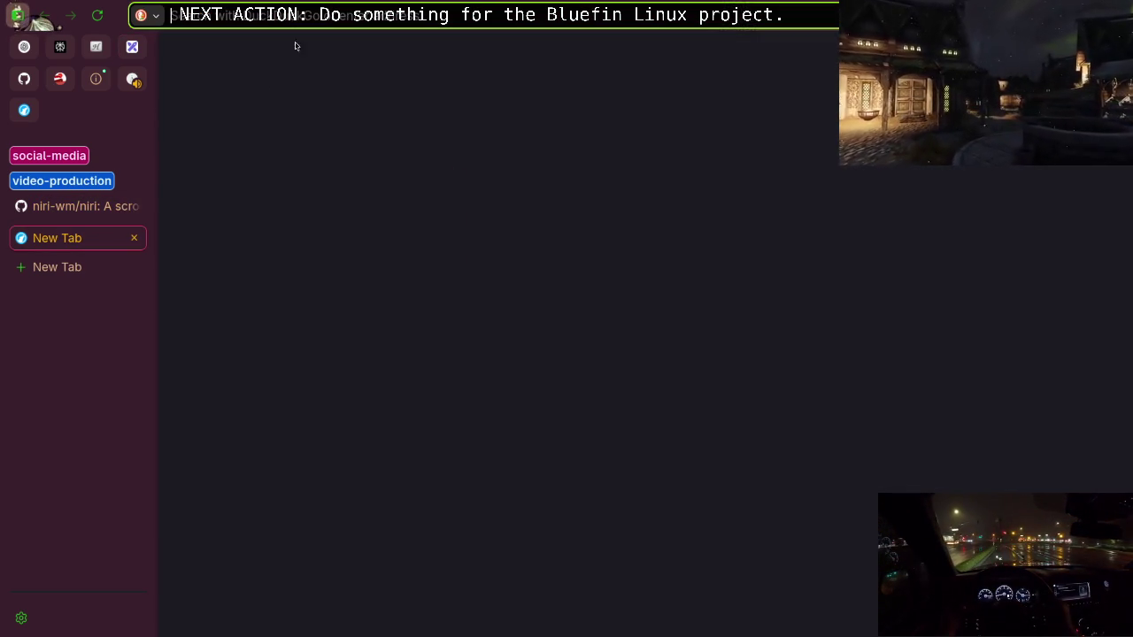
Enter 'bl' in the address bar and open the Introduction to Bluefin suggestion
type("j")
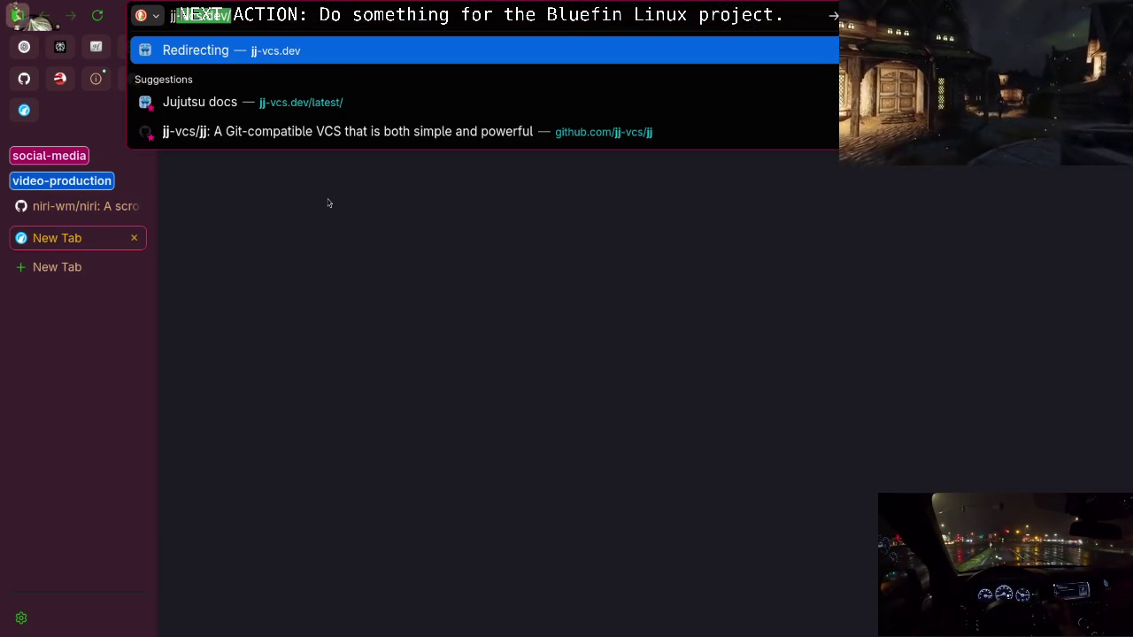
key("BackSpace")
key("BackSpace")
type("bl")
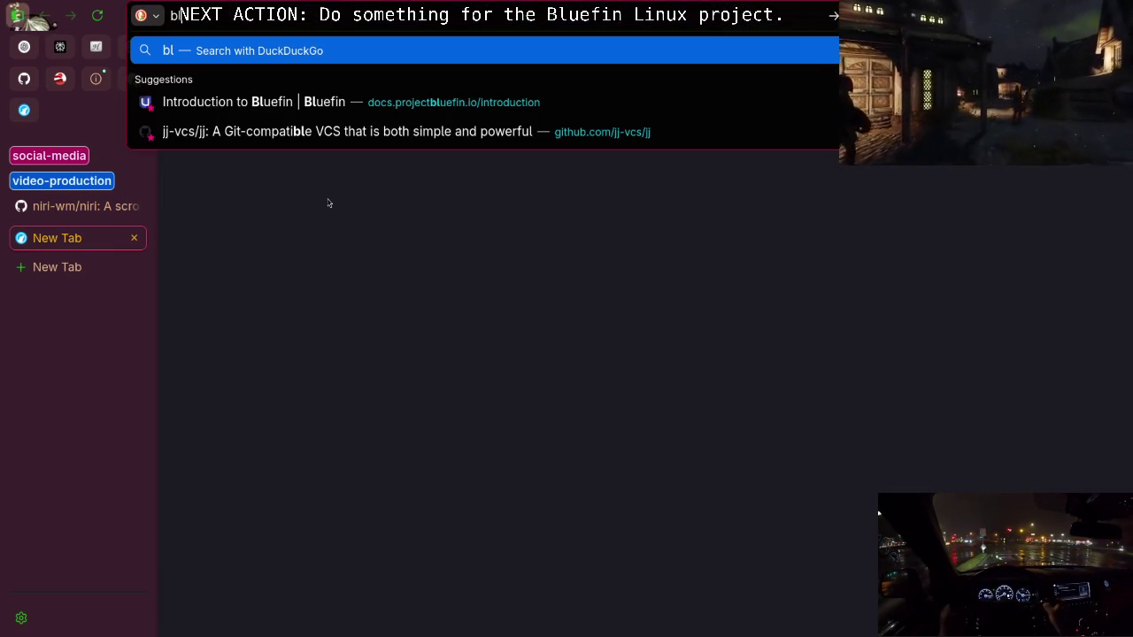
key("Down")
key("Return")
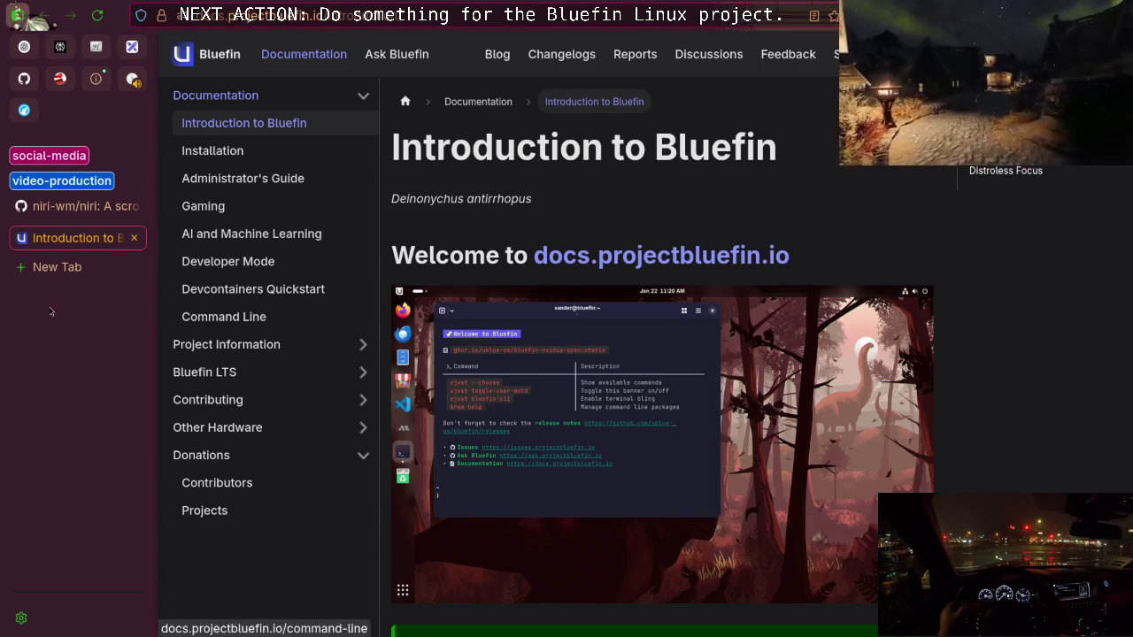
Briefly open another blank tab, then return to the Excalidraw whiteboard
left_click(57, 266)
left_click(80, 238)
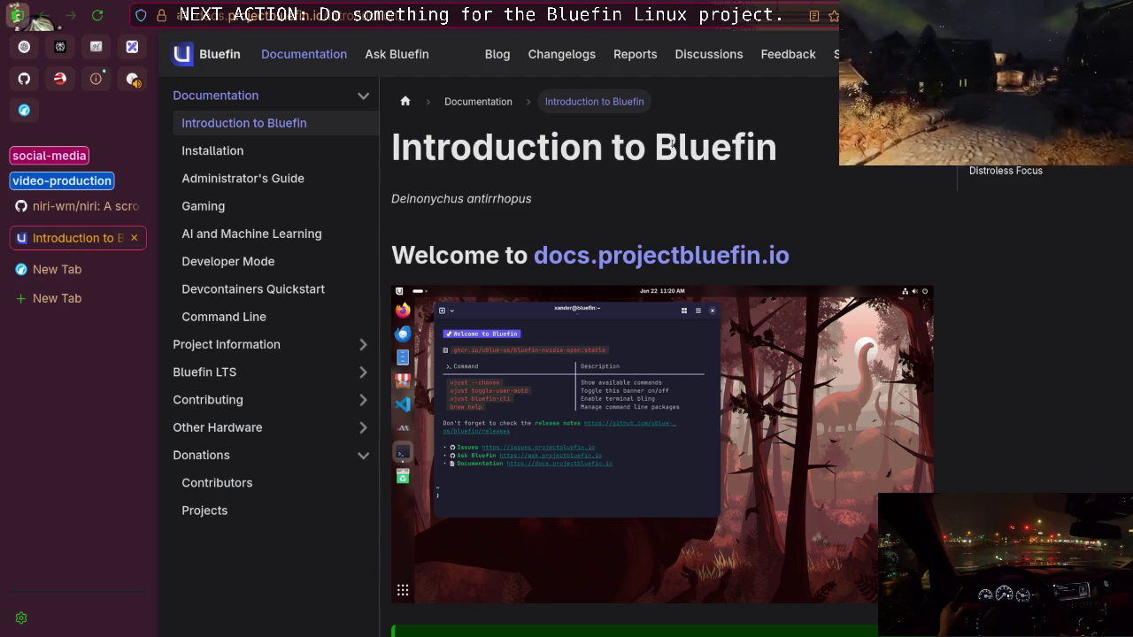
left_click(132, 46)
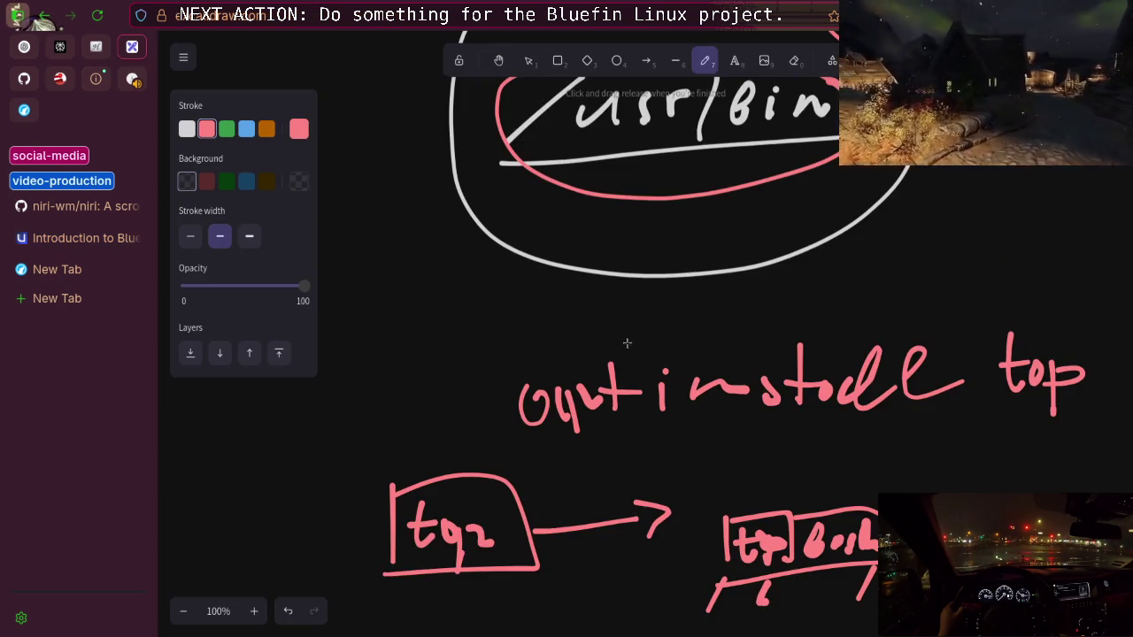
Underline the 'apt install top' heading in pink
scroll(611, 320, "down", 3)
scroll(625, 342, "up", 1)
left_click_drag(510, 260, 1073, 237)
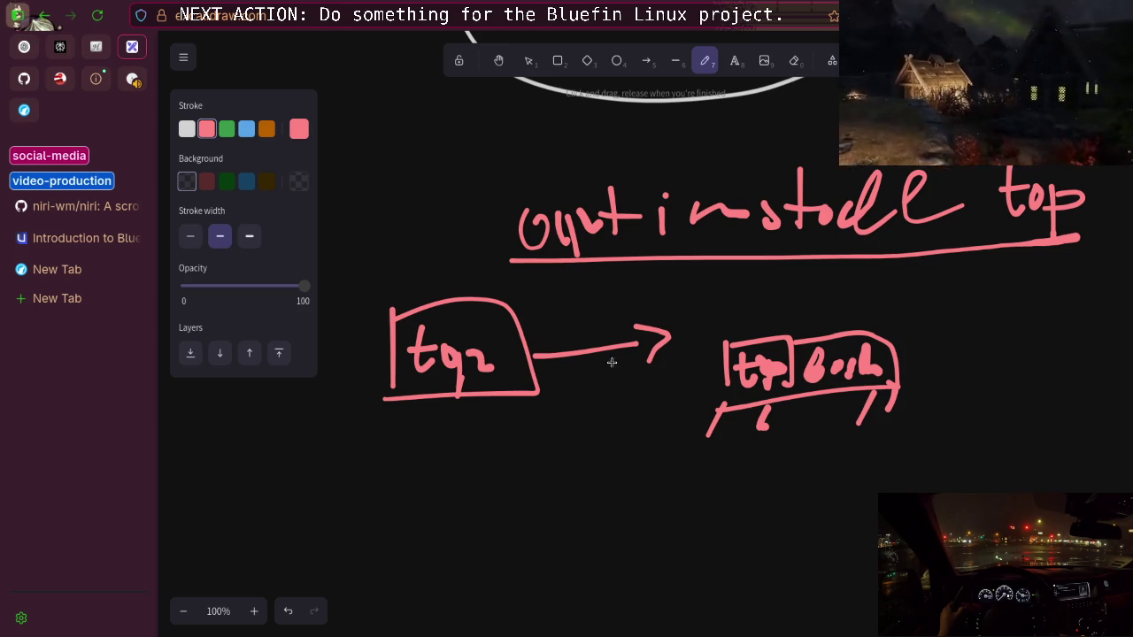
Switch the stroke to blue and outline the tq2 shape and the right-hand box
left_click(227, 129)
left_click(246, 129)
mouse_move(725, 339)
left_mouse_down()
mouse_move(725, 290)
mouse_move(802, 337)
left_mouse_up()
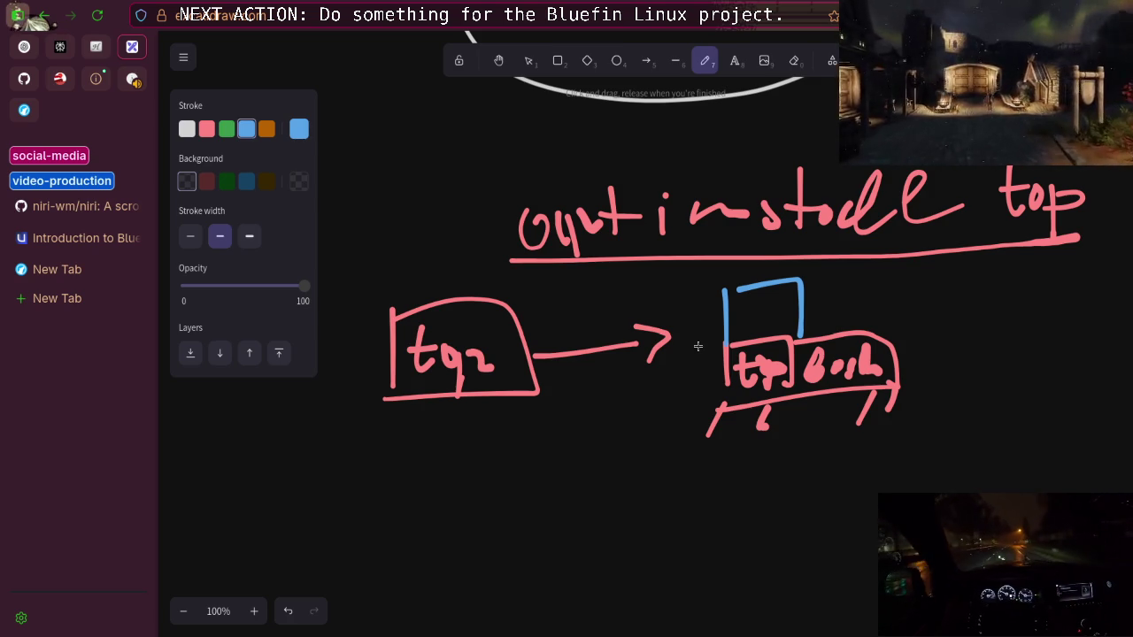
scroll(708, 341, "up", 5)
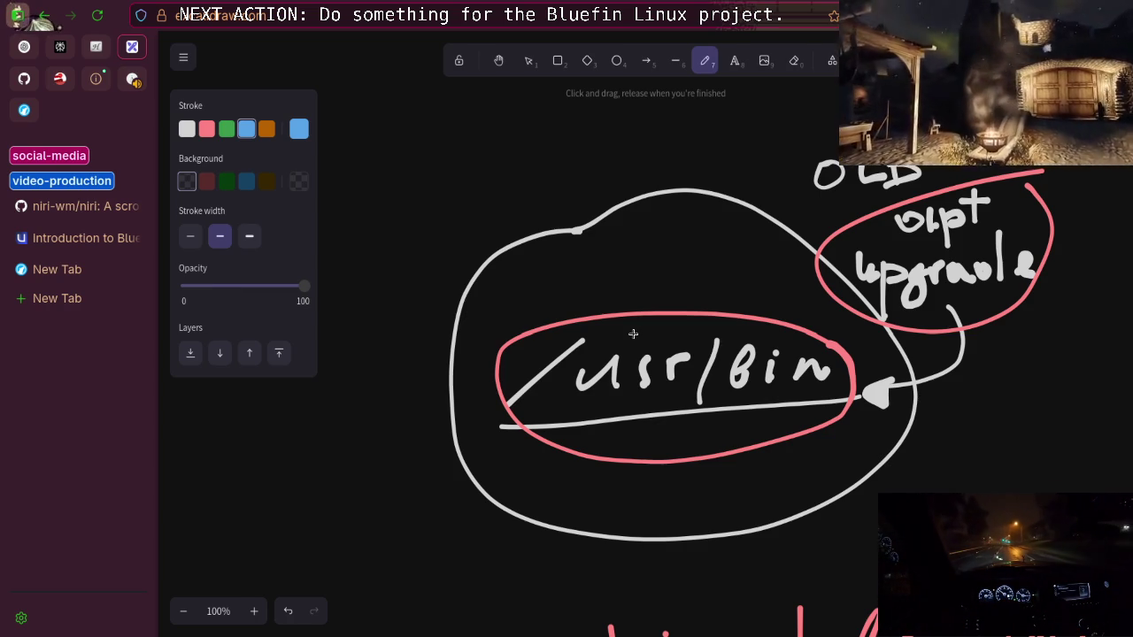
scroll(661, 327, "down", 5)
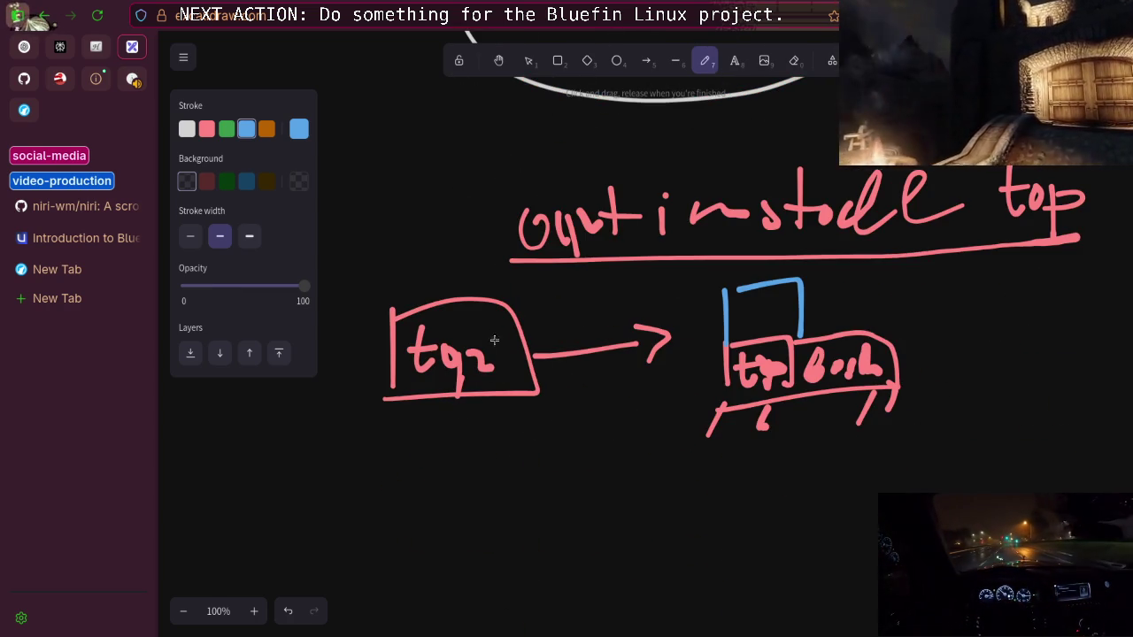
mouse_move(385, 325)
left_mouse_down()
mouse_move(394, 340)
mouse_move(408, 310)
mouse_move(531, 383)
mouse_move(395, 390)
mouse_move(434, 390)
left_mouse_up()
left_click_drag(720, 340, 811, 282)
Ring the 'apt install top' heading in blue, write an underlined './top.sh', and circle 'top'
mouse_move(793, 186)
left_mouse_down()
mouse_move(951, 263)
mouse_move(963, 180)
left_mouse_up()
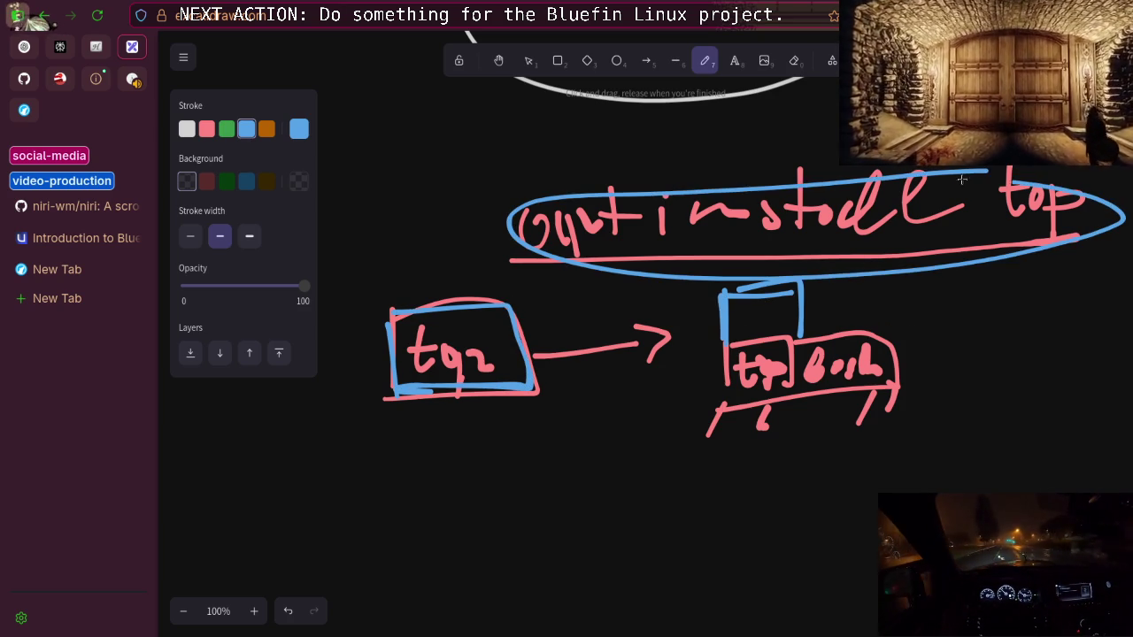
left_click(886, 324)
left_click_drag(929, 281, 895, 339)
mouse_move(958, 295)
left_mouse_down()
mouse_move(946, 330)
mouse_move(1052, 332)
left_mouse_up()
mouse_move(1084, 276)
left_mouse_down()
mouse_move(1073, 335)
mouse_move(1087, 329)
left_mouse_up()
left_click_drag(921, 361, 1085, 349)
left_click_drag(969, 177, 963, 213)
left_click_drag(998, 253, 974, 190)
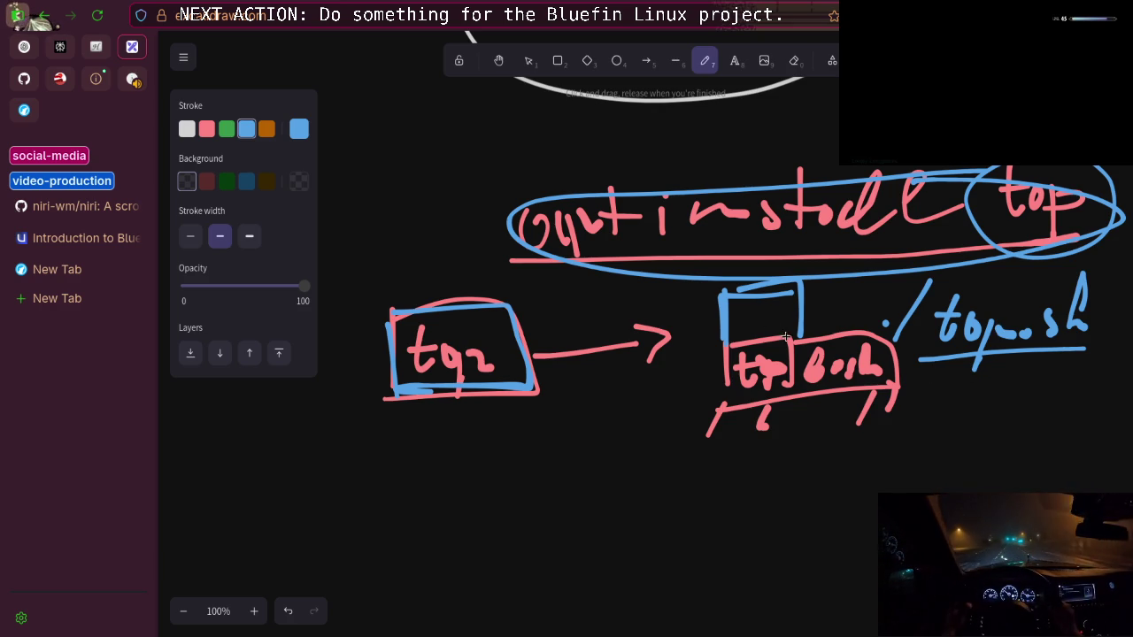
scroll(762, 363, "up", 5)
Draw three blue circles numbered 1, 2 and 3, joined by arrows
scroll(744, 387, "down", 10)
mouse_move(418, 256)
left_mouse_down()
mouse_move(528, 269)
mouse_move(580, 335)
mouse_move(639, 348)
left_mouse_up()
mouse_move(731, 292)
left_mouse_down()
mouse_move(690, 339)
mouse_move(765, 271)
left_mouse_up()
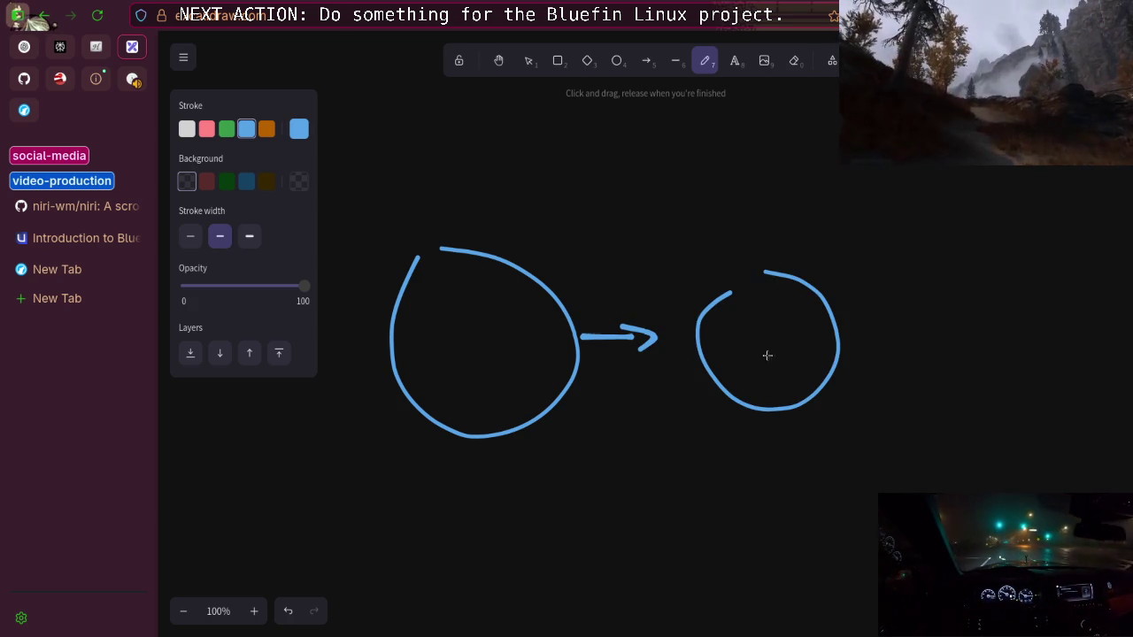
left_click_drag(867, 336, 943, 324)
left_click_drag(915, 317, 906, 348)
mouse_move(1013, 301)
left_mouse_down()
mouse_move(1088, 313)
mouse_move(1025, 273)
left_mouse_up()
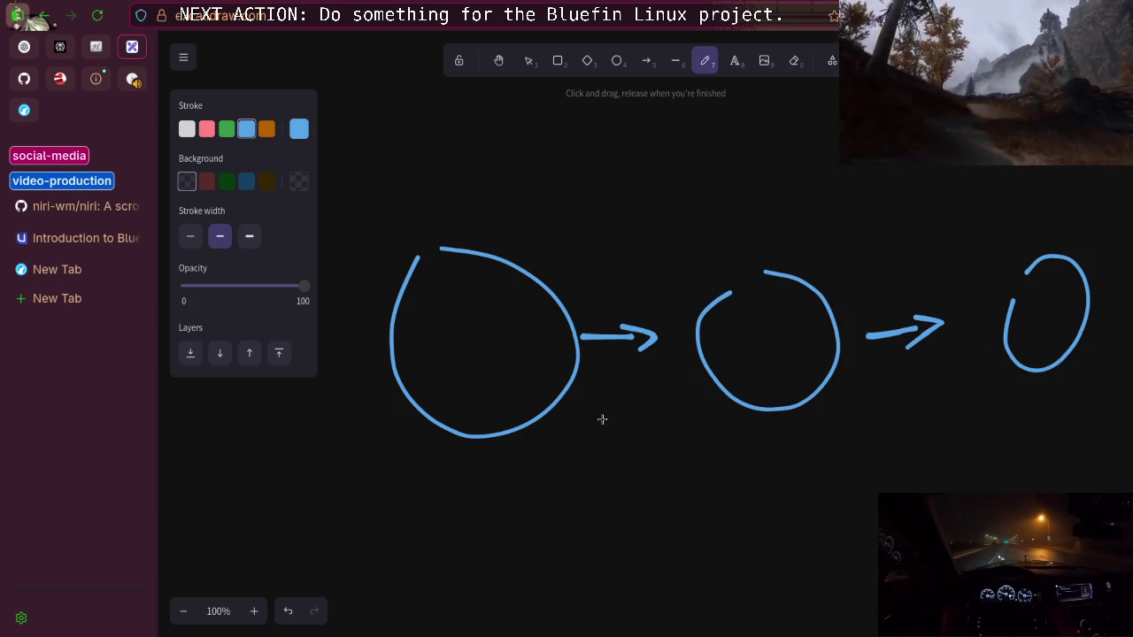
mouse_move(462, 357)
left_mouse_down()
mouse_move(476, 342)
mouse_move(492, 371)
left_mouse_up()
left_click_drag(761, 341, 788, 365)
mouse_move(1041, 303)
left_mouse_down()
mouse_move(1050, 316)
mouse_move(1007, 342)
left_mouse_up()
Label the first arrow 'update' and the second 'install', underlining each label
mouse_move(567, 272)
left_mouse_down()
mouse_move(655, 287)
mouse_move(678, 277)
mouse_move(688, 292)
mouse_move(705, 269)
mouse_move(726, 277)
left_mouse_up()
left_click_drag(651, 274, 682, 281)
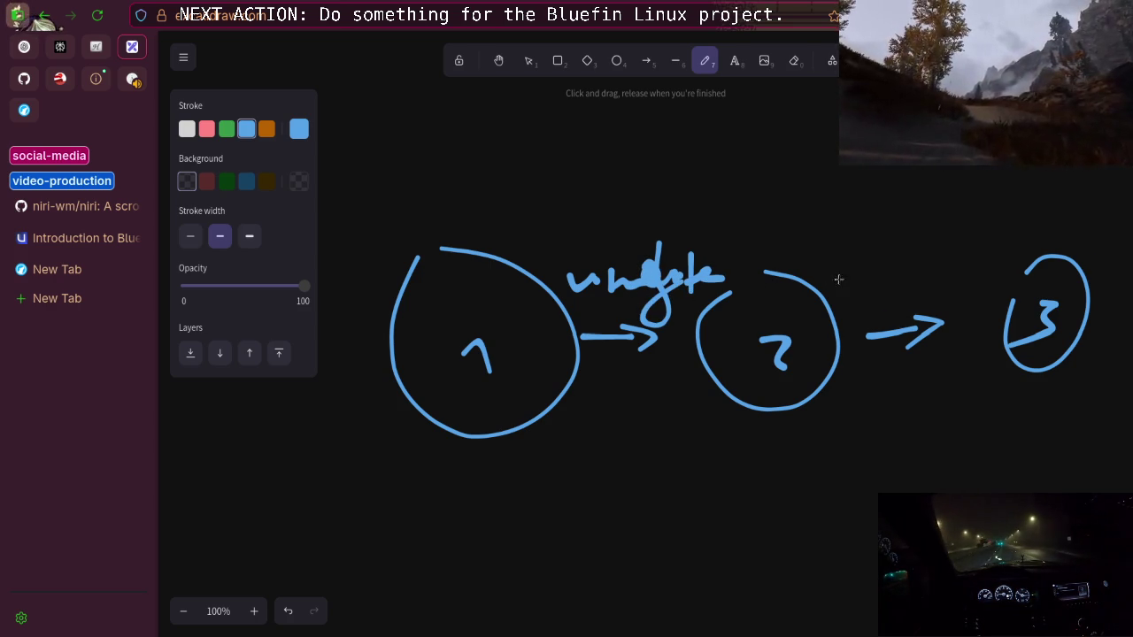
left_click_drag(848, 262, 981, 257)
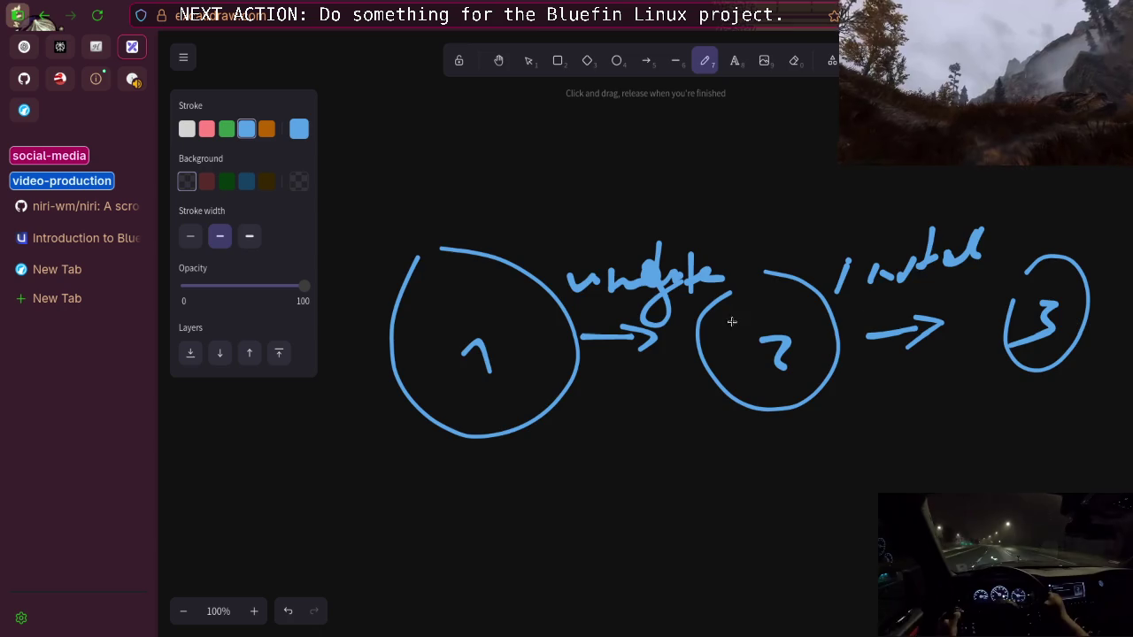
scroll(698, 398, "up", 4)
scroll(481, 402, "down", 5)
scroll(654, 354, "up", 5)
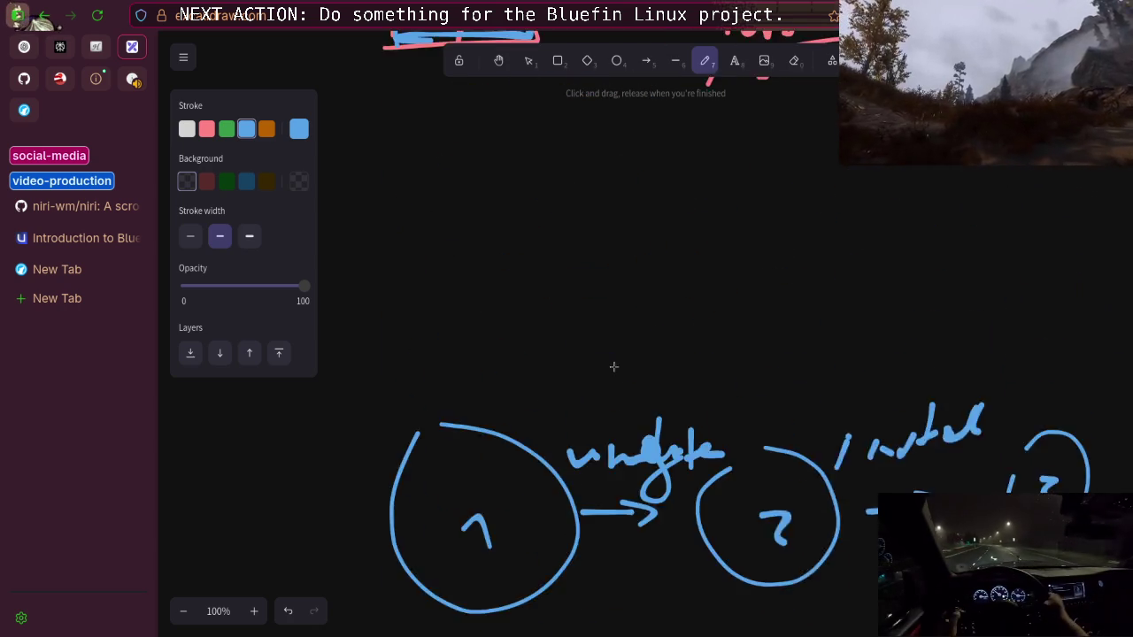
scroll(673, 342, "down", 5)
scroll(488, 325, "up", 5)
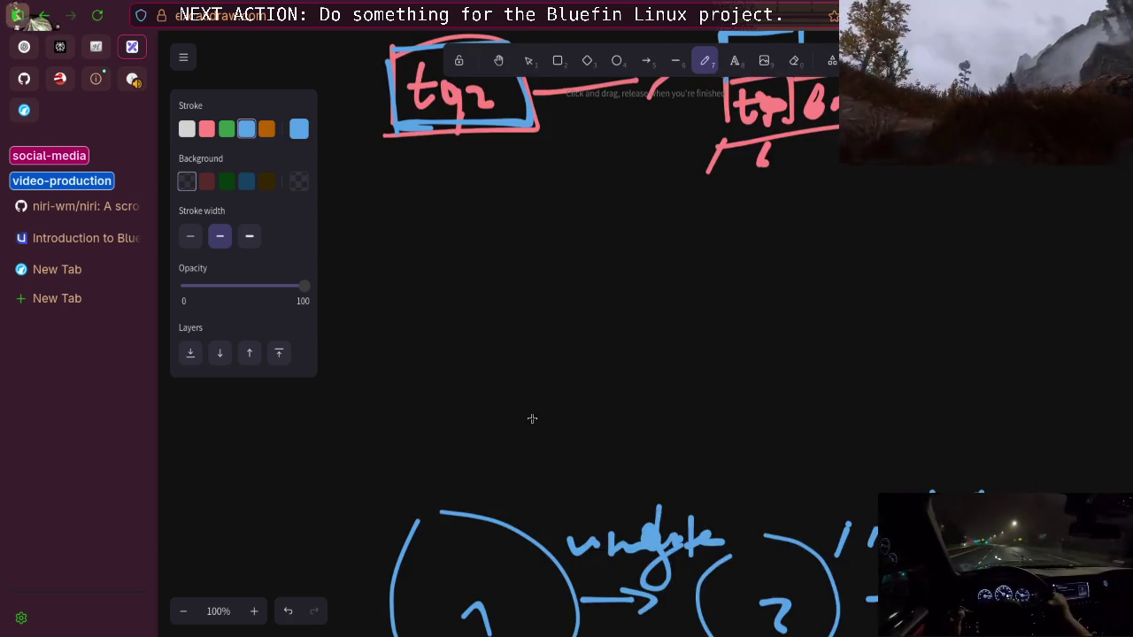
scroll(557, 410, "down", 4)
left_click_drag(548, 321, 752, 315)
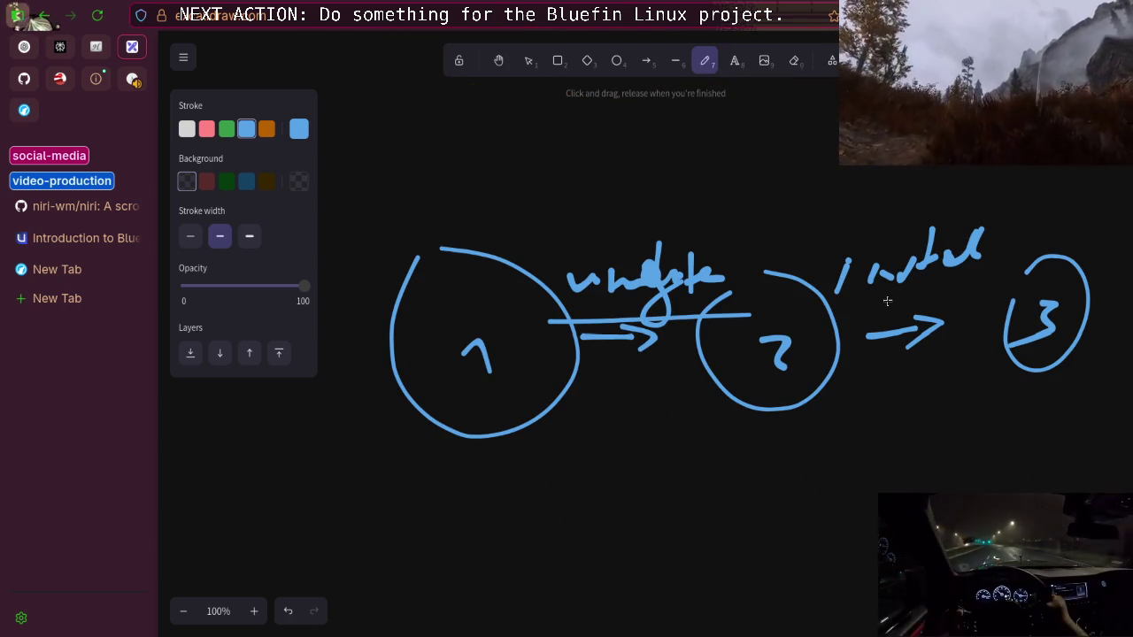
left_click_drag(886, 302, 983, 292)
In green, ring the update and install labels and the numbers 1, 2 and 3
left_click(227, 128)
mouse_move(574, 307)
left_mouse_down()
mouse_move(652, 318)
mouse_move(536, 281)
mouse_move(574, 311)
left_mouse_up()
left_click_drag(842, 245, 844, 251)
scroll(582, 366, "down", 3)
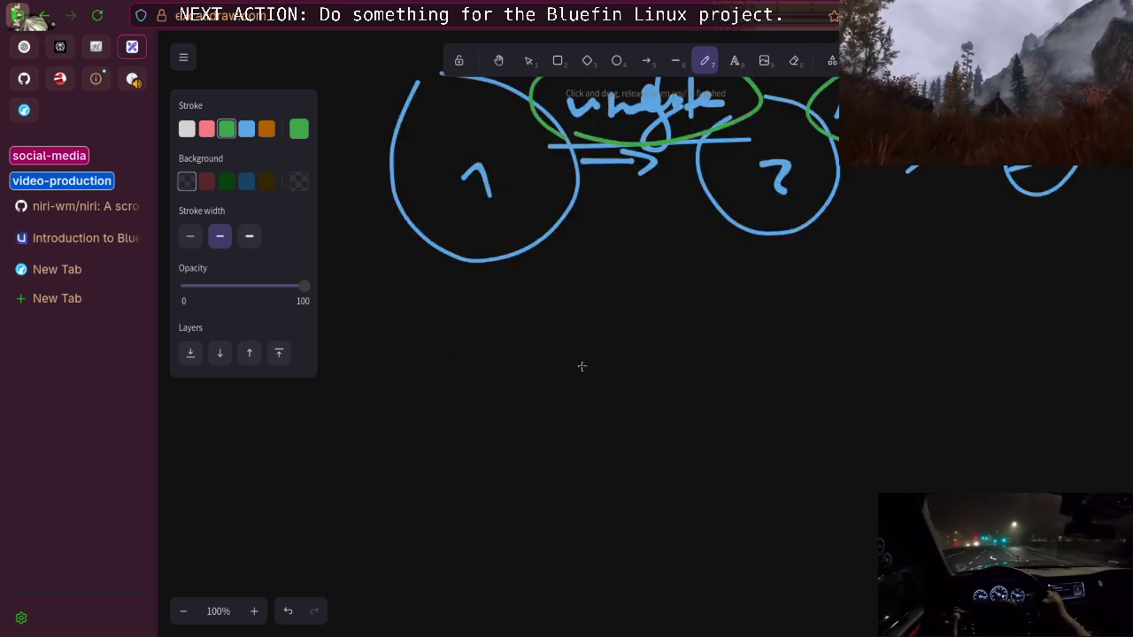
scroll(470, 296, "up", 6)
scroll(515, 292, "down", 5)
scroll(516, 293, "up", 3)
scroll(516, 293, "down", 3)
scroll(531, 309, "up", 2)
mouse_move(434, 311)
left_mouse_down()
mouse_move(529, 305)
mouse_move(423, 253)
mouse_move(439, 314)
left_mouse_up()
mouse_move(802, 246)
left_mouse_down()
mouse_move(751, 237)
mouse_move(815, 268)
mouse_move(809, 246)
left_mouse_up()
mouse_move(1066, 202)
left_mouse_down()
mouse_move(996, 238)
mouse_move(1091, 228)
mouse_move(1068, 202)
left_mouse_up()
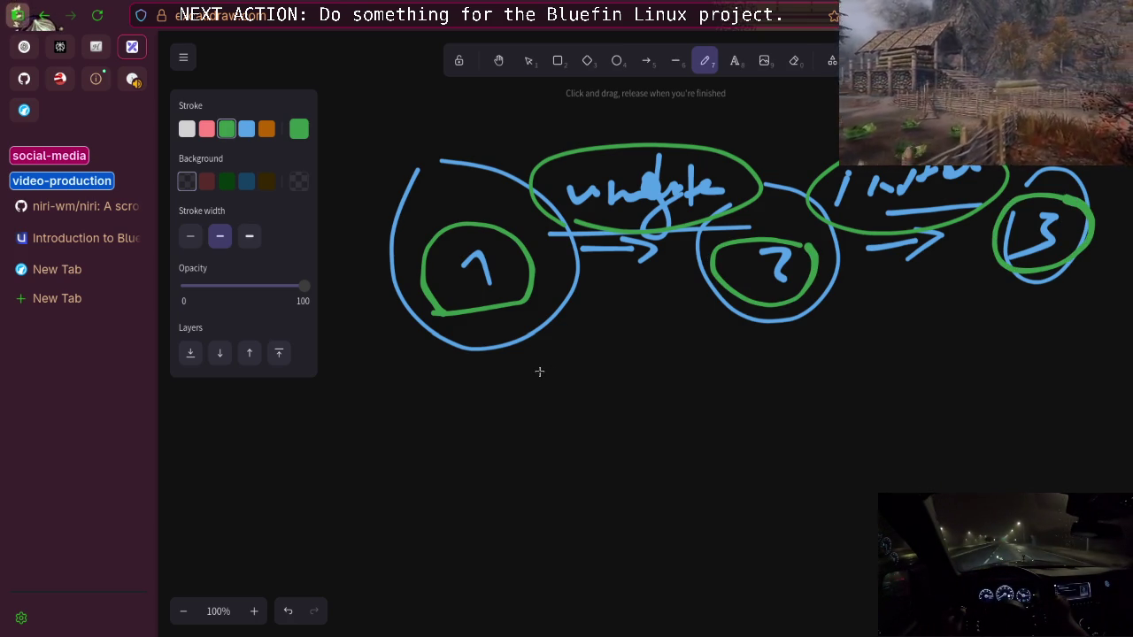
scroll(552, 361, "down", 5)
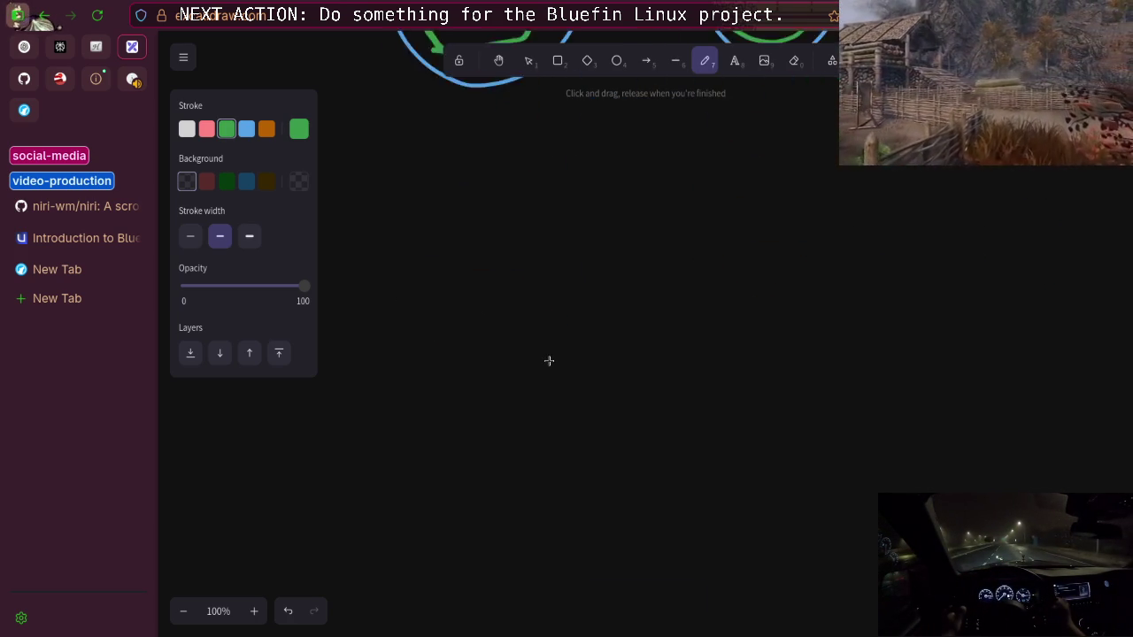
Handwrite 'bootc' in green and underline it
left_click_drag(489, 307, 608, 305)
left_click_drag(638, 243, 630, 321)
mouse_move(607, 305)
left_mouse_down()
mouse_move(666, 290)
mouse_move(671, 324)
left_mouse_up()
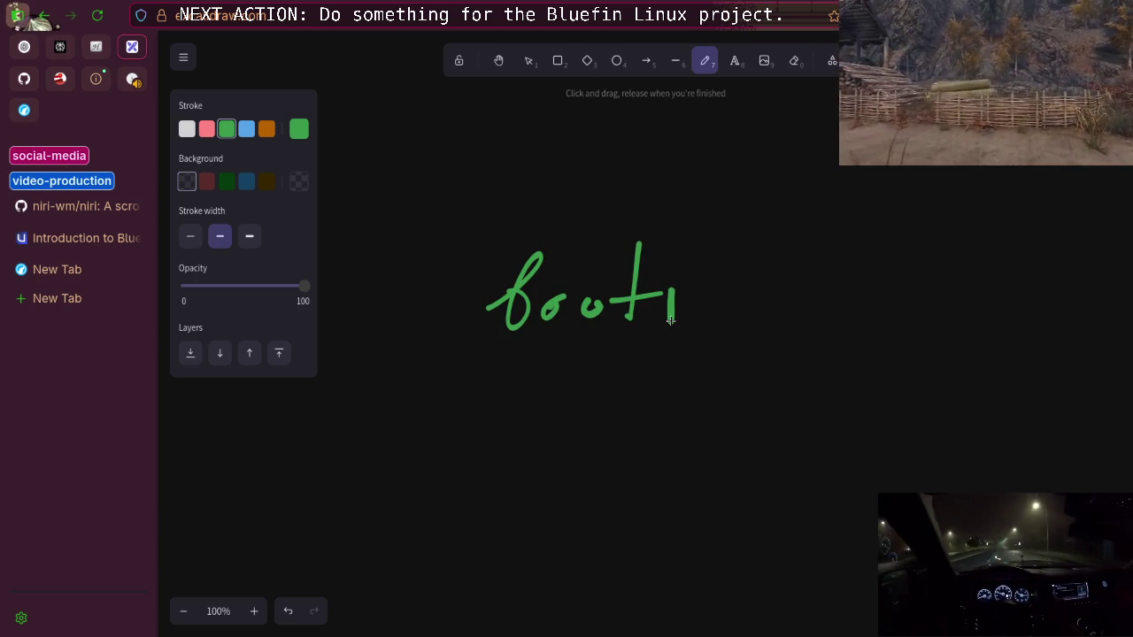
mouse_move(697, 277)
left_mouse_down()
mouse_move(686, 324)
mouse_move(710, 301)
left_mouse_up()
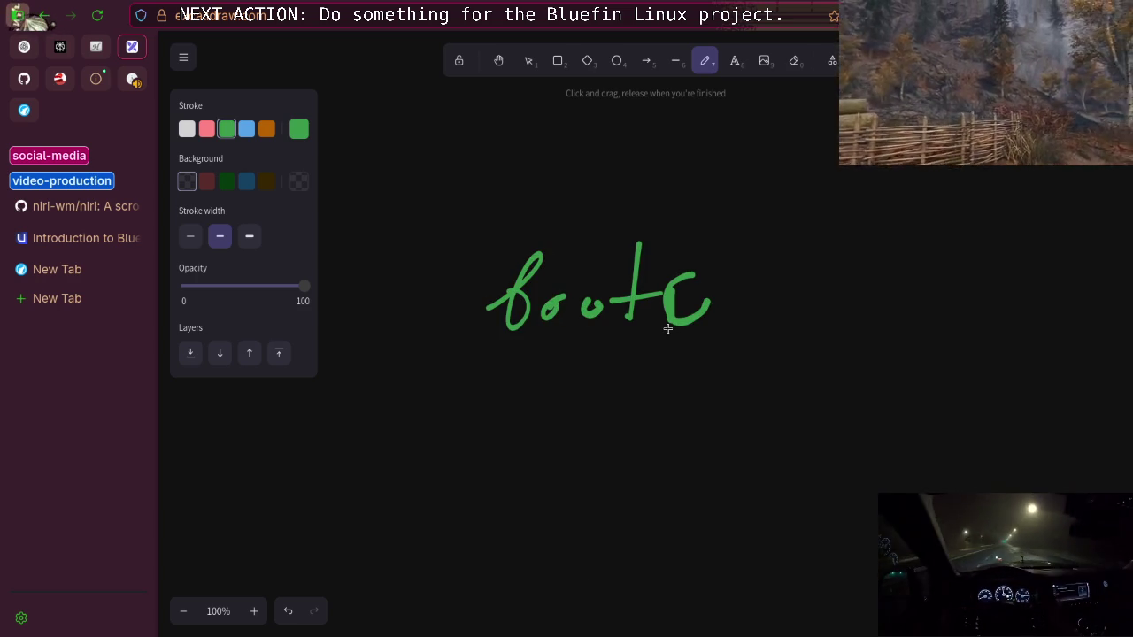
left_click_drag(463, 263, 791, 251)
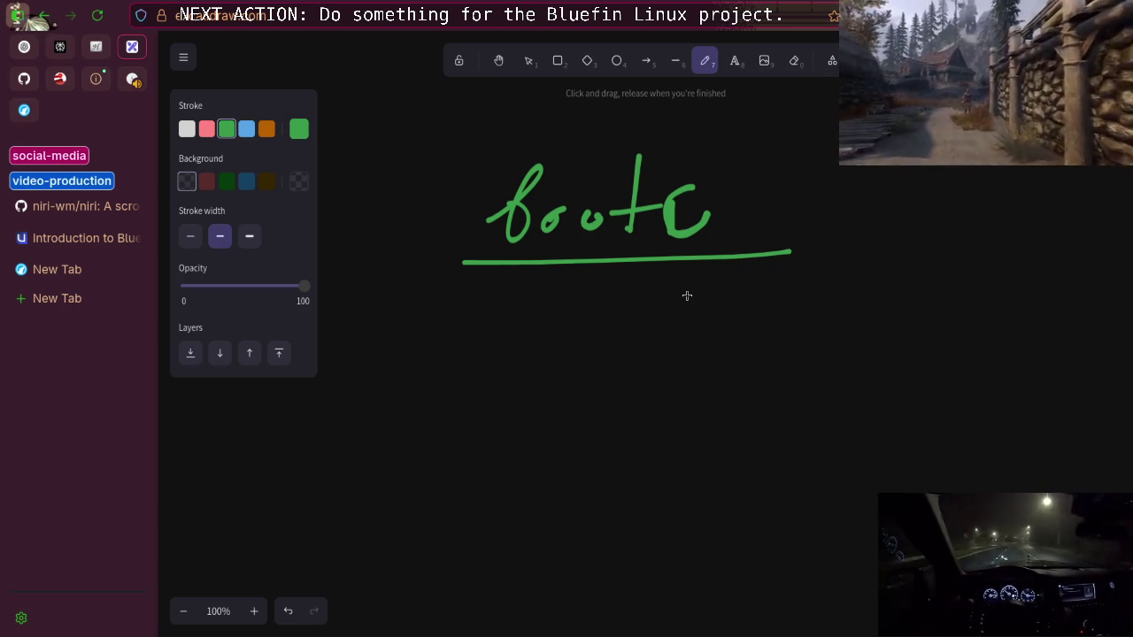
Write the file name 'niri.config' in green and underline it
scroll(687, 296, "up", 3)
mouse_move(826, 199)
left_mouse_down()
mouse_move(826, 218)
mouse_move(850, 183)
mouse_move(897, 221)
mouse_move(855, 225)
left_mouse_up()
left_click(924, 216)
left_click_drag(962, 201, 974, 203)
mouse_move(987, 217)
left_mouse_down()
mouse_move(1000, 202)
mouse_move(1016, 214)
left_mouse_up()
left_click(942, 186)
left_click_drag(951, 200, 944, 215)
left_click_drag(1038, 200, 1027, 241)
mouse_move(1018, 222)
left_mouse_down()
mouse_move(1050, 221)
mouse_move(1073, 258)
left_mouse_up()
left_click_drag(805, 238, 1105, 230)
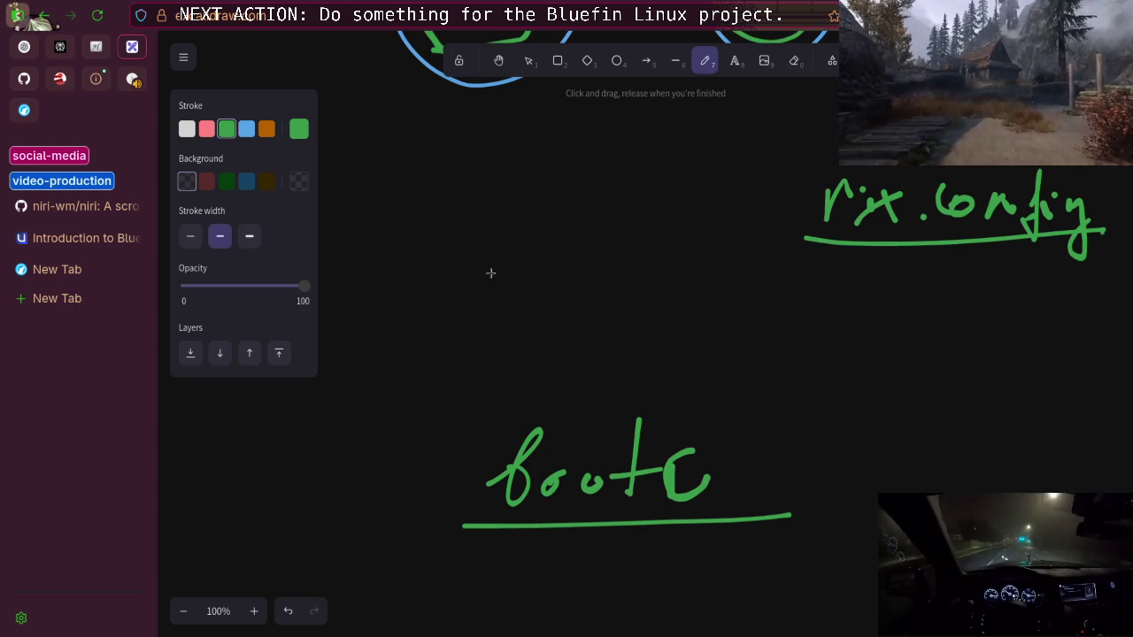
Write the path '/usr/share/config' in green, underlining its folders
left_click_drag(454, 310, 559, 216)
mouse_move(540, 263)
left_mouse_down()
mouse_move(584, 294)
mouse_move(662, 264)
left_mouse_up()
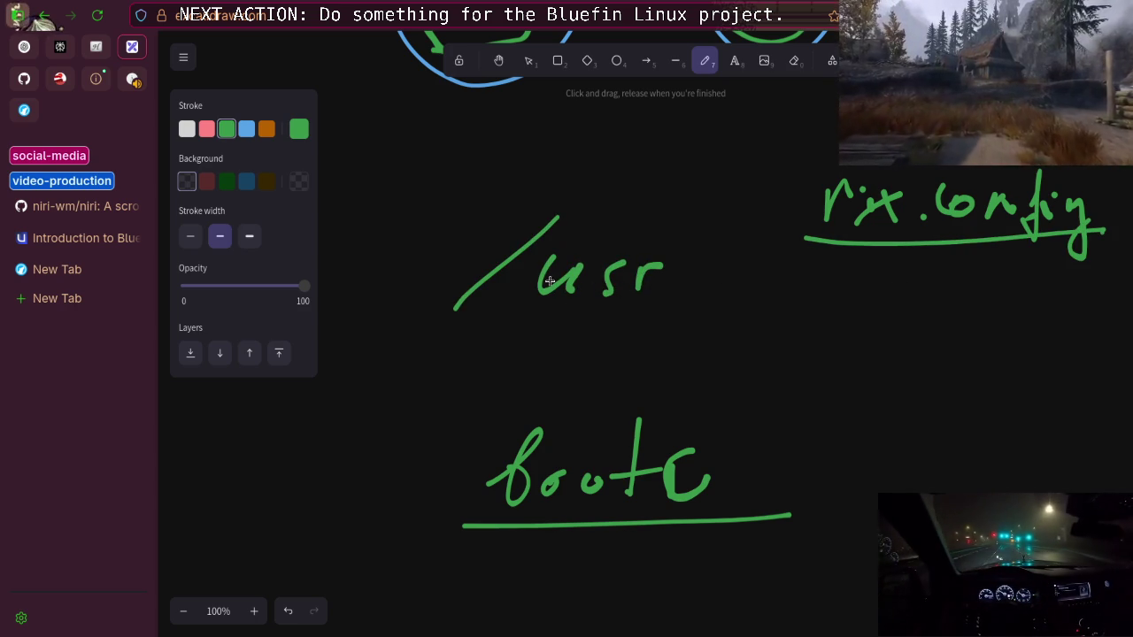
left_click_drag(656, 303, 721, 238)
mouse_move(705, 292)
left_mouse_down()
mouse_move(770, 274)
mouse_move(802, 285)
mouse_move(843, 276)
left_mouse_up()
left_click_drag(705, 312, 828, 307)
left_click_drag(510, 312, 622, 316)
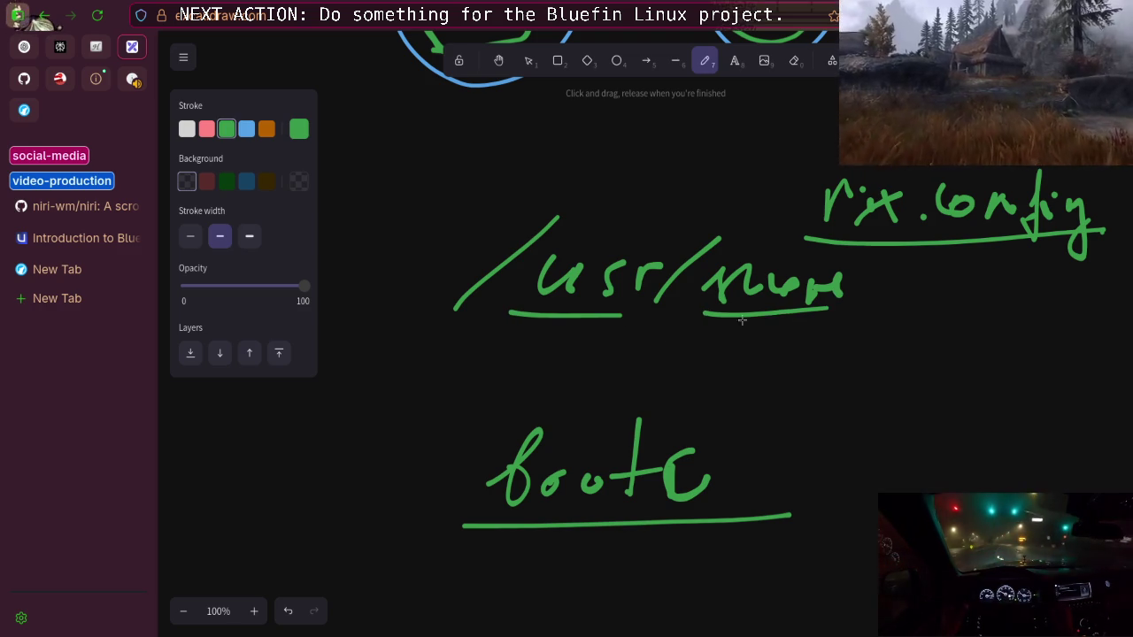
mouse_move(848, 317)
left_mouse_down()
mouse_move(899, 247)
mouse_move(928, 308)
mouse_move(960, 297)
mouse_move(1009, 335)
left_mouse_up()
left_click_drag(946, 317, 965, 302)
left_click(1062, 314)
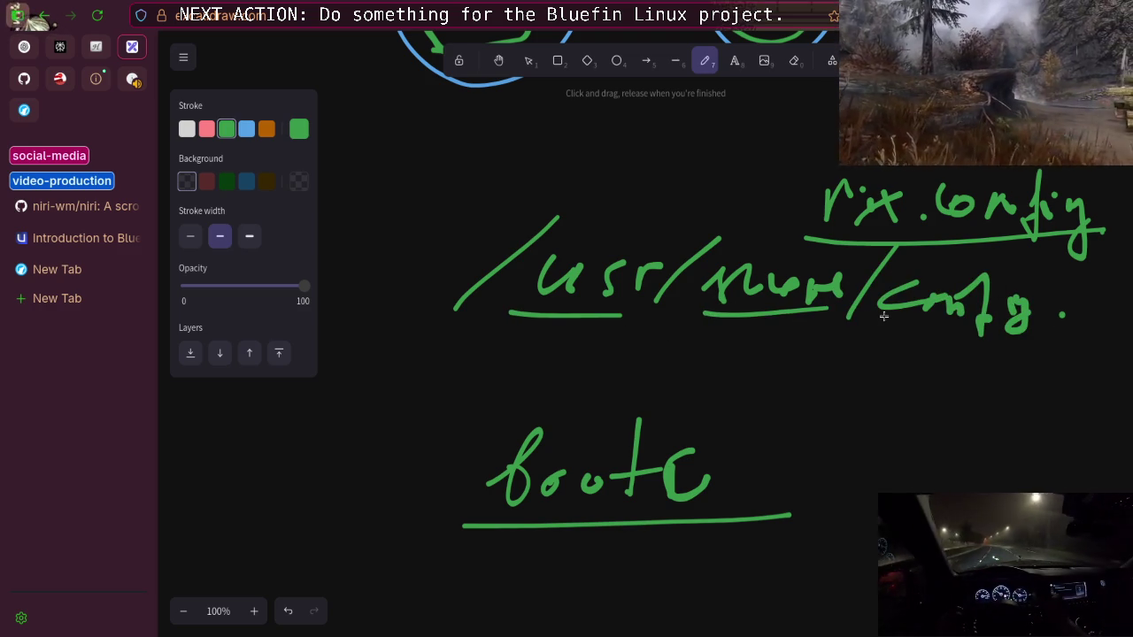
Add a green squiggle and a handwritten note above 'niri.config'
scroll(863, 311, "up", 2)
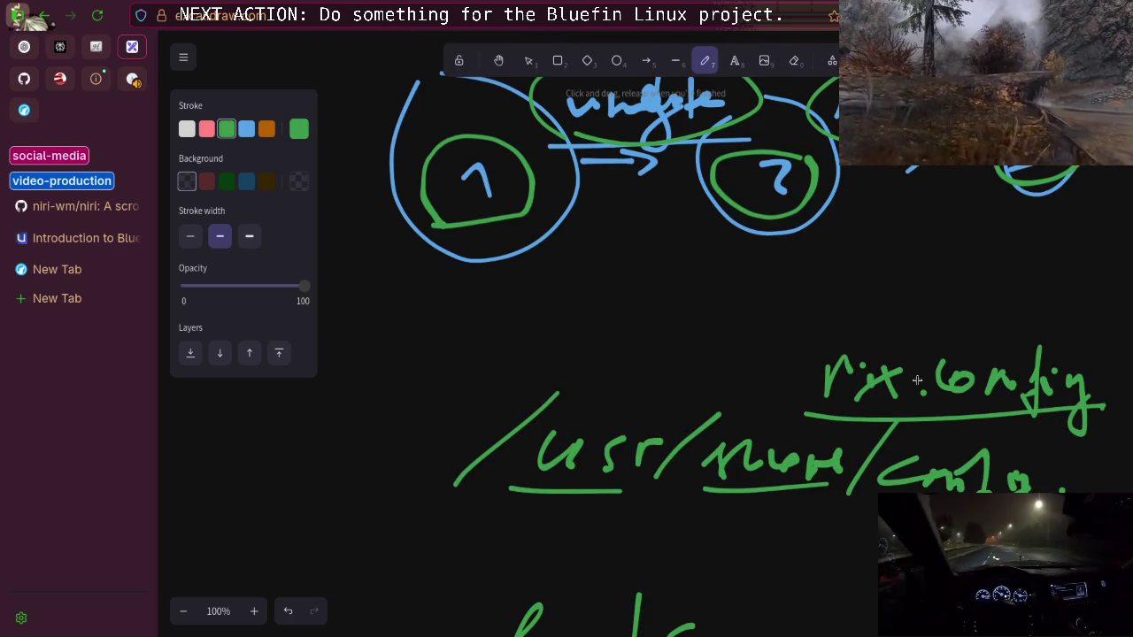
left_click_drag(989, 229, 996, 282)
left_click_drag(873, 337, 884, 368)
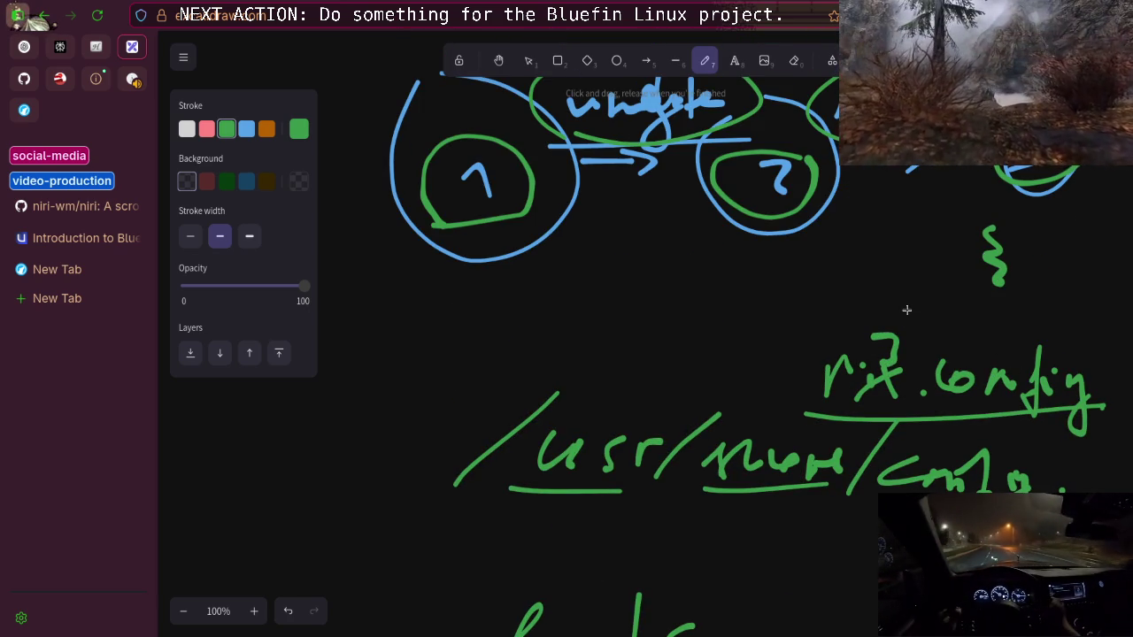
left_click_drag(901, 301, 1087, 324)
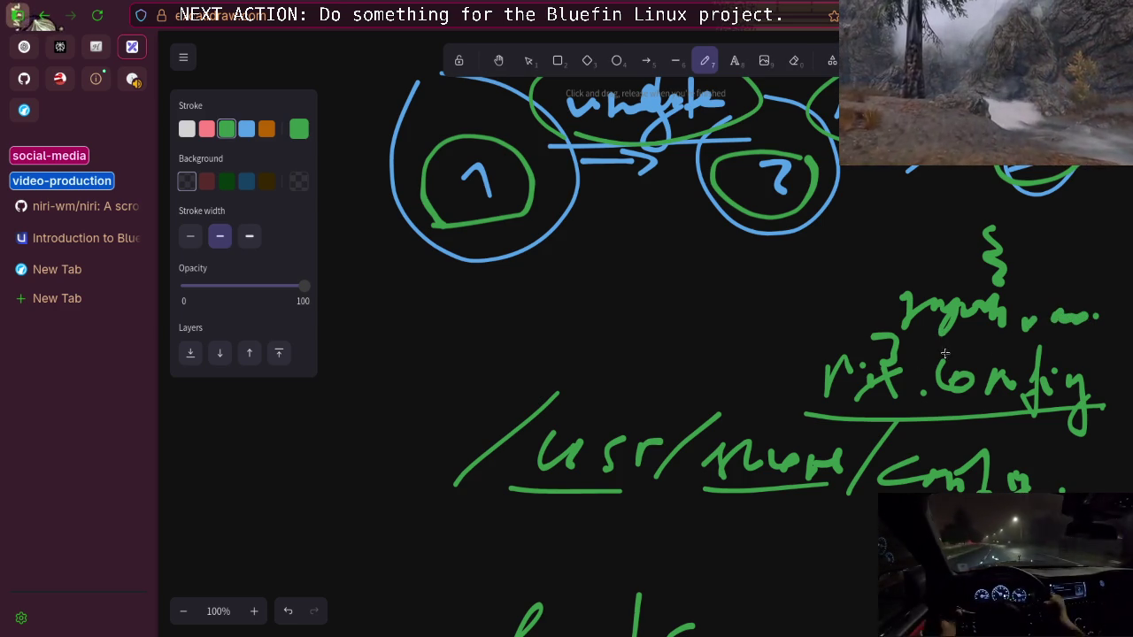
scroll(907, 336, "down", 2)
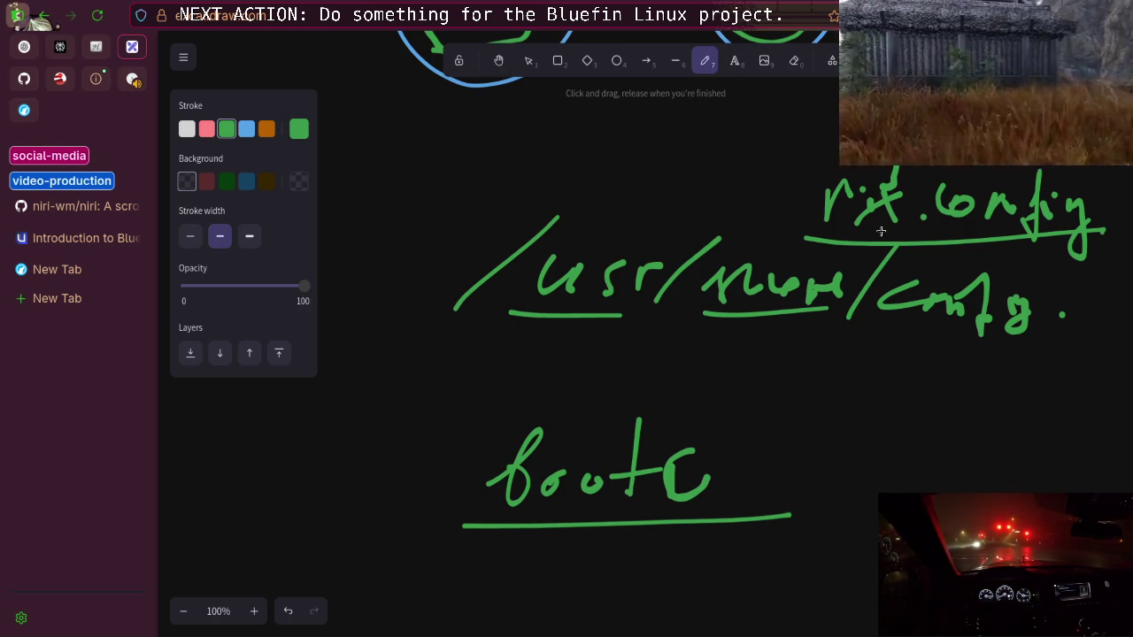
scroll(881, 231, "up", 2)
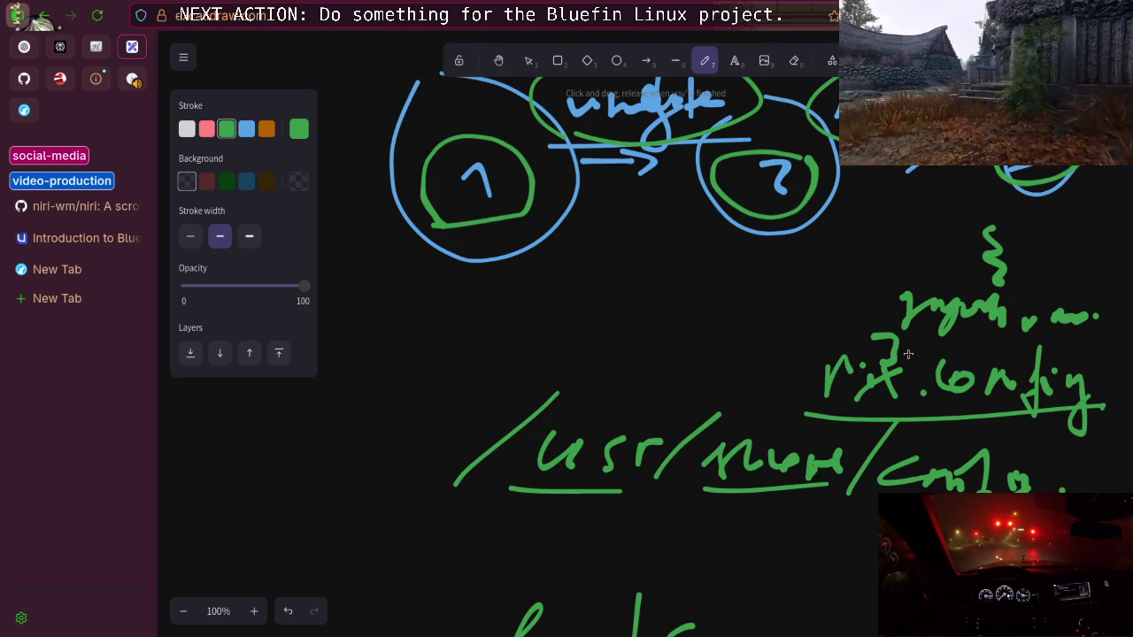
scroll(907, 354, "down", 2)
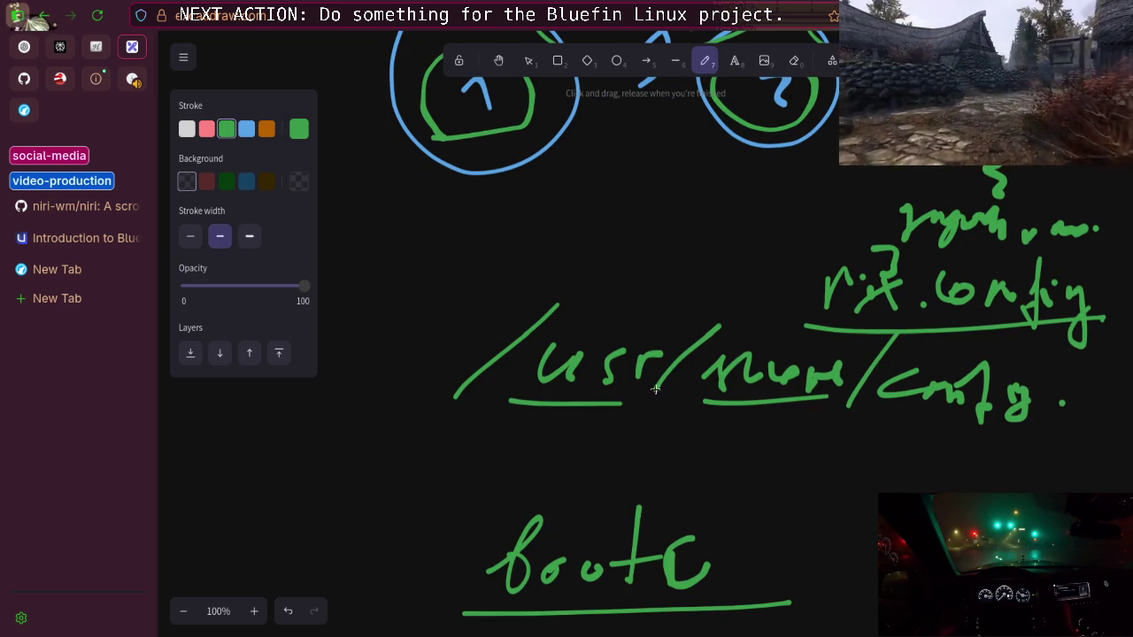
Handwrite NIX ≠ in large green letters
left_click_drag(428, 162, 506, 175)
left_click_drag(532, 224, 534, 265)
left_click_drag(568, 193, 598, 270)
left_click_drag(612, 211, 571, 257)
left_click_drag(630, 228, 682, 219)
left_click_drag(631, 248, 671, 238)
Finish the word LINUX and circle the NIX ≠ LINUX heading in blue
left_click_drag(666, 207, 633, 267)
mouse_move(724, 200)
left_mouse_down()
mouse_move(721, 274)
mouse_move(751, 277)
mouse_move(797, 259)
mouse_move(804, 200)
left_mouse_up()
mouse_move(814, 202)
left_mouse_down()
mouse_move(827, 246)
mouse_move(857, 202)
mouse_move(893, 232)
left_mouse_up()
left_click_drag(892, 197, 871, 234)
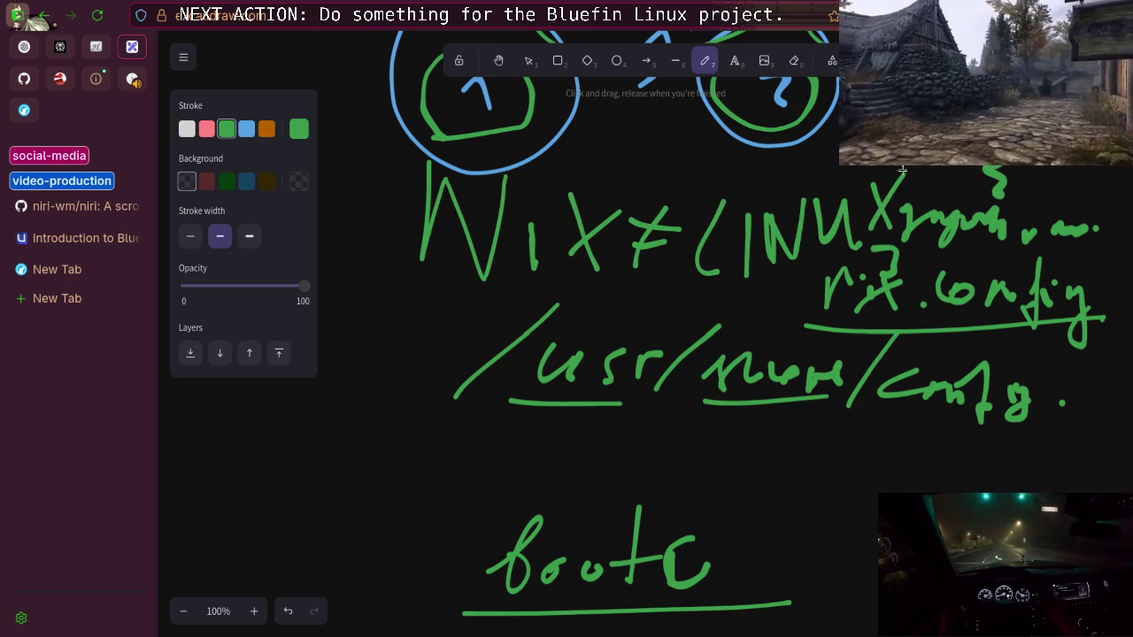
left_click(246, 128)
mouse_move(817, 174)
left_mouse_down()
mouse_move(635, 165)
mouse_move(664, 310)
mouse_move(925, 206)
left_mouse_up()
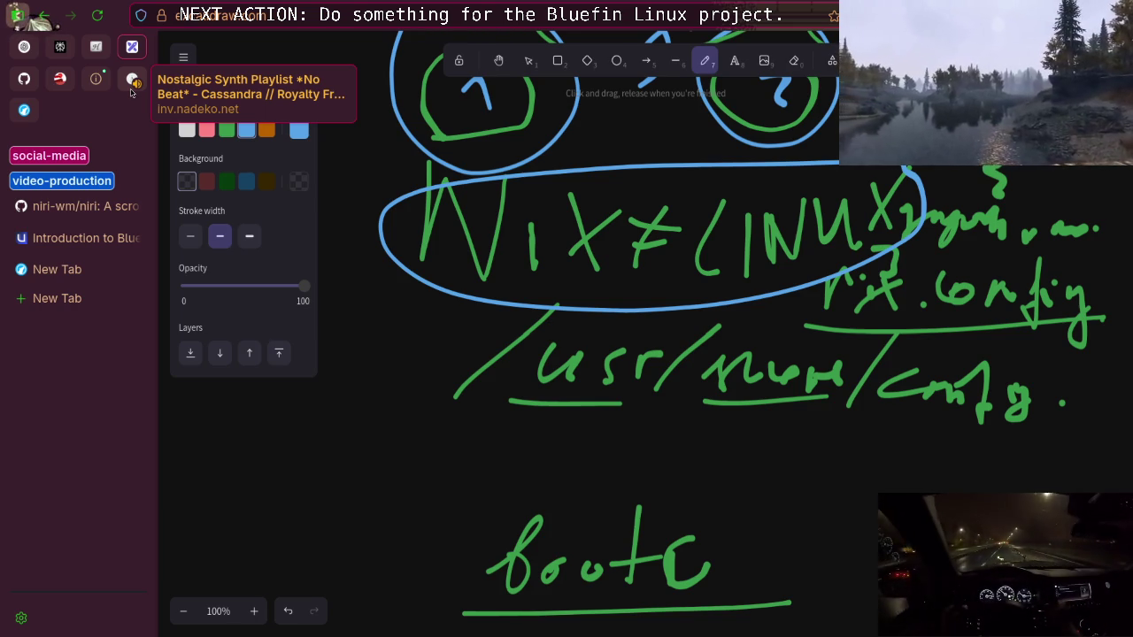
Leave the synth playlist video and return to the Excalidraw NIX≠LINUX whiteboard
left_click(132, 81)
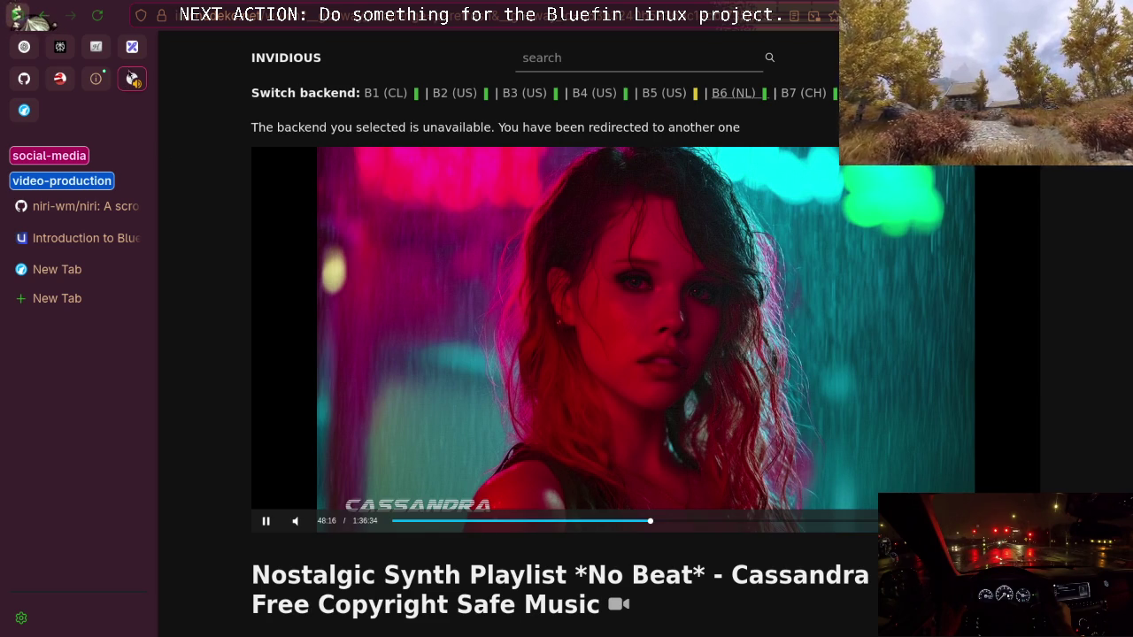
left_click(132, 46)
scroll(695, 312, "down", 3)
scroll(696, 312, "up", 4)
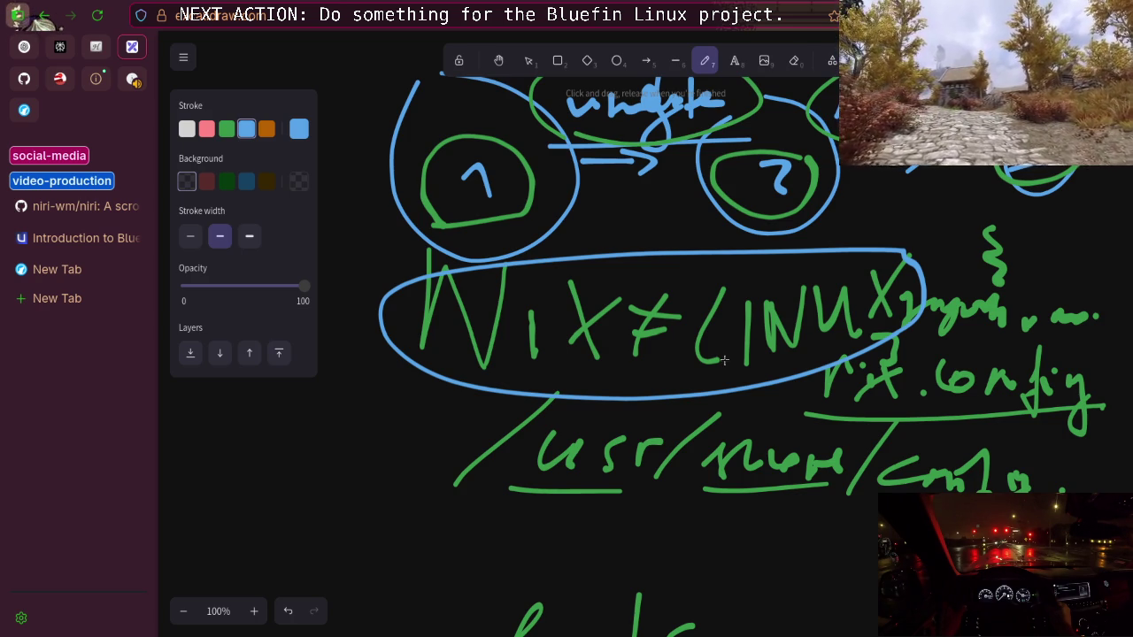
On blank canvas, handwrite NIX in blue and begin the D of DOCKER to its right
scroll(724, 359, "down", 10)
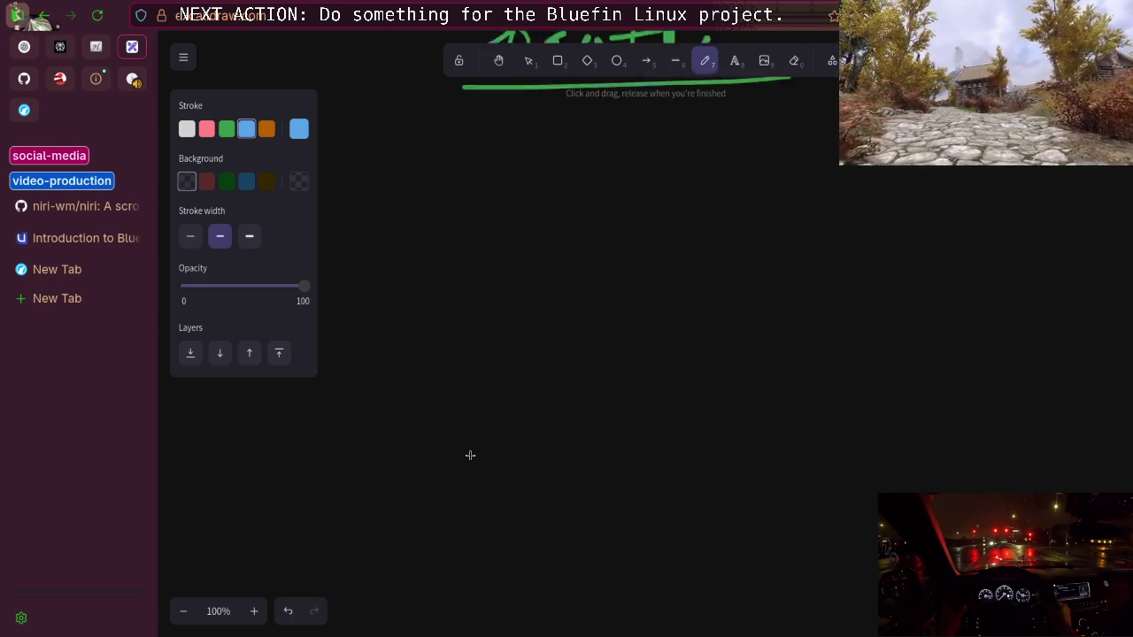
mouse_move(425, 386)
left_mouse_down()
mouse_move(417, 445)
mouse_move(482, 449)
left_mouse_up()
left_click_drag(497, 382, 503, 360)
left_click_drag(525, 398, 525, 496)
mouse_move(567, 390)
left_mouse_down()
mouse_move(619, 502)
mouse_move(654, 390)
left_mouse_up()
left_click_drag(883, 379, 859, 479)
left_click_drag(855, 399, 811, 489)
Finish writing DOCKER in blue and underline it
left_click_drag(940, 419, 1001, 489)
left_click_drag(1018, 413, 1016, 478)
mouse_move(1069, 407)
left_mouse_down()
mouse_move(1046, 479)
mouse_move(1089, 485)
left_mouse_up()
mouse_move(1073, 448)
left_mouse_down()
mouse_move(1094, 439)
mouse_move(1107, 478)
left_mouse_up()
left_click_drag(1098, 423, 1124, 482)
left_click_drag(813, 516, 1124, 517)
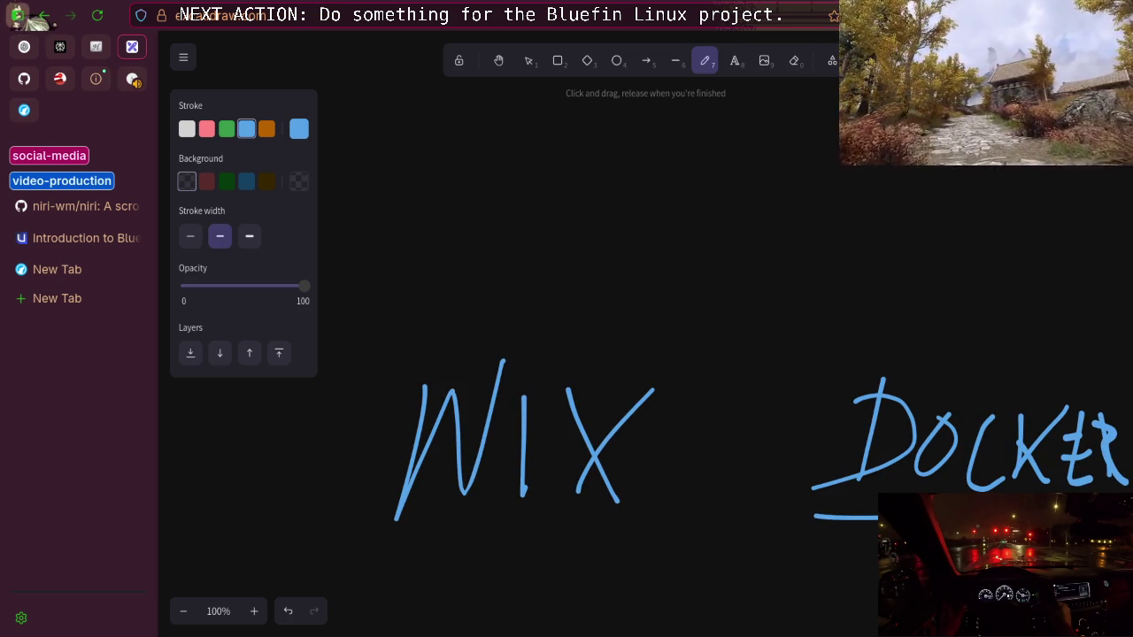
Circle NIX in pink and begin writing PURE above it
left_click(206, 128)
mouse_move(609, 339)
left_mouse_down()
mouse_move(653, 349)
mouse_move(624, 317)
left_mouse_up()
mouse_move(417, 269)
left_mouse_down()
mouse_move(419, 329)
mouse_move(476, 269)
mouse_move(503, 324)
mouse_move(519, 260)
mouse_move(576, 308)
mouse_move(642, 249)
left_mouse_up()
Write MATH above PURE in pink and put quote marks around PURE
mouse_move(413, 236)
left_mouse_down()
mouse_move(457, 177)
mouse_move(482, 232)
mouse_move(538, 228)
mouse_move(553, 200)
left_mouse_up()
left_click_drag(580, 170, 580, 222)
mouse_move(544, 167)
left_mouse_down()
mouse_move(609, 169)
mouse_move(611, 220)
left_mouse_up()
mouse_move(597, 193)
left_mouse_down()
mouse_move(640, 177)
mouse_move(646, 240)
left_mouse_up()
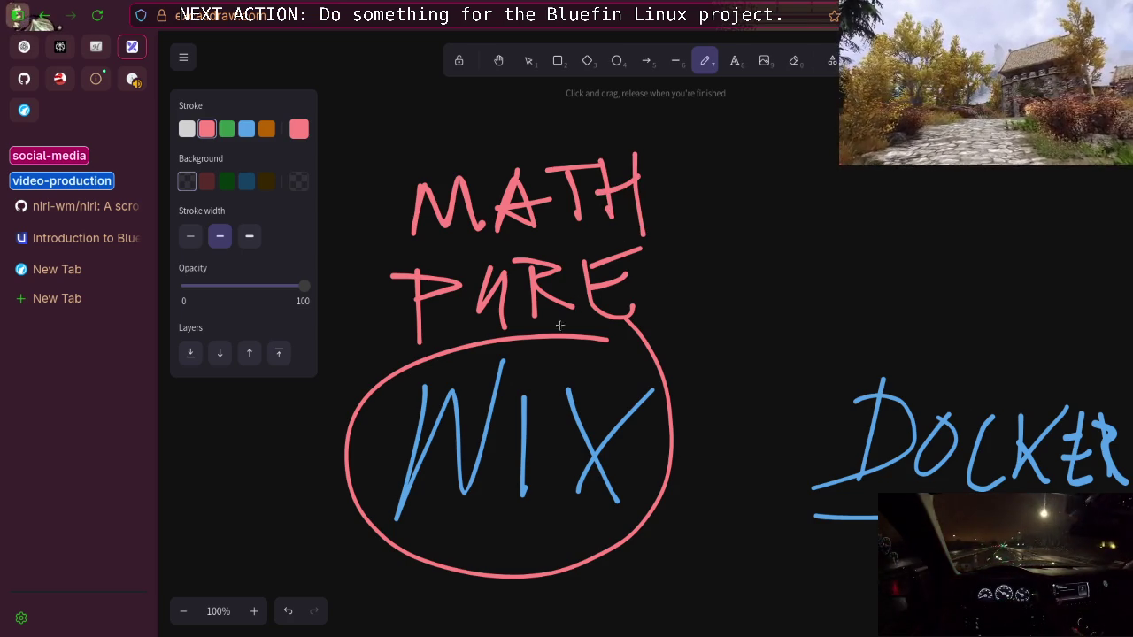
left_click_drag(373, 287, 388, 253)
mouse_move(655, 236)
left_mouse_down()
mouse_move(651, 259)
mouse_move(664, 248)
left_mouse_up()
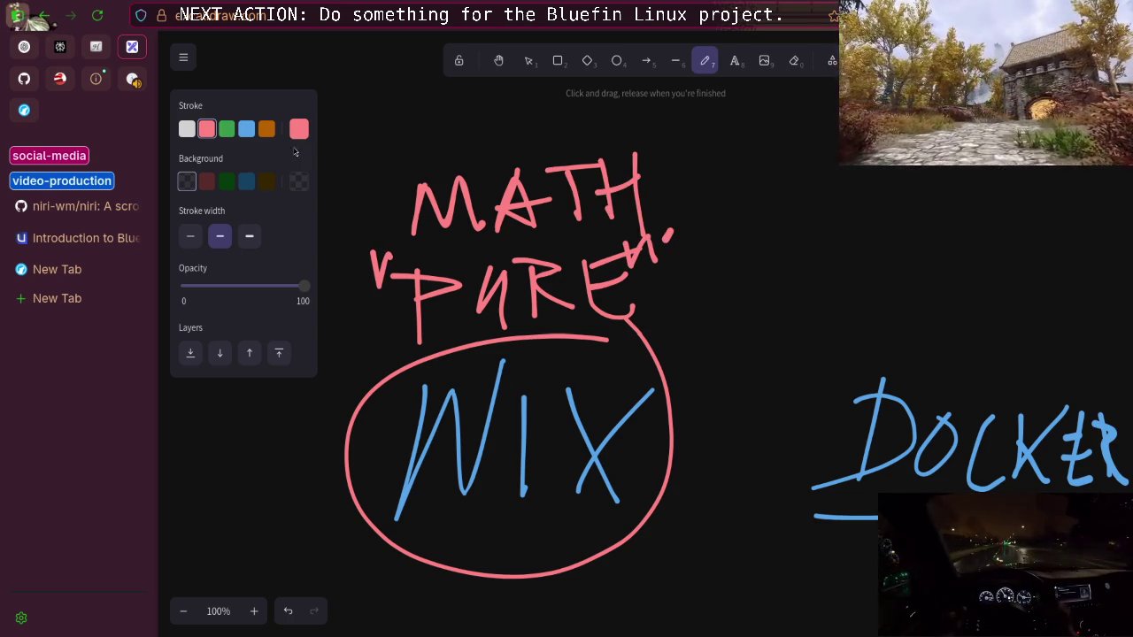
Switch to orange and write STREET above DOCKER
left_click(249, 130)
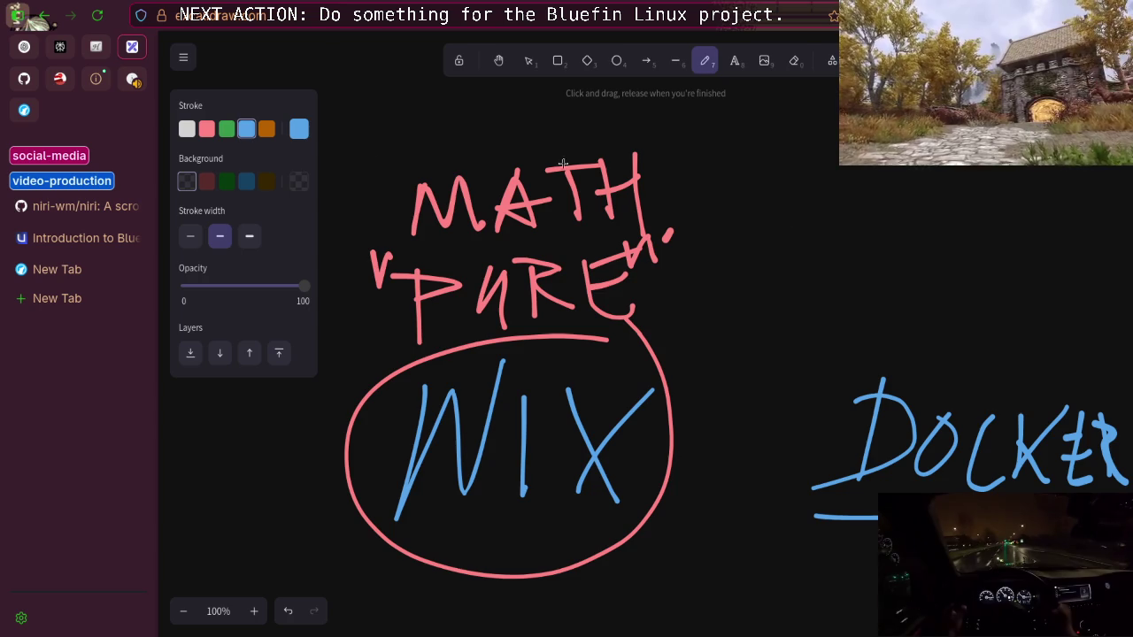
left_click(267, 130)
left_click_drag(864, 195, 882, 260)
mouse_move(929, 200)
left_mouse_down()
mouse_move(928, 255)
mouse_move(977, 200)
mouse_move(975, 258)
left_mouse_up()
left_click_drag(965, 212, 1001, 255)
left_click_drag(1015, 209, 1045, 248)
mouse_move(1068, 201)
left_mouse_down()
mouse_move(1087, 223)
mouse_move(1105, 200)
left_mouse_up()
left_click_drag(1119, 200, 1121, 238)
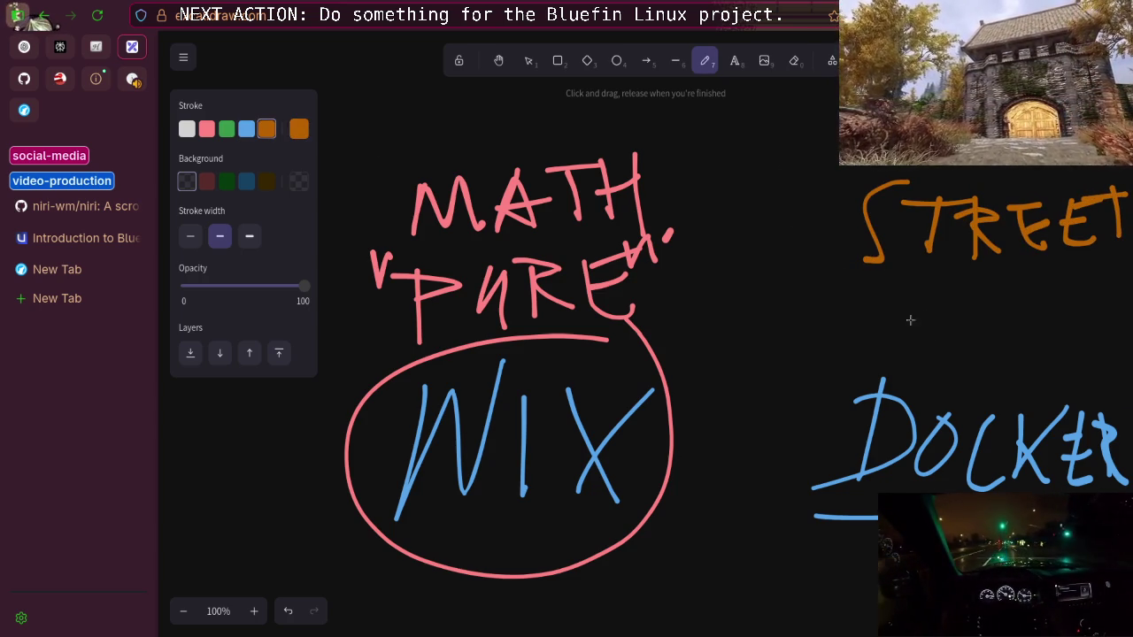
Write SMART in orange below STREET
mouse_move(904, 299)
left_mouse_down()
mouse_move(855, 353)
mouse_move(967, 350)
left_mouse_up()
mouse_move(988, 351)
left_mouse_down()
mouse_move(1008, 303)
mouse_move(1029, 344)
left_mouse_up()
mouse_move(1057, 301)
left_mouse_down()
mouse_move(1055, 343)
mouse_move(1084, 347)
left_mouse_up()
left_click_drag(1100, 303, 1097, 335)
left_click_drag(1073, 300, 1120, 294)
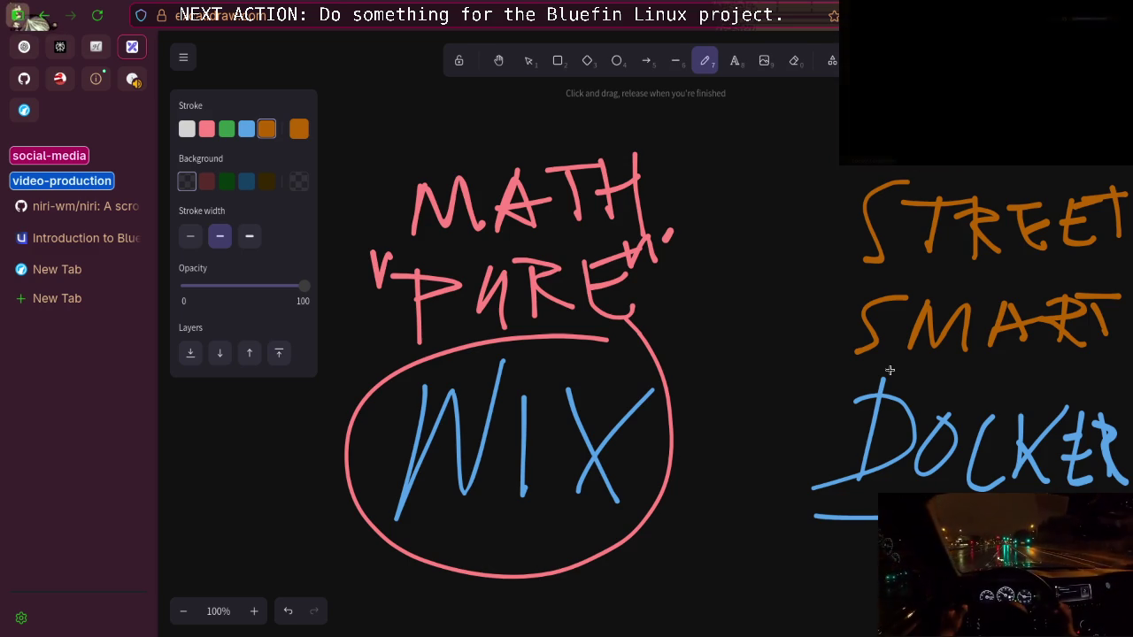
On fresh canvas, choose blue and start handwriting BLUEFIN with its B and L
scroll(907, 441, "up", 3)
scroll(905, 438, "up", 3)
scroll(569, 311, "down", 10)
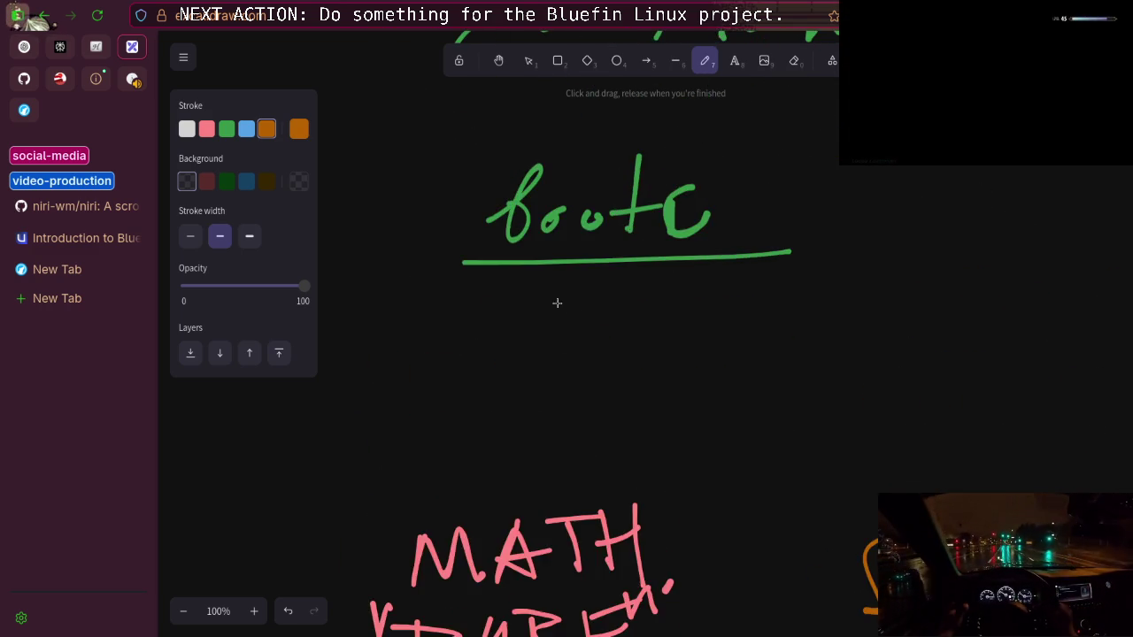
left_click(246, 129)
scroll(563, 408, "down", 5)
left_click_drag(539, 140, 534, 214)
mouse_move(523, 157)
left_mouse_down()
mouse_move(579, 203)
mouse_move(528, 215)
left_mouse_up()
mouse_move(604, 148)
left_mouse_down()
mouse_move(607, 218)
mouse_move(629, 209)
mouse_move(666, 152)
mouse_move(701, 212)
left_mouse_up()
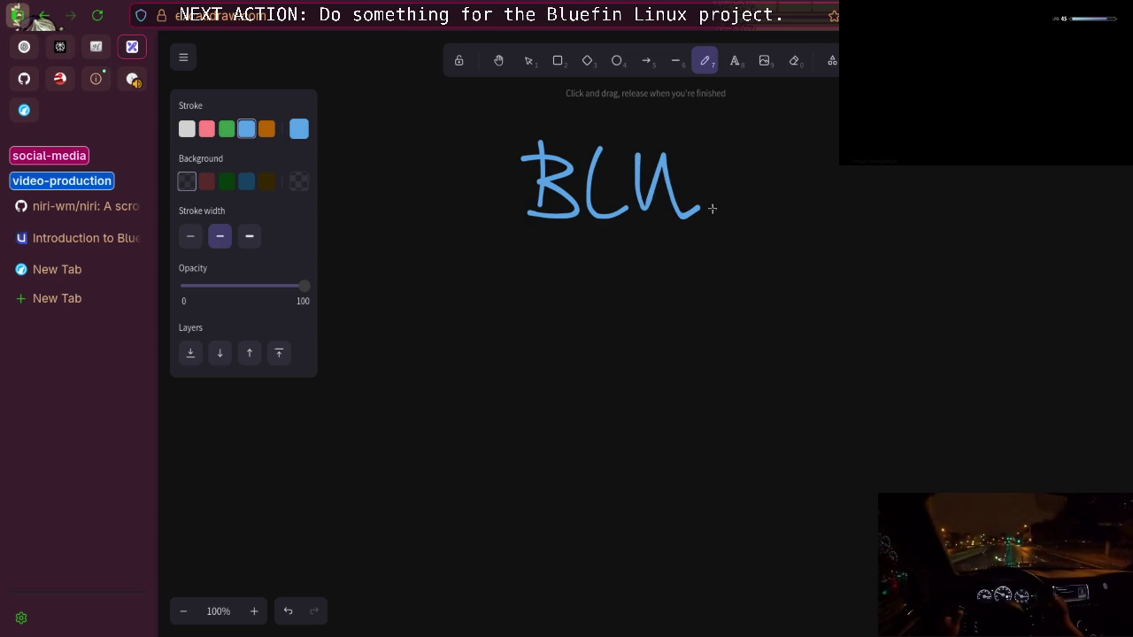
Finish the letters of BLUEFIN and draw a long underline beneath it
mouse_move(716, 142)
left_mouse_down()
mouse_move(735, 218)
mouse_move(749, 216)
left_mouse_up()
left_click_drag(713, 186, 754, 182)
mouse_move(715, 149)
left_mouse_down()
mouse_move(758, 146)
mouse_move(786, 227)
left_mouse_up()
left_click_drag(752, 155, 837, 148)
left_click_drag(735, 188, 822, 184)
mouse_move(850, 173)
left_mouse_down()
mouse_move(852, 220)
mouse_move(888, 241)
left_mouse_up()
left_click_drag(886, 200, 938, 198)
left_click_drag(462, 265, 1015, 239)
Draw a large white box outline below the BLUEFIN heading
scroll(752, 304, "down", 3)
scroll(667, 238, "up", 2)
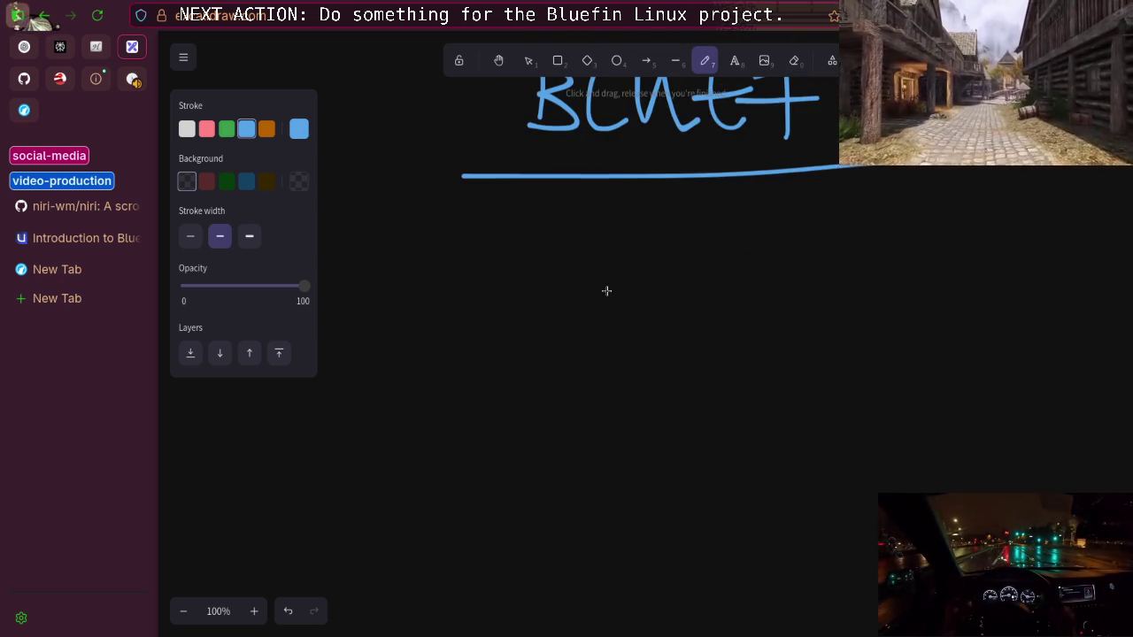
left_click(188, 130)
mouse_move(433, 249)
left_mouse_down()
mouse_move(451, 565)
mouse_move(521, 253)
mouse_move(966, 480)
mouse_move(518, 626)
mouse_move(449, 556)
left_mouse_up()
left_click(247, 129)
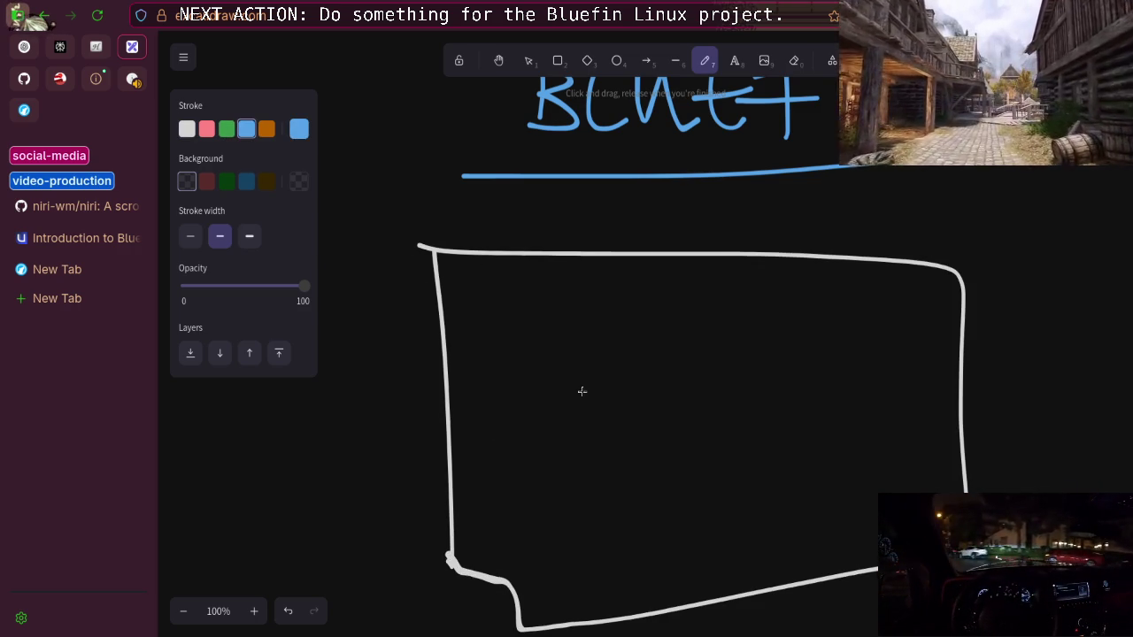
Write a blue-circled bootc with a BOOT CONTAINER caption beneath it
mouse_move(602, 432)
left_mouse_down()
mouse_move(605, 540)
mouse_move(606, 434)
left_mouse_up()
mouse_move(505, 477)
left_mouse_down()
mouse_move(529, 508)
mouse_move(559, 503)
left_mouse_up()
left_click(571, 466)
left_click_drag(571, 464, 580, 515)
left_click_drag(556, 498, 626, 506)
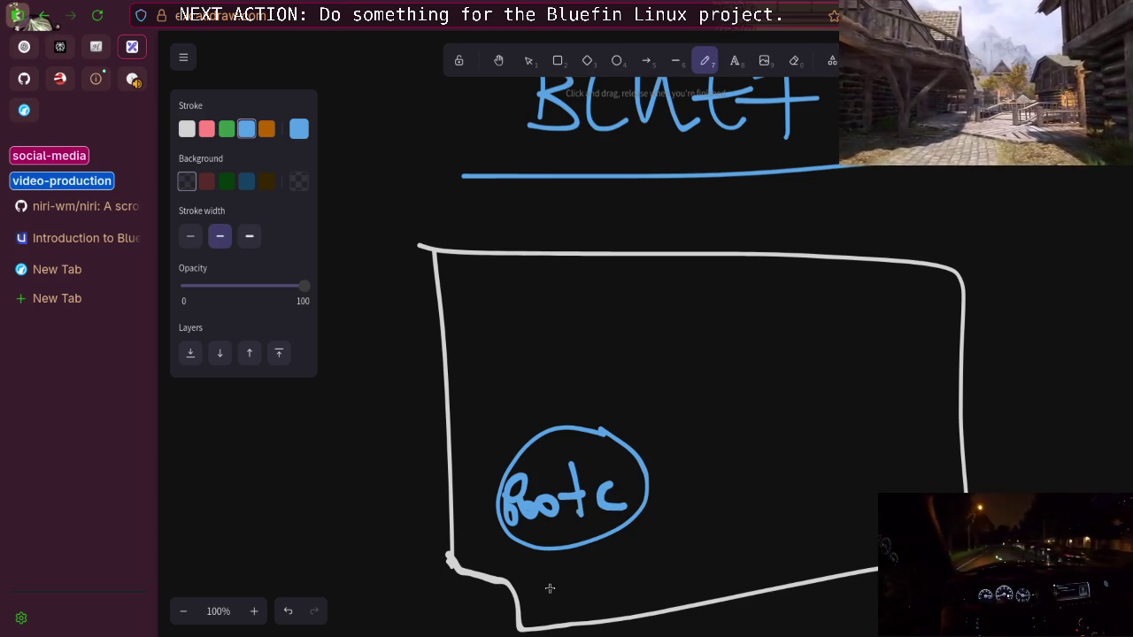
mouse_move(551, 569)
left_mouse_down()
mouse_move(580, 571)
mouse_move(553, 605)
mouse_move(592, 573)
mouse_move(632, 568)
left_mouse_up()
mouse_move(660, 558)
left_mouse_down()
mouse_move(661, 591)
mouse_move(698, 554)
mouse_move(742, 577)
left_mouse_up()
left_click_drag(770, 548, 877, 545)
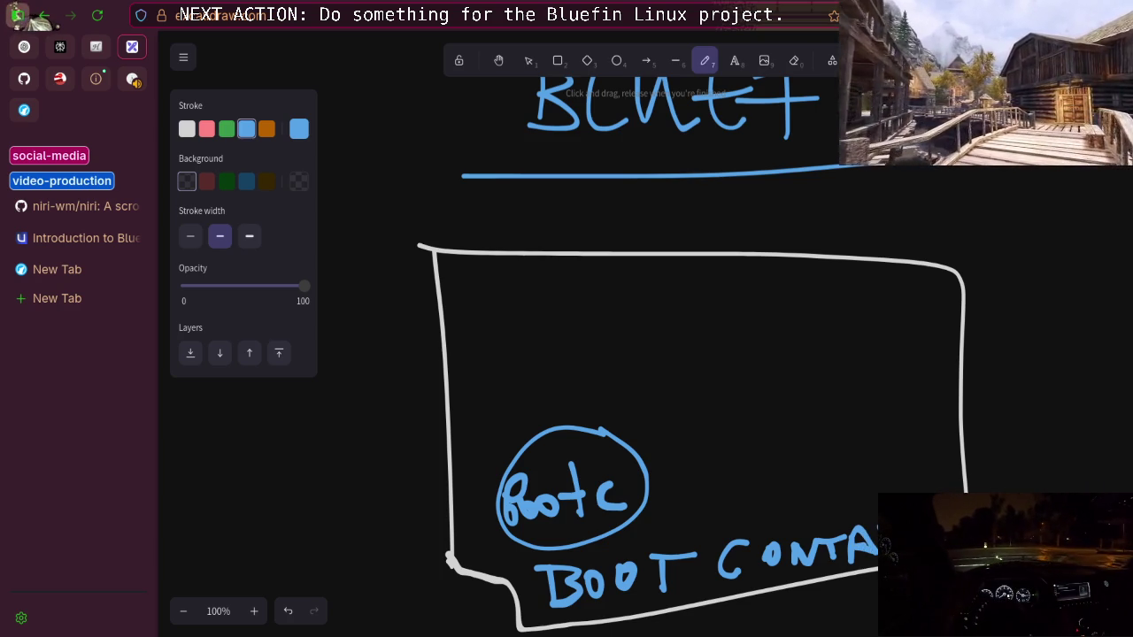
Draw a pink box labelled DOCKER above bootc
left_click(206, 128)
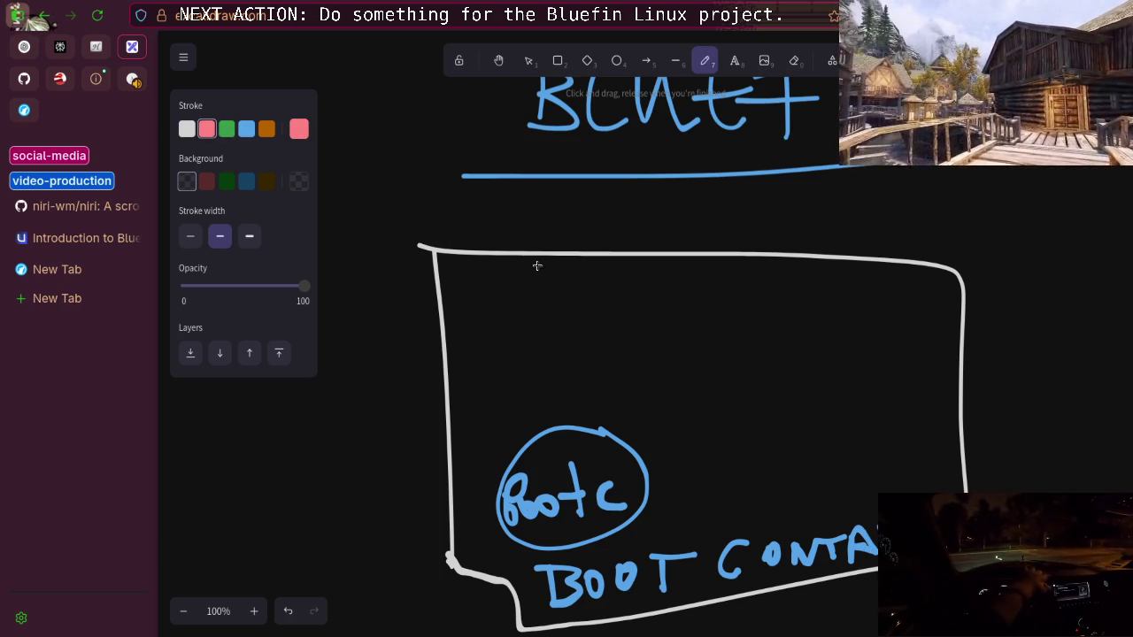
mouse_move(478, 280)
left_mouse_down()
mouse_move(501, 401)
mouse_move(680, 400)
mouse_move(485, 413)
mouse_move(501, 397)
left_mouse_up()
mouse_move(504, 308)
left_mouse_down()
mouse_move(555, 319)
mouse_move(623, 311)
mouse_move(626, 342)
mouse_move(660, 341)
mouse_move(636, 314)
mouse_move(659, 312)
mouse_move(686, 319)
mouse_move(706, 349)
left_mouse_up()
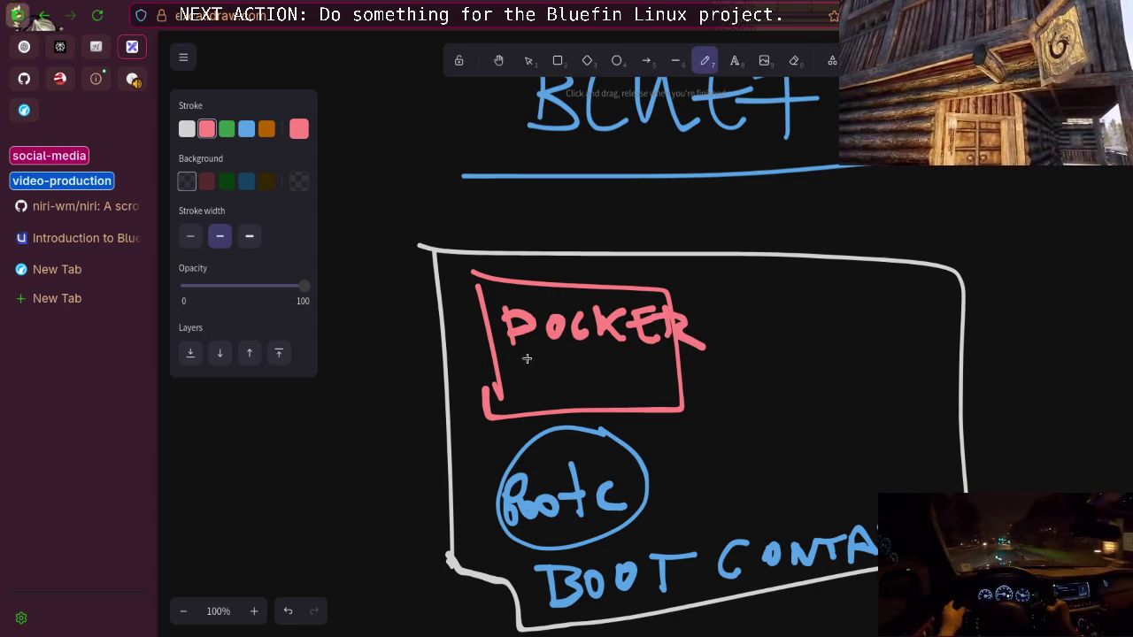
Draw a divider under DOCKER and a green arrow from BLUEFIN to the box
left_click_drag(492, 352, 705, 349)
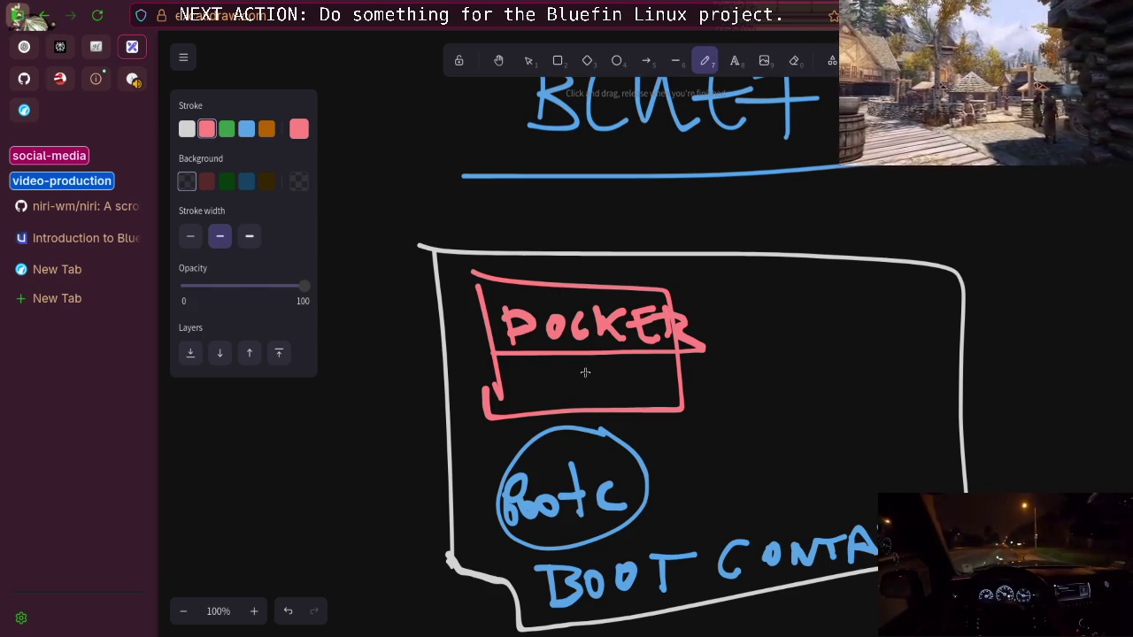
left_click(227, 129)
mouse_move(554, 164)
left_mouse_down()
mouse_move(555, 245)
mouse_move(584, 255)
left_mouse_up()
mouse_move(529, 191)
left_mouse_down()
mouse_move(561, 264)
mouse_move(612, 208)
left_mouse_up()
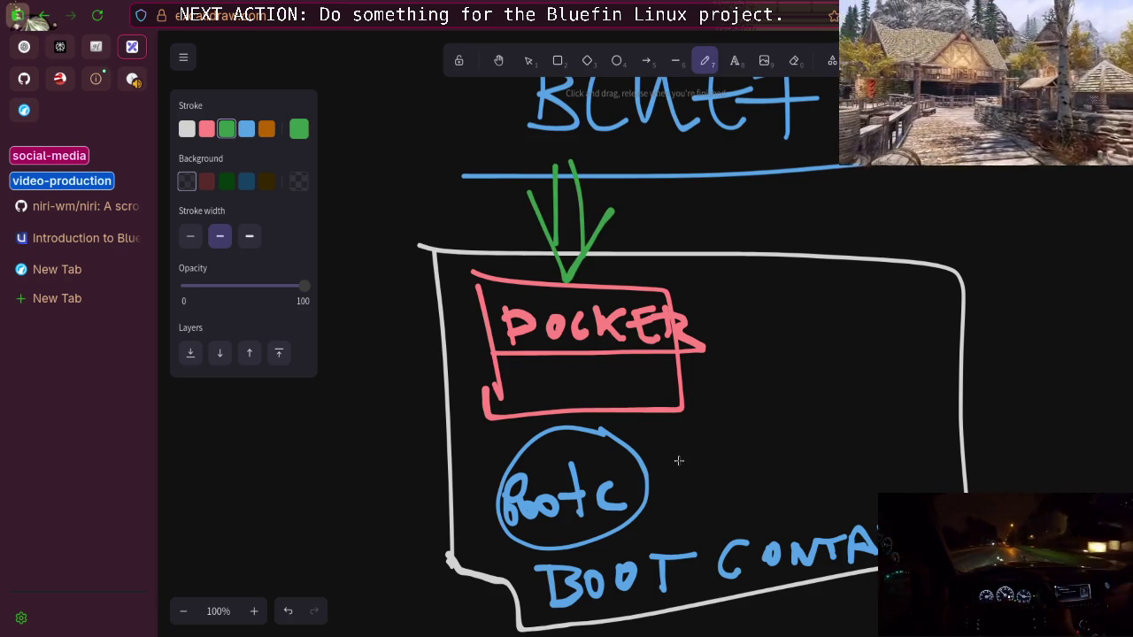
Add a pink curved arrow from DOCKER to bootc and three white layer lines
left_click(207, 128)
mouse_move(606, 405)
left_mouse_down()
mouse_move(640, 460)
mouse_move(629, 465)
mouse_move(657, 469)
mouse_move(632, 444)
mouse_move(646, 456)
left_mouse_up()
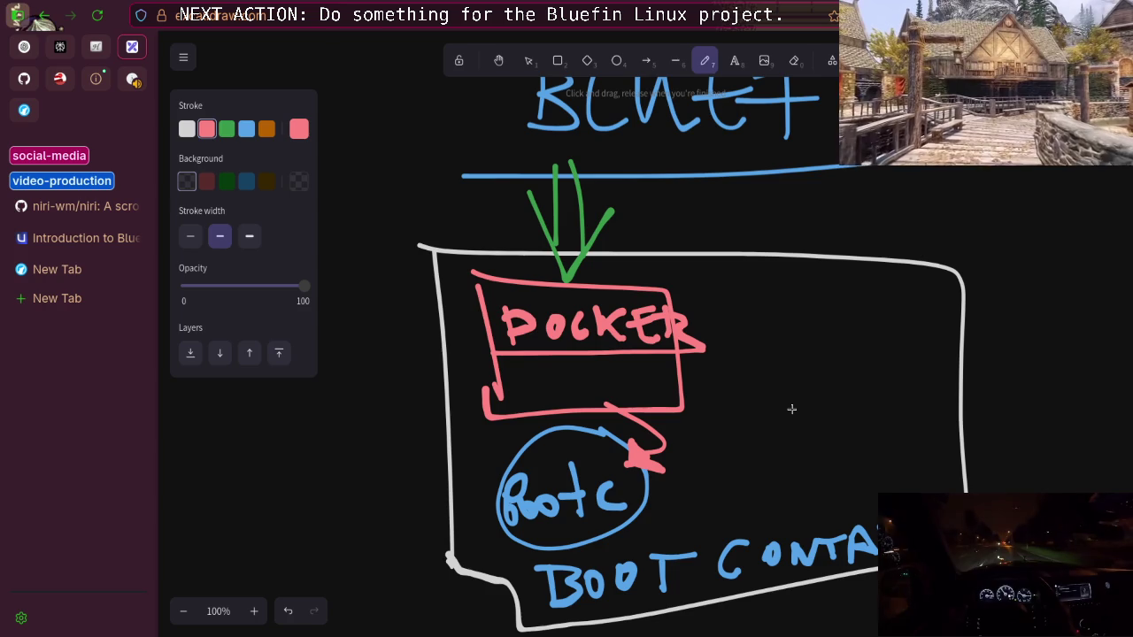
left_click(252, 130)
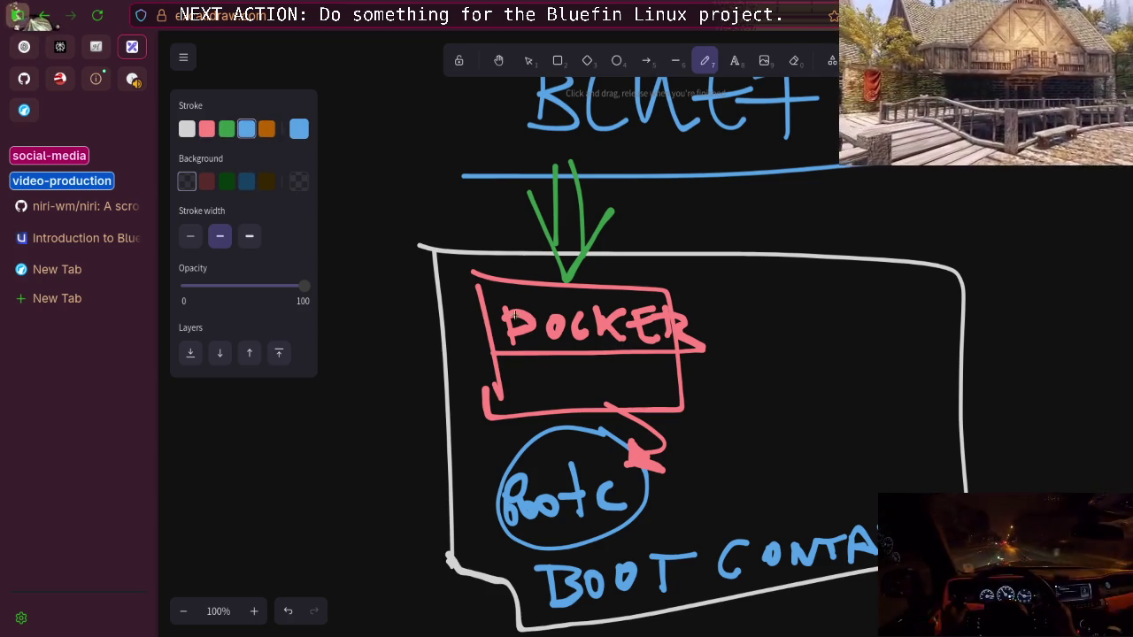
left_click(187, 129)
left_click_drag(503, 338, 659, 341)
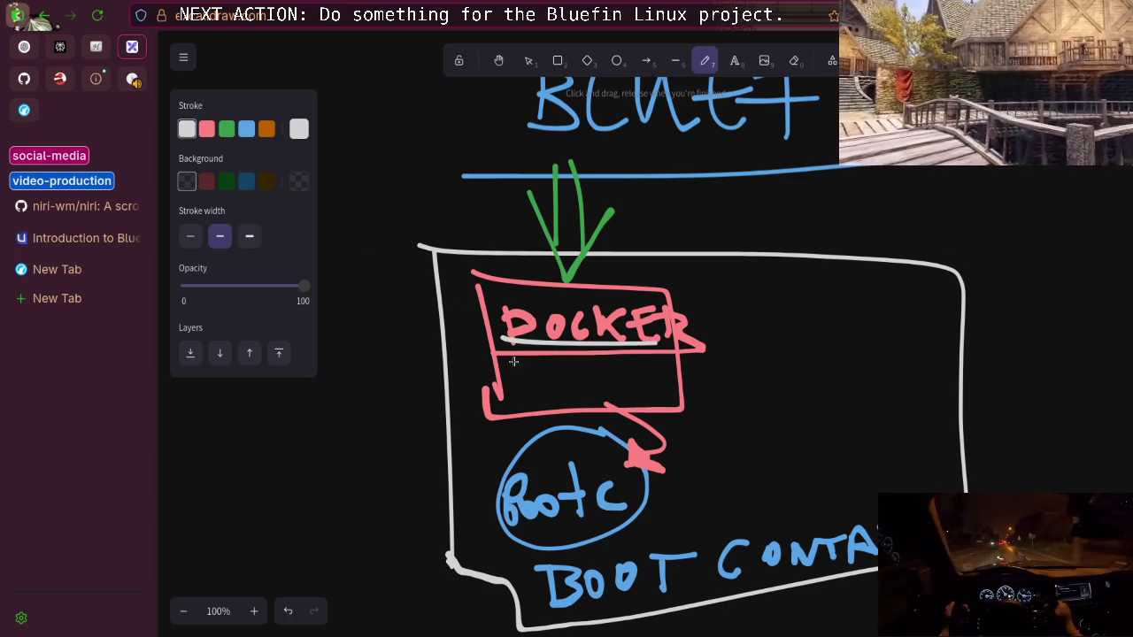
left_click_drag(494, 369, 647, 370)
mouse_move(512, 392)
left_mouse_down()
mouse_move(650, 394)
mouse_move(747, 367)
mouse_move(705, 400)
mouse_move(717, 443)
mouse_move(746, 427)
mouse_move(871, 434)
left_mouse_up()
In orange, write UPDATE and draw a second box labelled DOCKER to the right
left_click(267, 129)
left_click_drag(759, 277, 785, 396)
mouse_move(769, 285)
left_mouse_down()
mouse_move(992, 290)
mouse_move(814, 393)
left_mouse_up()
mouse_move(824, 305)
left_mouse_down()
mouse_move(859, 320)
mouse_move(963, 312)
mouse_move(953, 329)
mouse_move(970, 310)
mouse_move(980, 351)
left_mouse_up()
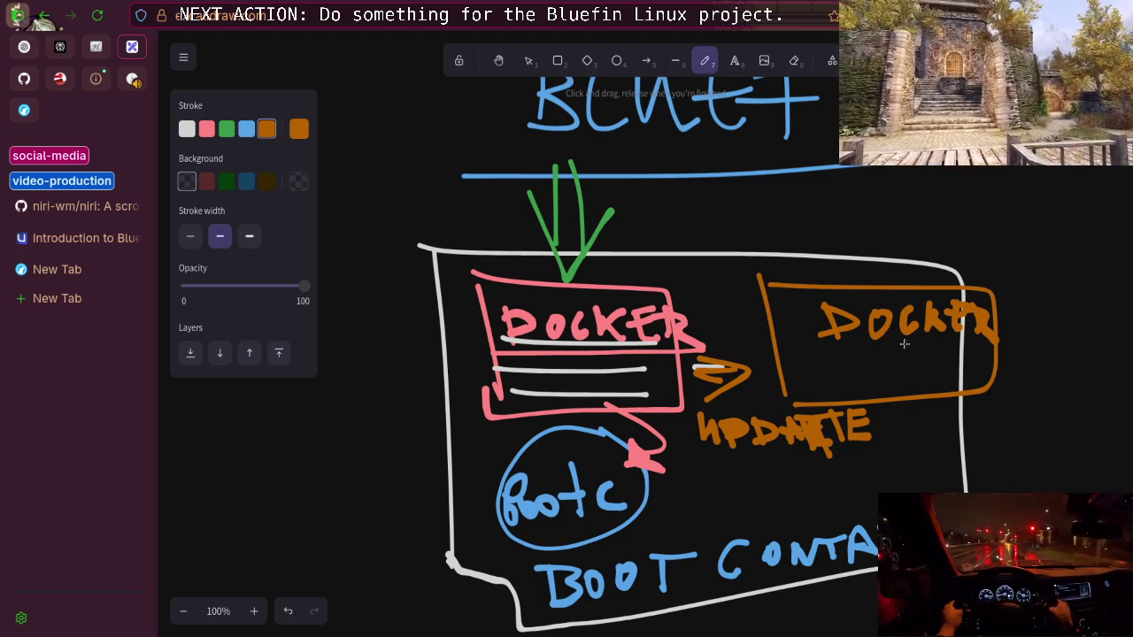
Draw an arrow from bootc to the new DOCKER box labelled reboot
mouse_move(638, 485)
left_mouse_down()
mouse_move(836, 506)
mouse_move(940, 400)
mouse_move(1027, 447)
mouse_move(1058, 407)
mouse_move(1062, 450)
mouse_move(1116, 441)
left_mouse_up()
left_click_drag(1112, 399, 1114, 454)
left_click_drag(1096, 434, 1118, 430)
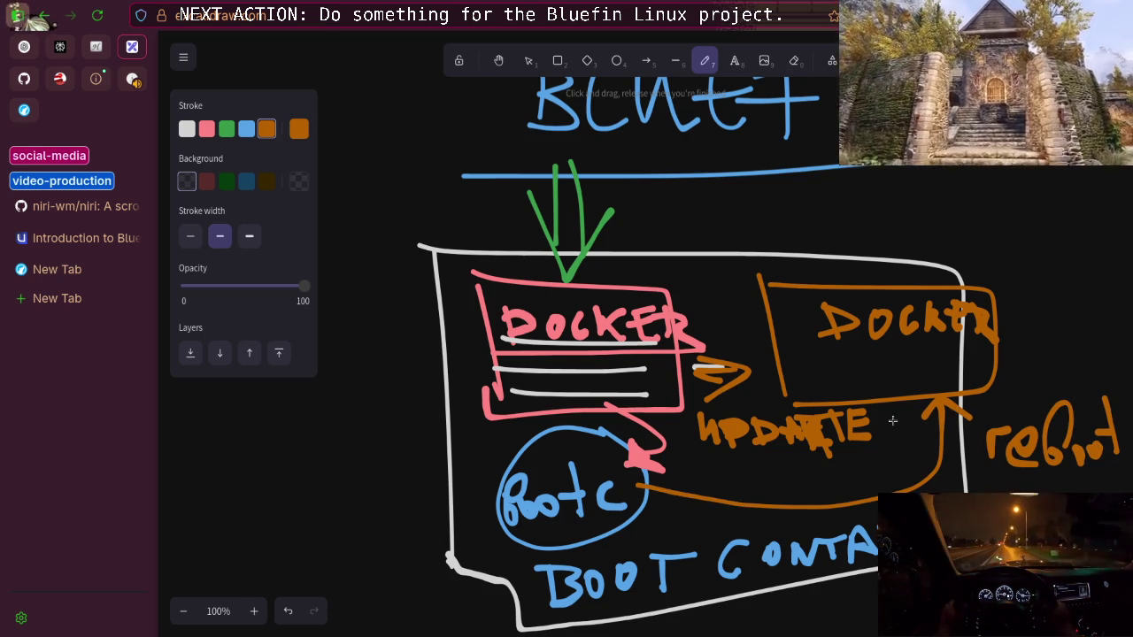
scroll(842, 382, "up", 15)
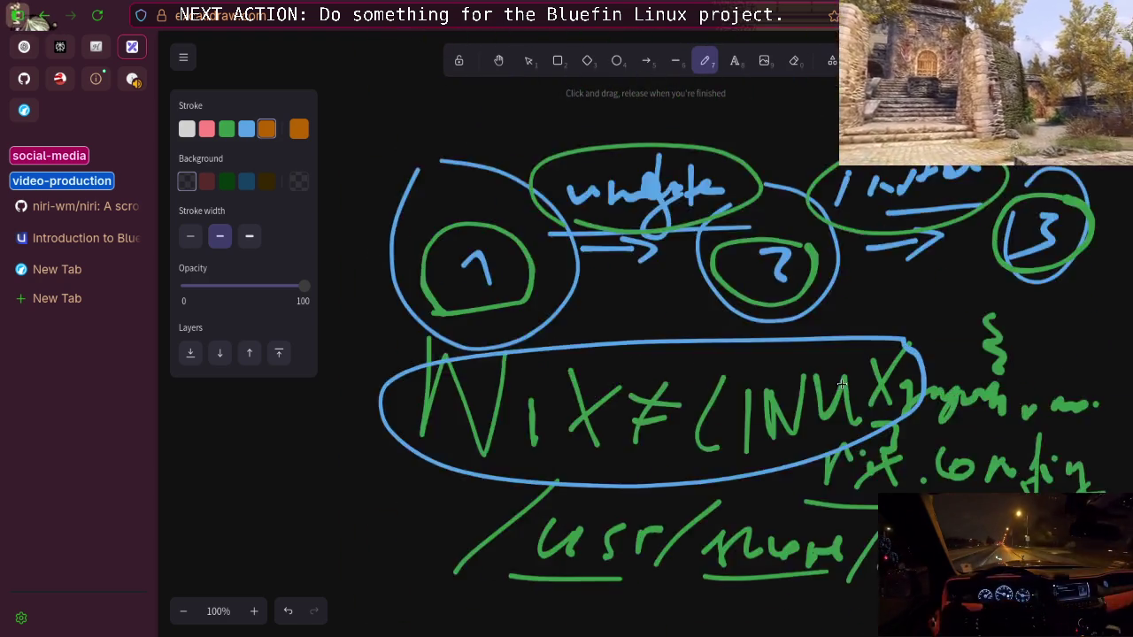
Scroll back over earlier sketches, then start writing /usr in orange on empty canvas
scroll(839, 382, "up", 10)
scroll(837, 384, "down", 2)
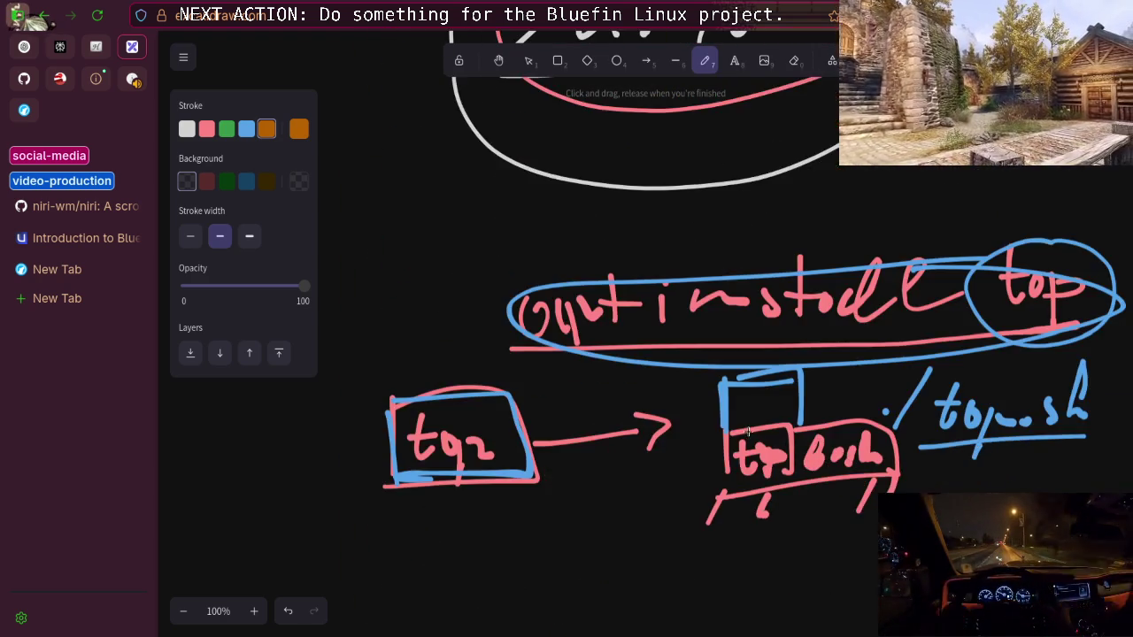
scroll(758, 383, "up", 5)
scroll(714, 363, "down", 20)
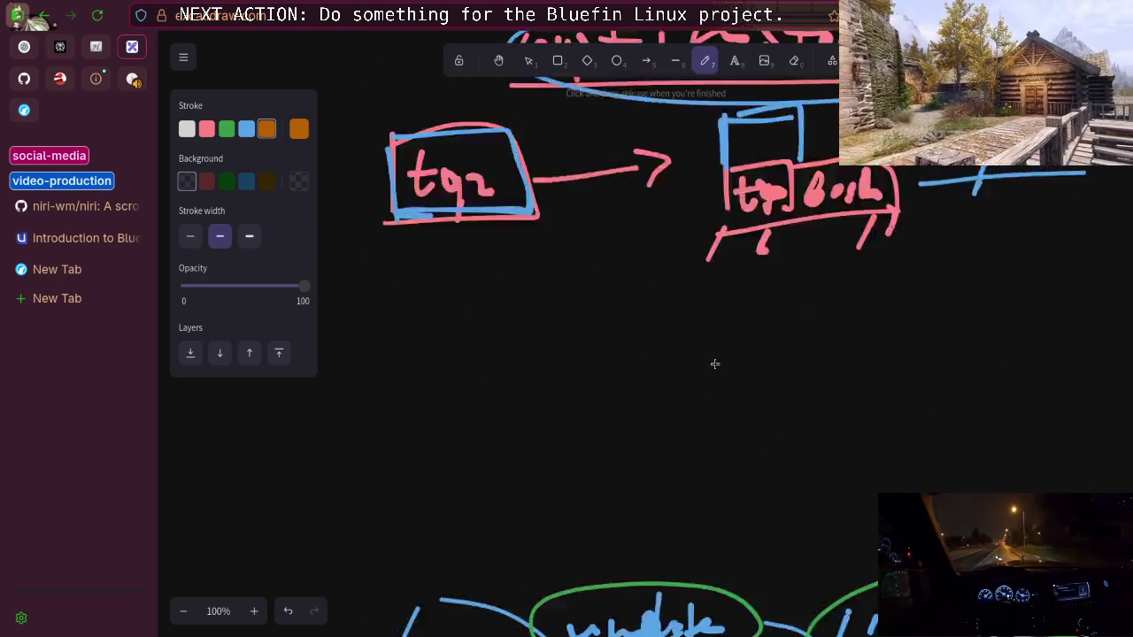
scroll(714, 363, "down", 3)
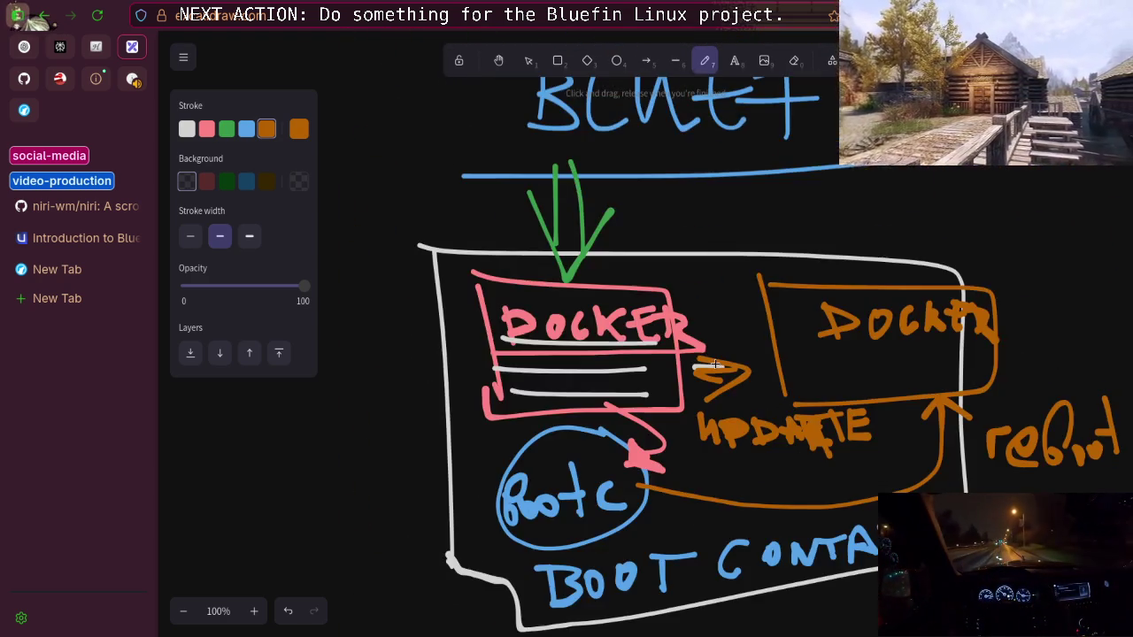
scroll(714, 363, "up", 4)
scroll(638, 373, "down", 8)
left_click_drag(520, 301, 578, 242)
Finish writing /usr and draw a large box around it
left_click_drag(582, 284, 606, 301)
mouse_move(576, 259)
left_mouse_down()
mouse_move(589, 292)
mouse_move(666, 299)
mouse_move(646, 299)
left_mouse_up()
mouse_move(678, 267)
left_mouse_down()
mouse_move(676, 299)
mouse_move(705, 260)
left_mouse_up()
left_click_drag(482, 202, 471, 419)
mouse_move(511, 213)
left_mouse_down()
mouse_move(769, 188)
mouse_move(423, 418)
left_mouse_up()
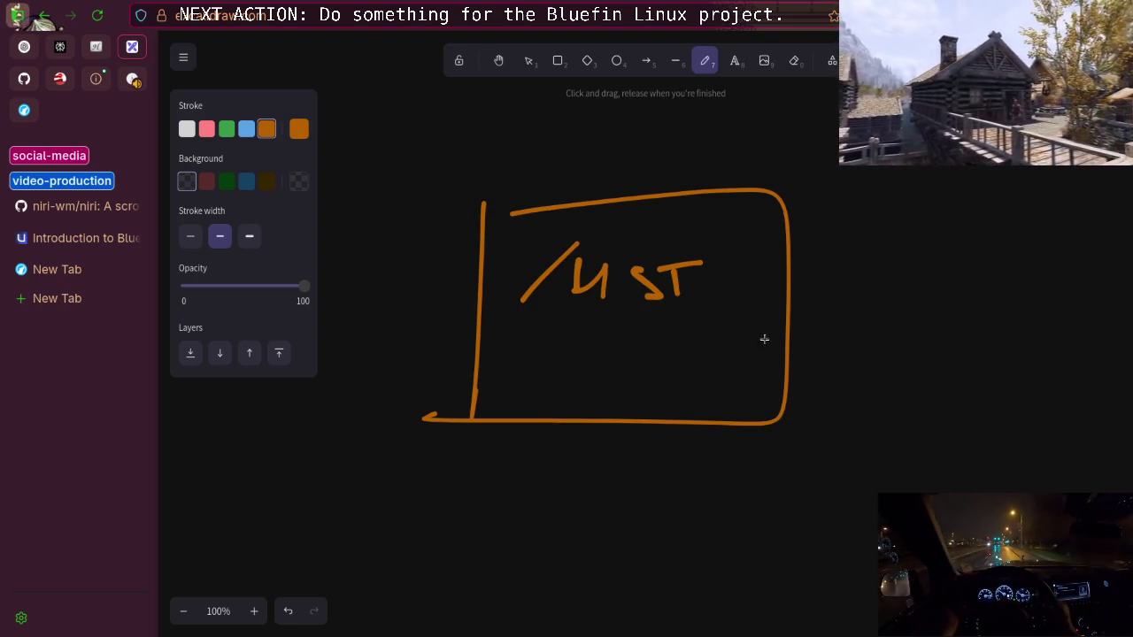
left_click_drag(934, 191, 776, 261)
Add an arrow into the box and an upward arrow to /usr labelled quoted, underlined "boot"
left_click_drag(802, 237, 828, 273)
mouse_move(686, 524)
left_mouse_down()
mouse_move(652, 297)
mouse_move(626, 339)
left_mouse_up()
left_click_drag(656, 296, 684, 345)
mouse_move(664, 573)
left_mouse_down()
mouse_move(812, 566)
mouse_move(807, 580)
left_mouse_up()
left_click_drag(797, 560, 834, 553)
left_click_drag(678, 595, 825, 582)
left_click_drag(654, 497, 642, 531)
mouse_move(848, 501)
left_mouse_down()
mouse_move(845, 524)
mouse_move(857, 521)
left_mouse_up()
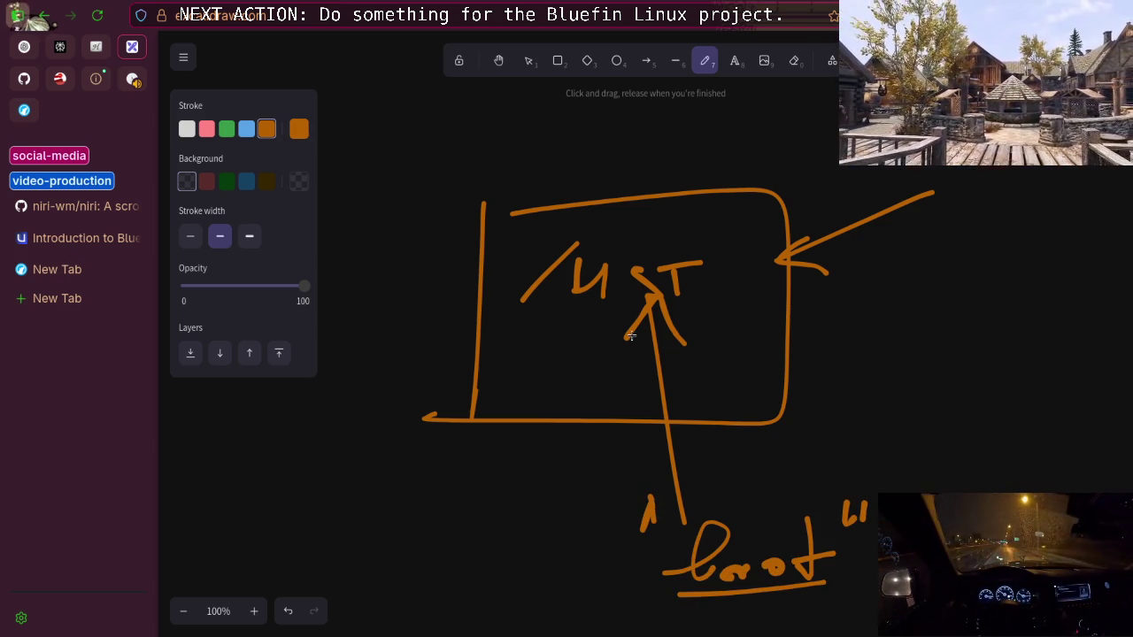
Circle /usr, label the upper-right arrow updating, then scroll up to the BLUEFIN heading
mouse_move(665, 212)
left_mouse_down()
mouse_move(749, 301)
mouse_move(691, 212)
left_mouse_up()
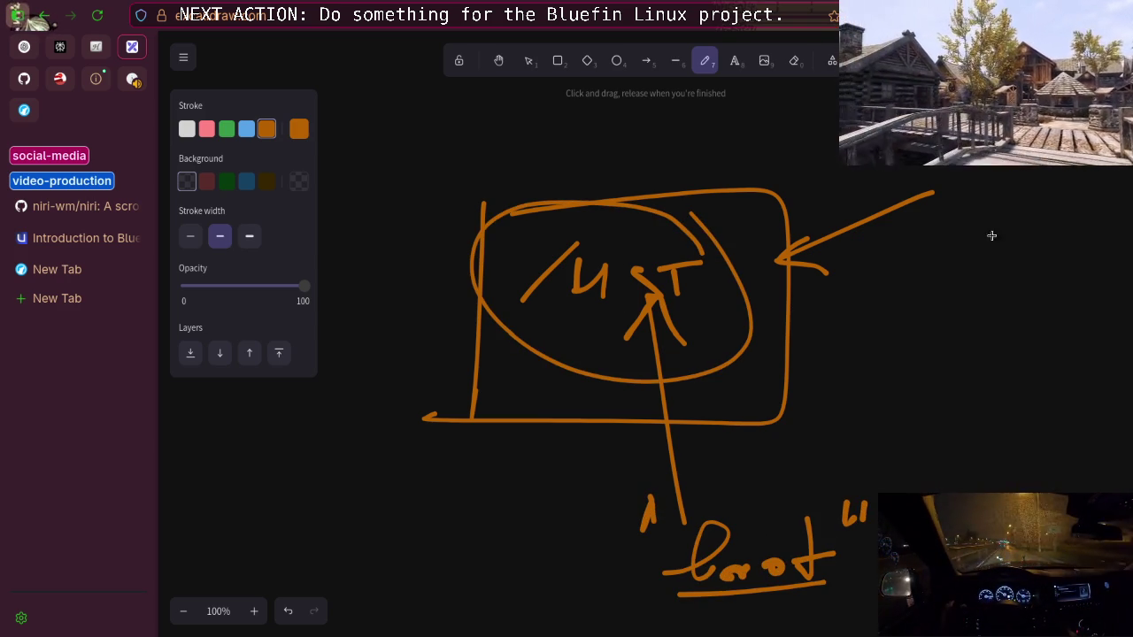
mouse_move(940, 197)
left_mouse_down()
mouse_move(1050, 241)
mouse_move(1099, 232)
mouse_move(1111, 248)
mouse_move(1101, 265)
left_mouse_up()
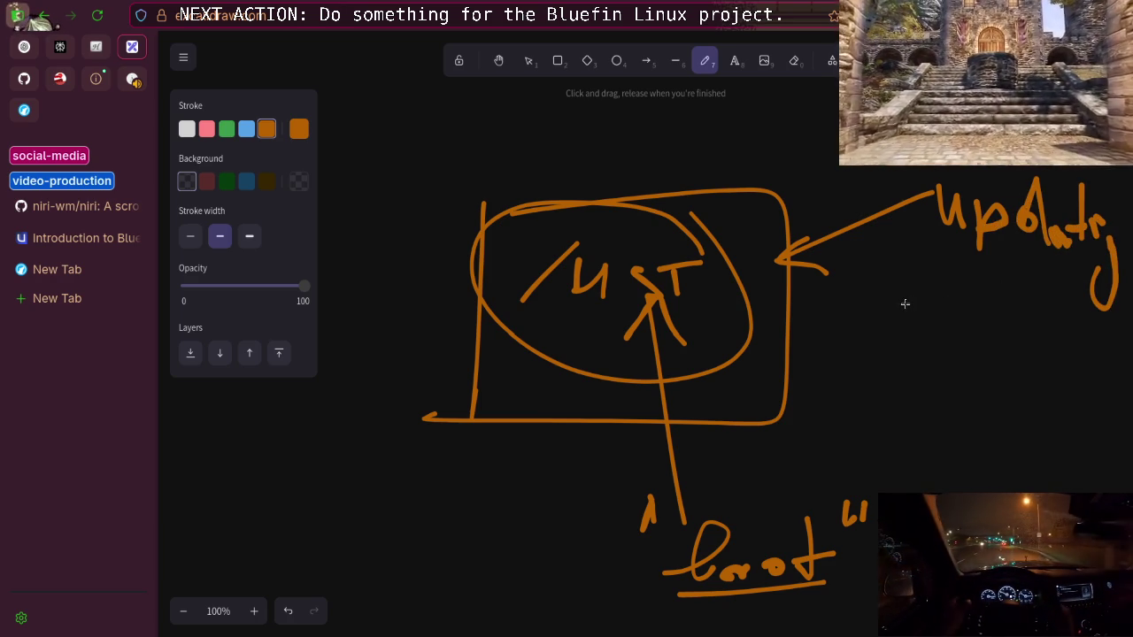
scroll(901, 304, "up", 6)
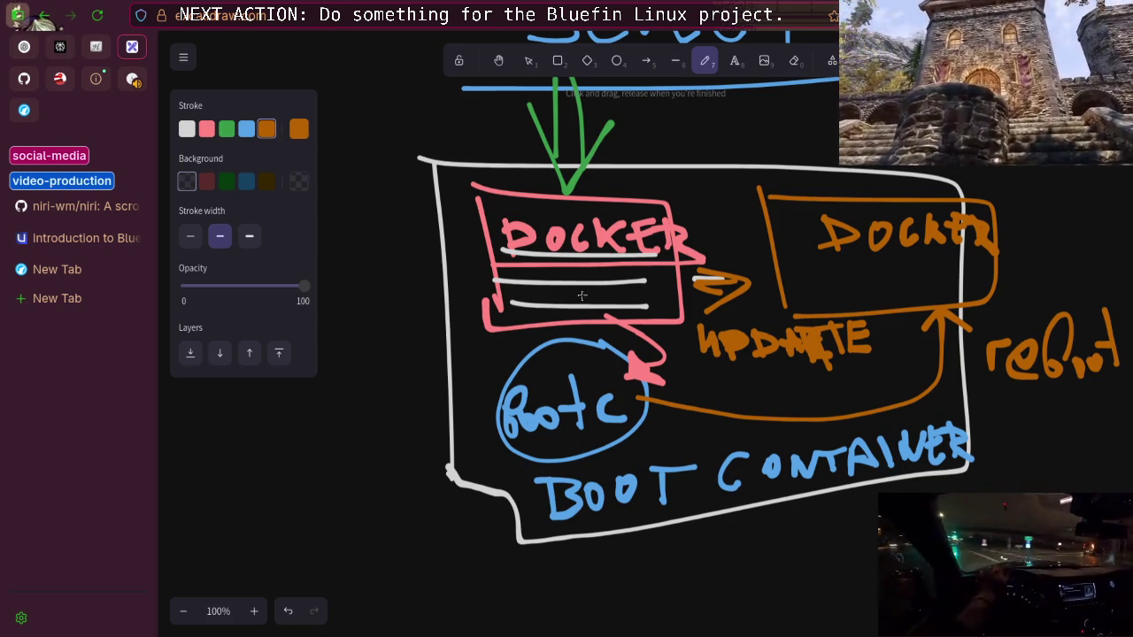
scroll(601, 253, "up", 3)
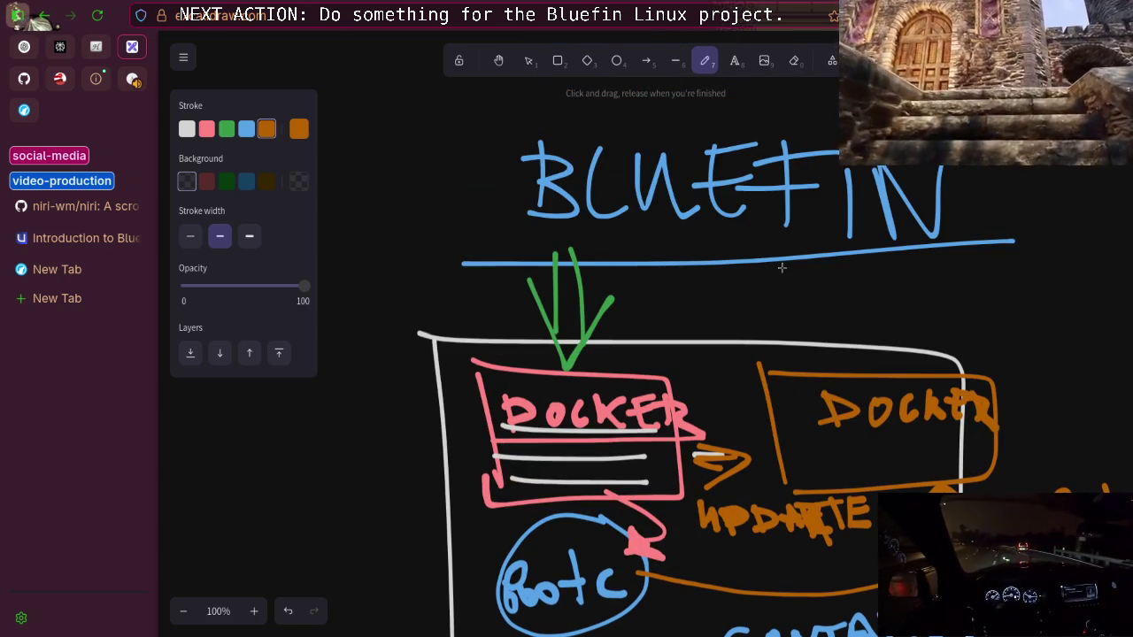
Handwrite 'ATOMic' in orange on the Bluefin diagram, followed by a slash
scroll(782, 267, "down", 4)
scroll(767, 266, "up", 4)
scroll(762, 265, "up", 3)
mouse_move(476, 331)
left_mouse_down()
mouse_move(517, 299)
mouse_move(554, 335)
left_mouse_up()
left_click_drag(591, 282, 590, 283)
mouse_move(625, 329)
left_mouse_down()
mouse_move(670, 309)
mouse_move(693, 322)
mouse_move(722, 317)
left_mouse_up()
left_click(725, 288)
left_click(723, 311)
mouse_move(696, 276)
left_mouse_down()
mouse_move(704, 246)
mouse_move(742, 323)
left_mouse_up()
left_click_drag(852, 232, 763, 365)
Write 'immutable' in orange after the slash to complete 'ATOMic / immutable'
mouse_move(852, 283)
left_mouse_down()
mouse_move(835, 345)
mouse_move(904, 342)
mouse_move(932, 308)
mouse_move(952, 313)
mouse_move(972, 351)
mouse_move(1011, 363)
left_mouse_up()
mouse_move(1047, 324)
left_mouse_down()
mouse_move(1031, 369)
mouse_move(1034, 322)
left_mouse_up()
left_click_drag(1034, 321, 1032, 373)
mouse_move(1071, 330)
left_mouse_down()
mouse_move(1060, 372)
mouse_move(1101, 358)
left_mouse_up()
left_click_drag(1120, 347, 1107, 375)
mouse_move(1092, 416)
left_mouse_down()
mouse_move(1114, 395)
mouse_move(1117, 438)
left_mouse_up()
Draw an orange ring around the DOCKER box
scroll(587, 446, "down", 3)
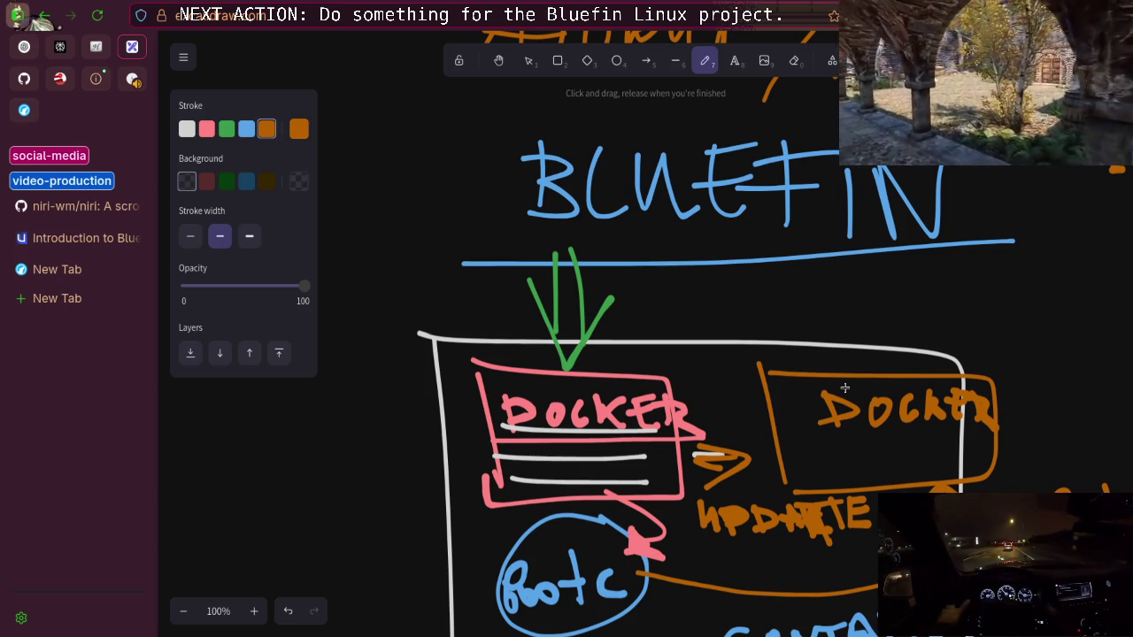
scroll(693, 364, "down", 2)
mouse_move(609, 172)
left_mouse_down()
mouse_move(495, 354)
mouse_move(675, 199)
left_mouse_up()
scroll(740, 309, "down", 2)
scroll(740, 309, "down", 3)
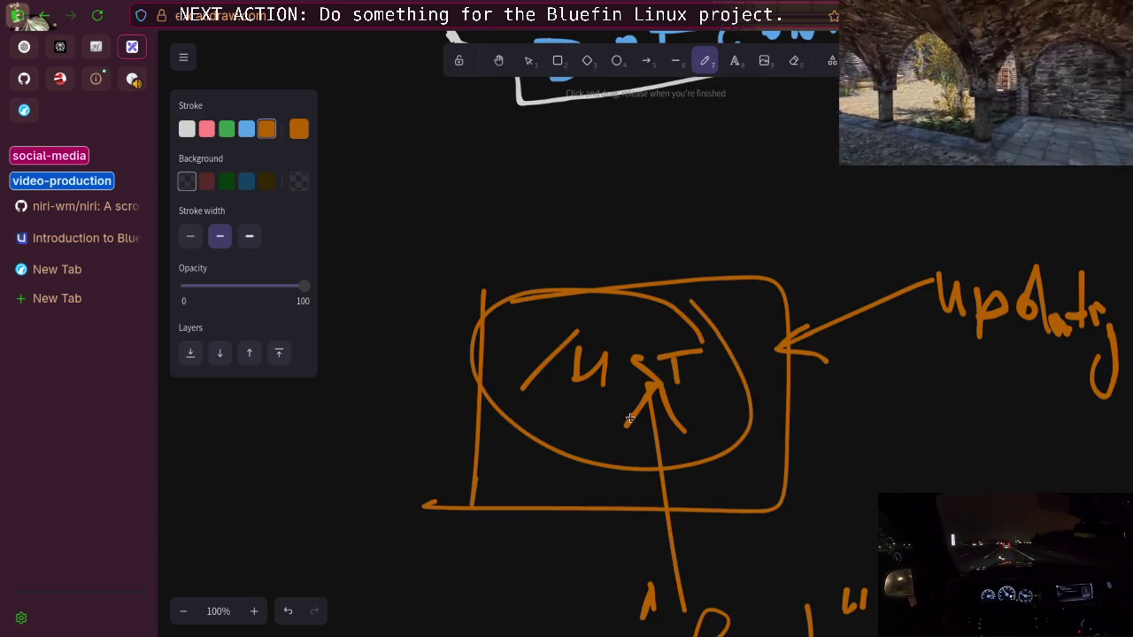
scroll(678, 399, "up", 3)
scroll(602, 430, "down", 1)
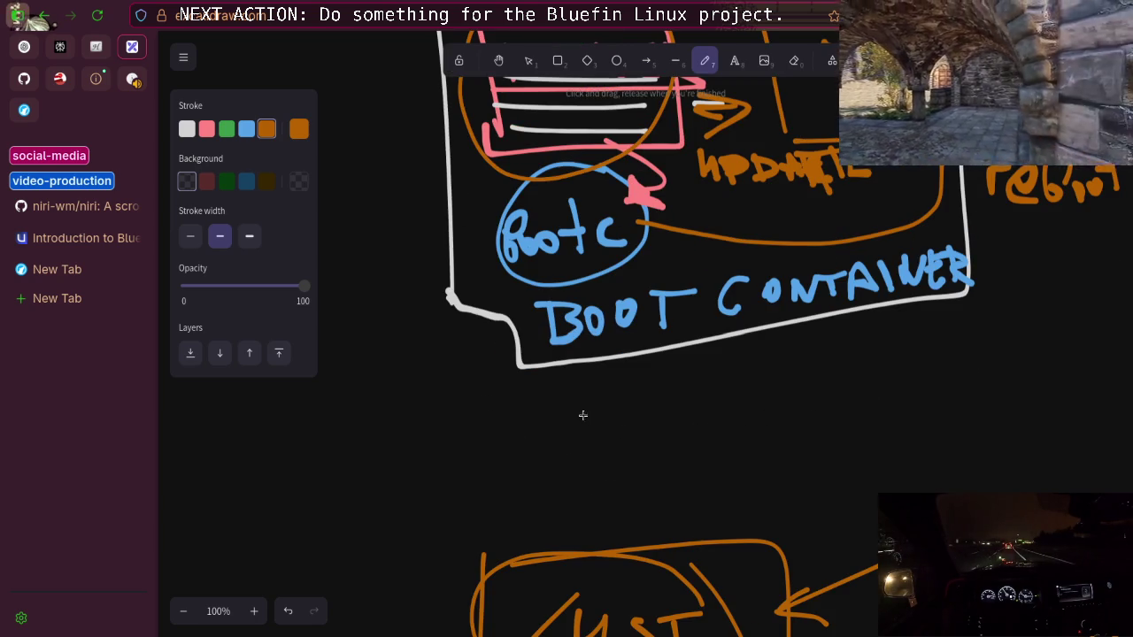
Sketch 'P1 → P2*' in orange below BOOT CONTAINER
mouse_move(580, 496)
left_mouse_down()
mouse_move(599, 424)
mouse_move(640, 445)
mouse_move(629, 451)
mouse_move(632, 472)
left_mouse_up()
mouse_move(679, 447)
left_mouse_down()
mouse_move(772, 446)
mouse_move(793, 513)
left_mouse_up()
left_click_drag(795, 434, 854, 485)
mouse_move(849, 427)
left_mouse_down()
mouse_move(864, 446)
mouse_move(854, 448)
mouse_move(874, 441)
left_mouse_up()
Sketch a circled 'Sys' with an arrow to 'Sys*' in orange
left_click_drag(877, 340, 832, 383)
left_click_drag(886, 359, 890, 412)
left_click_drag(920, 352, 930, 382)
mouse_move(942, 335)
left_mouse_down()
mouse_move(804, 372)
mouse_move(967, 342)
mouse_move(1025, 372)
mouse_move(1004, 390)
left_mouse_up()
mouse_move(1033, 372)
left_mouse_down()
mouse_move(1032, 390)
mouse_move(1071, 397)
mouse_move(1112, 358)
mouse_move(1089, 375)
left_mouse_up()
mouse_move(1073, 329)
left_mouse_down()
mouse_move(1069, 356)
mouse_move(1092, 351)
left_mouse_up()
left_click_drag(1060, 358, 1087, 328)
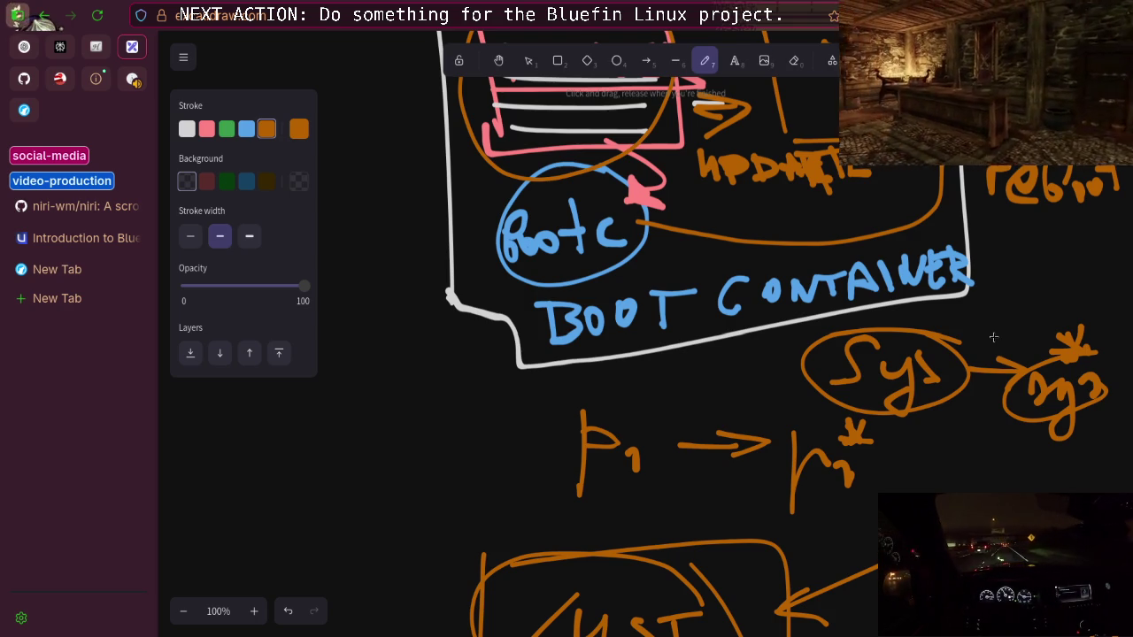
scroll(795, 301, "down", 10)
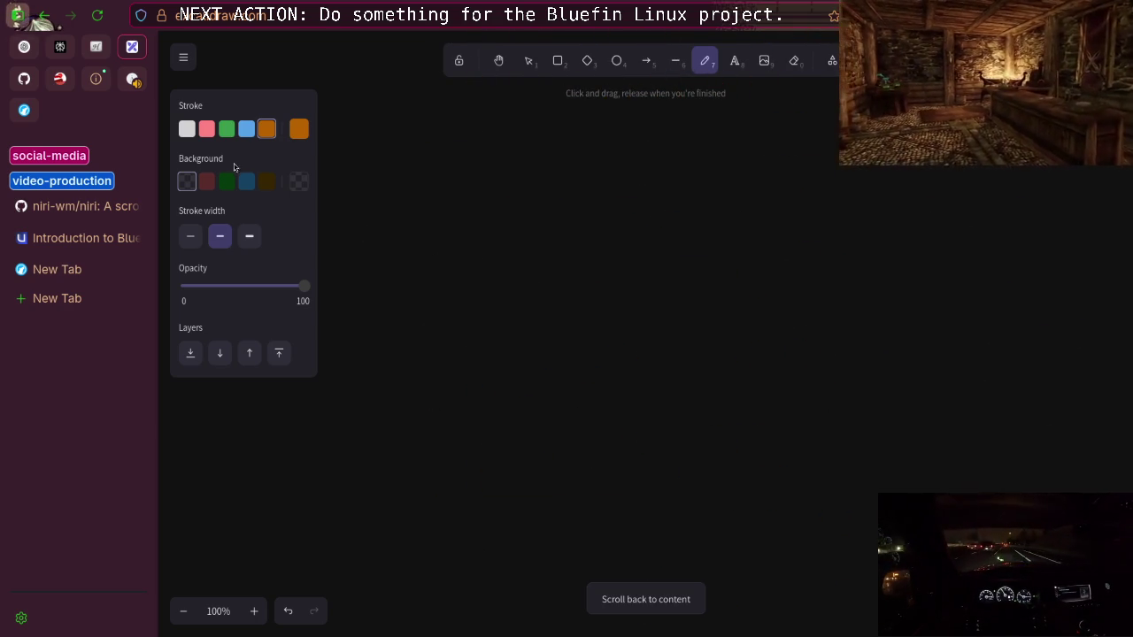
In white, handwrite and underline 'Linux' with '~2014' beside it, redoing a misdrawn letter
left_click(230, 133)
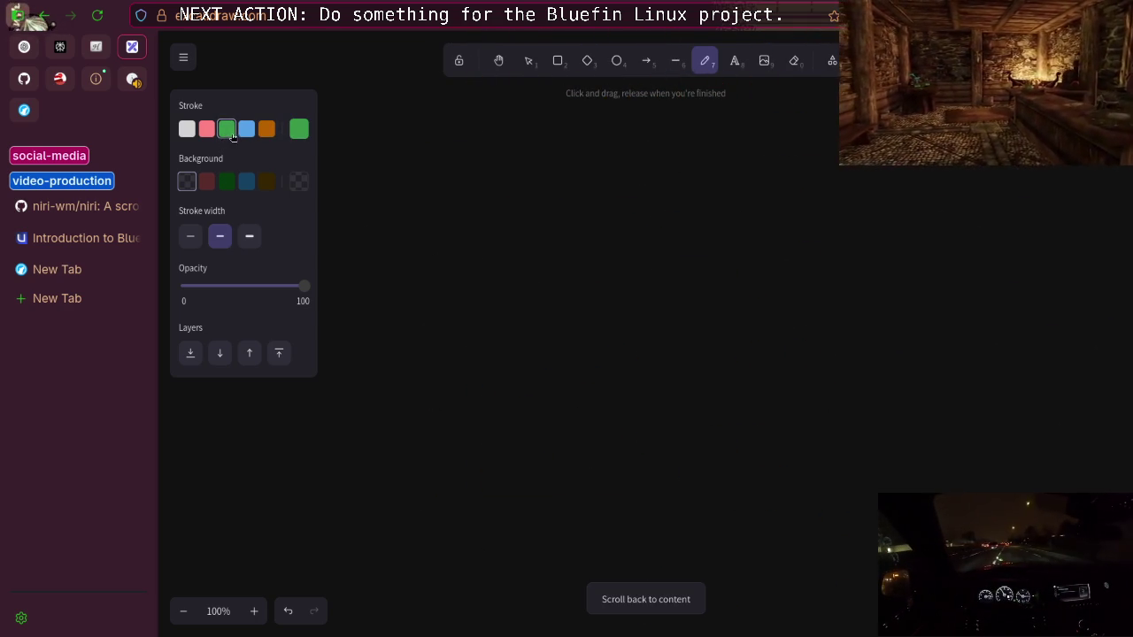
left_click(187, 129)
mouse_move(496, 124)
left_mouse_down()
mouse_move(487, 175)
mouse_move(528, 151)
mouse_move(604, 177)
mouse_move(604, 151)
mouse_move(637, 175)
mouse_move(607, 184)
mouse_move(645, 191)
left_mouse_up()
key("ctrl+z")
key("ctrl+z")
key("ctrl+z")
left_click_drag(624, 184, 645, 161)
left_click_drag(427, 208, 667, 208)
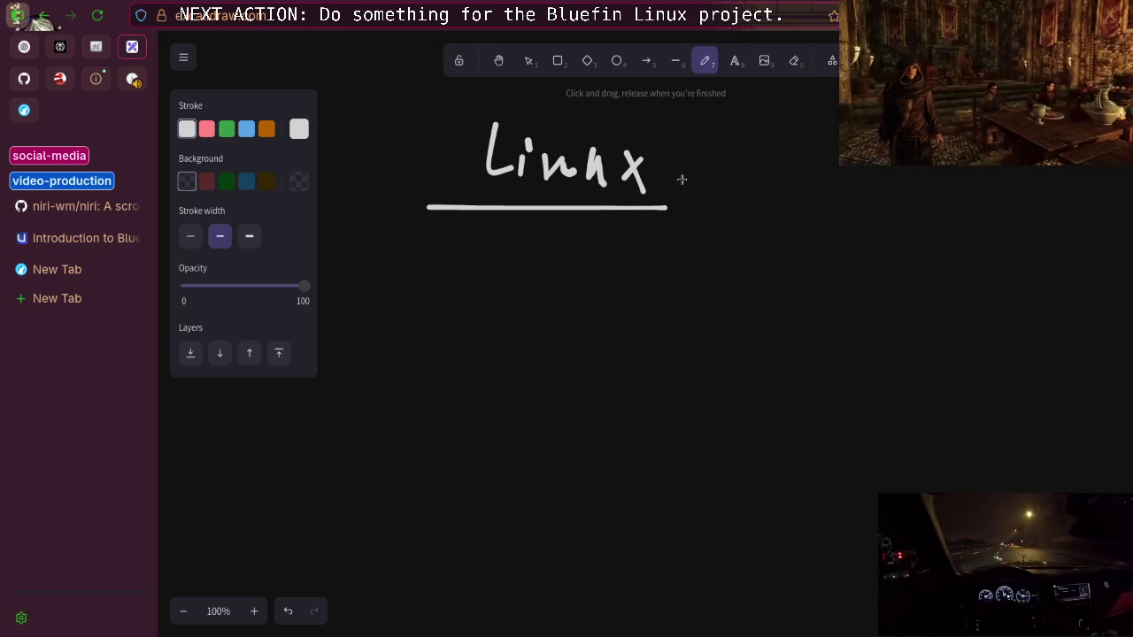
left_click_drag(686, 172, 735, 163)
mouse_move(754, 169)
left_mouse_down()
mouse_move(770, 165)
mouse_move(775, 193)
left_mouse_up()
mouse_move(797, 165)
left_mouse_down()
mouse_move(825, 195)
mouse_move(857, 186)
mouse_move(853, 202)
left_mouse_up()
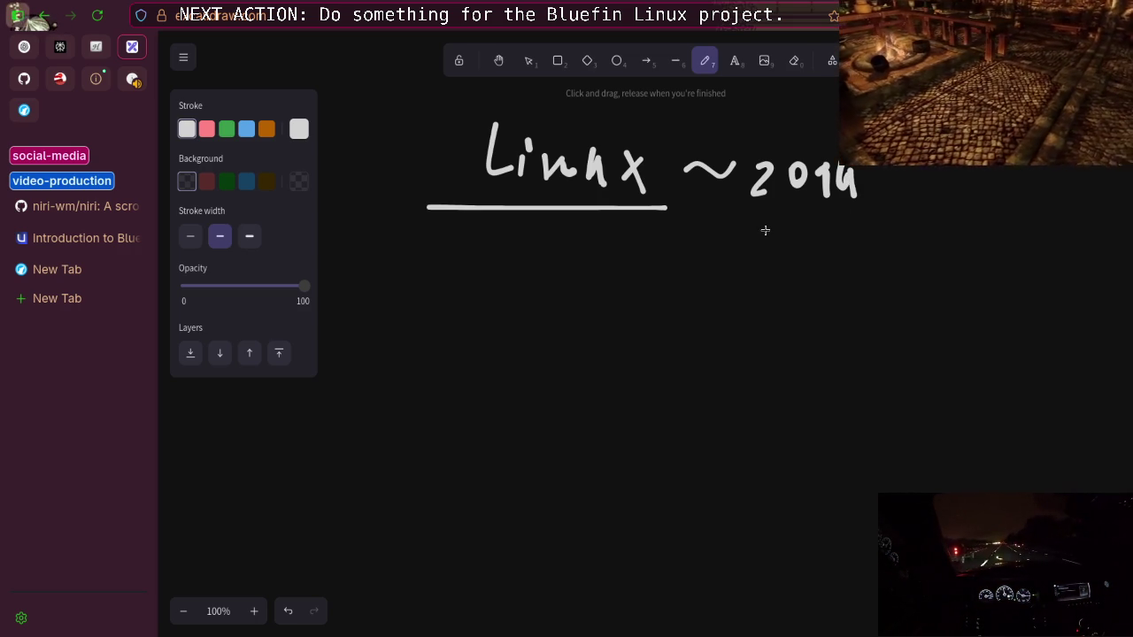
scroll(758, 230, "up", 15)
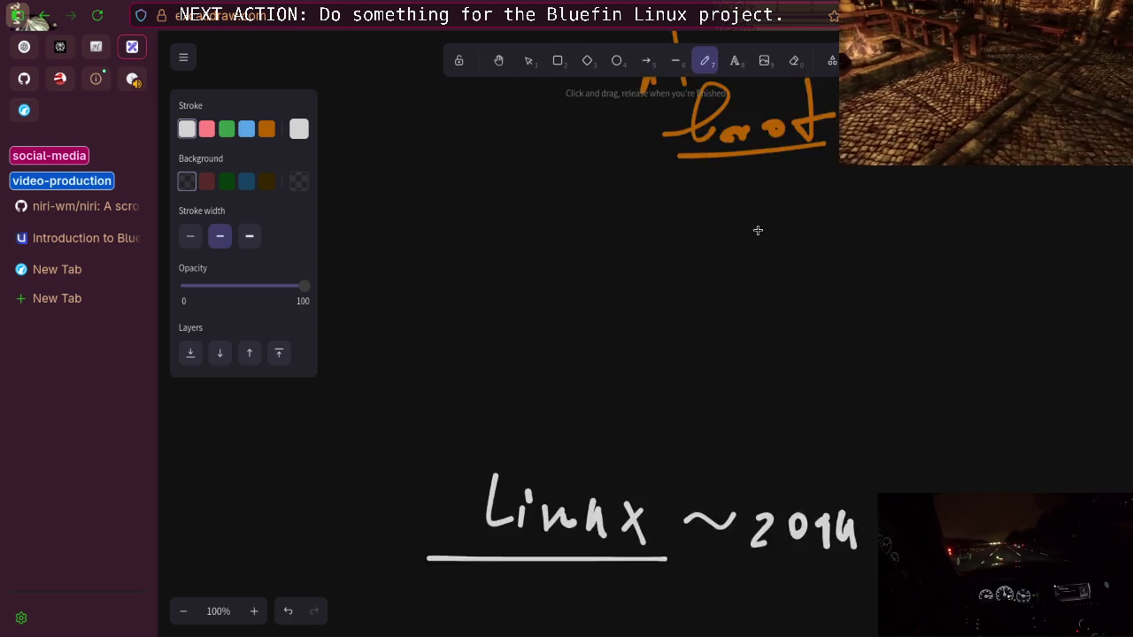
Draw a white freehand ring around bootc, then return to the Linux ~2014 heading
scroll(756, 230, "down", 2)
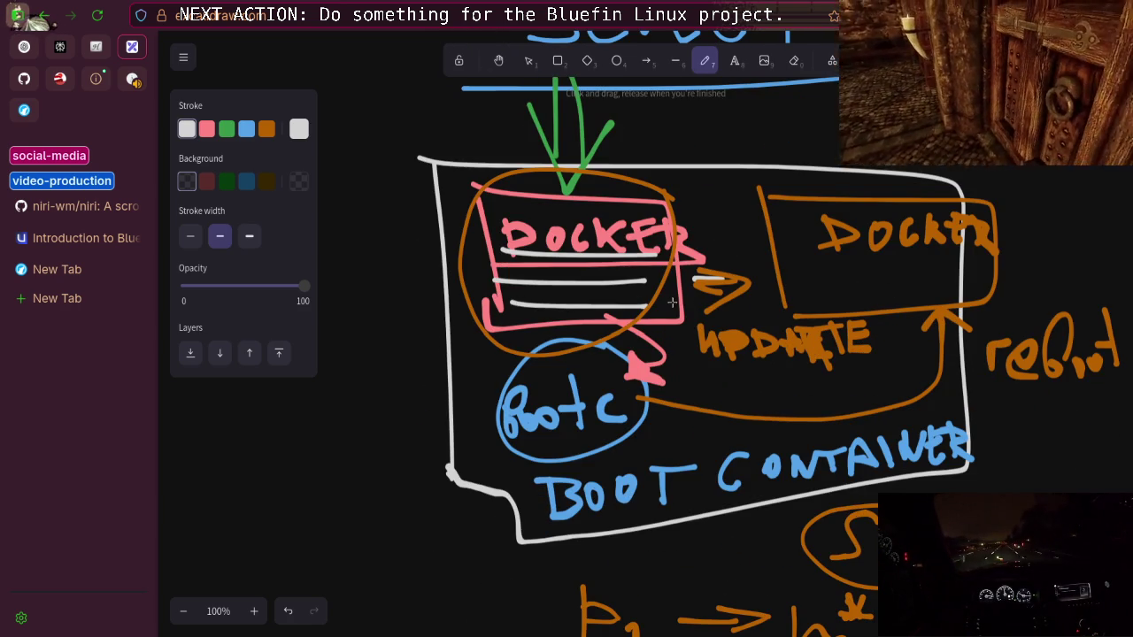
scroll(599, 278, "up", 4)
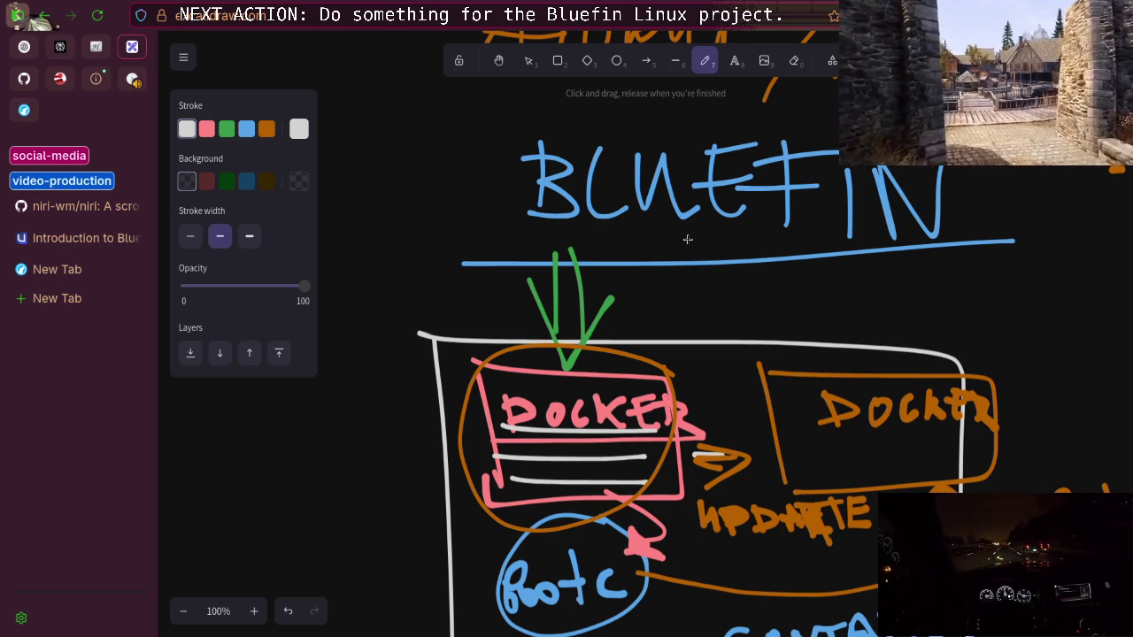
scroll(652, 248, "down", 2)
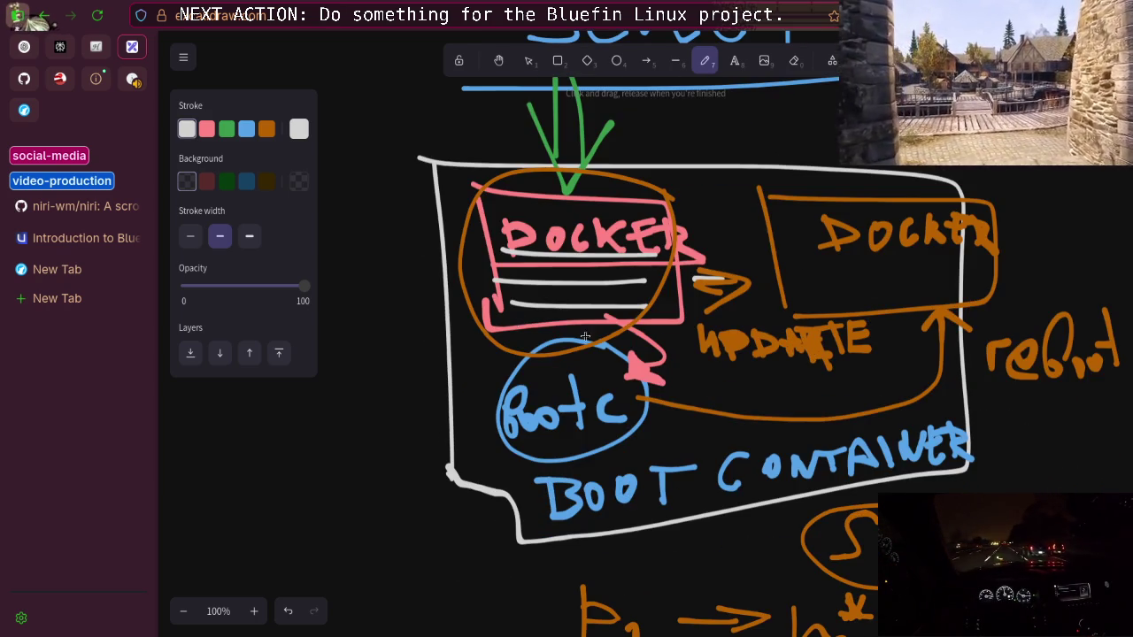
mouse_move(628, 389)
left_mouse_down()
mouse_move(627, 375)
mouse_move(523, 459)
mouse_move(620, 372)
left_mouse_up()
scroll(629, 332, "up", 2)
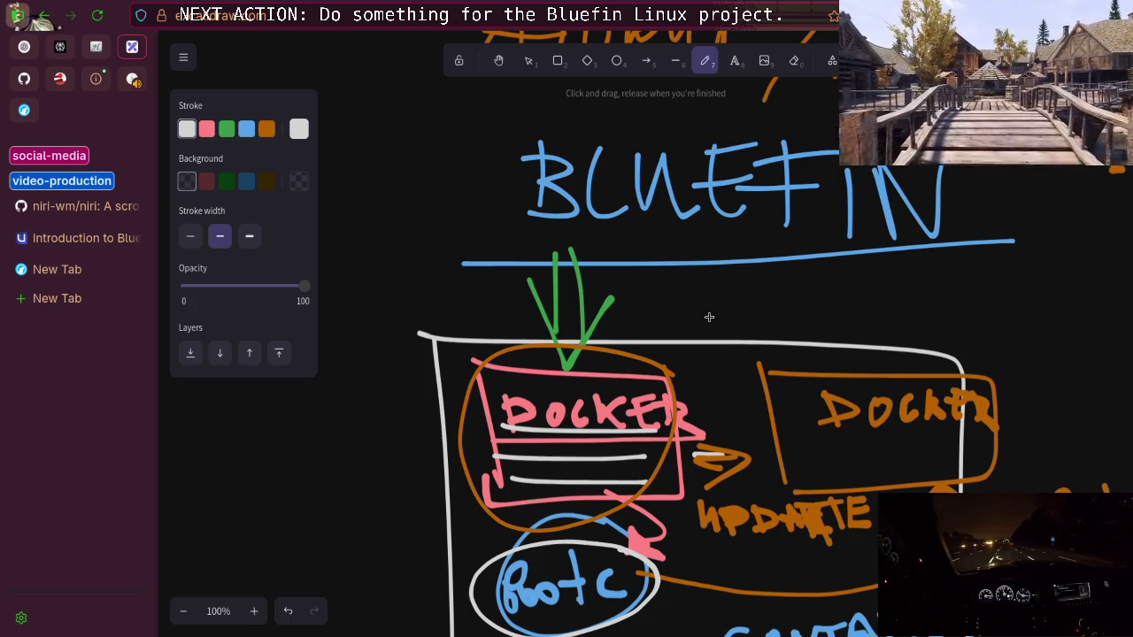
scroll(708, 317, "down", 15)
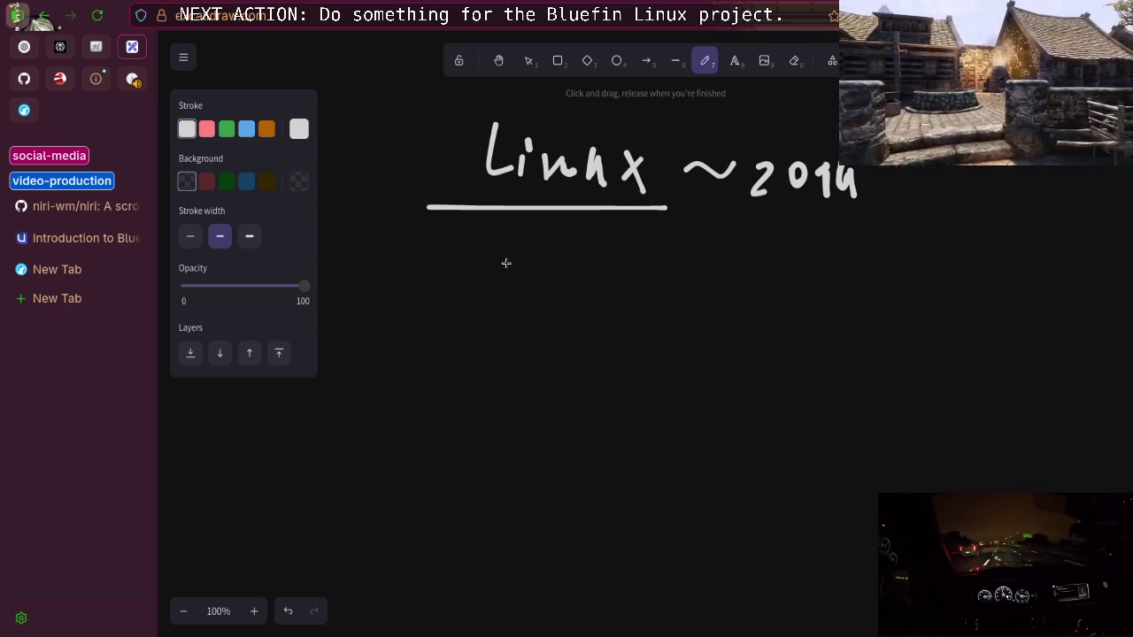
Handwrite 'cgroups' below the Linux heading and underline it
left_click_drag(507, 263, 486, 290)
mouse_move(549, 266)
left_mouse_down()
mouse_move(516, 323)
mouse_move(620, 270)
mouse_move(676, 296)
mouse_move(724, 268)
mouse_move(748, 300)
left_mouse_up()
left_click_drag(428, 320, 836, 307)
scroll(605, 364, "down", 4)
scroll(606, 362, "up", 1)
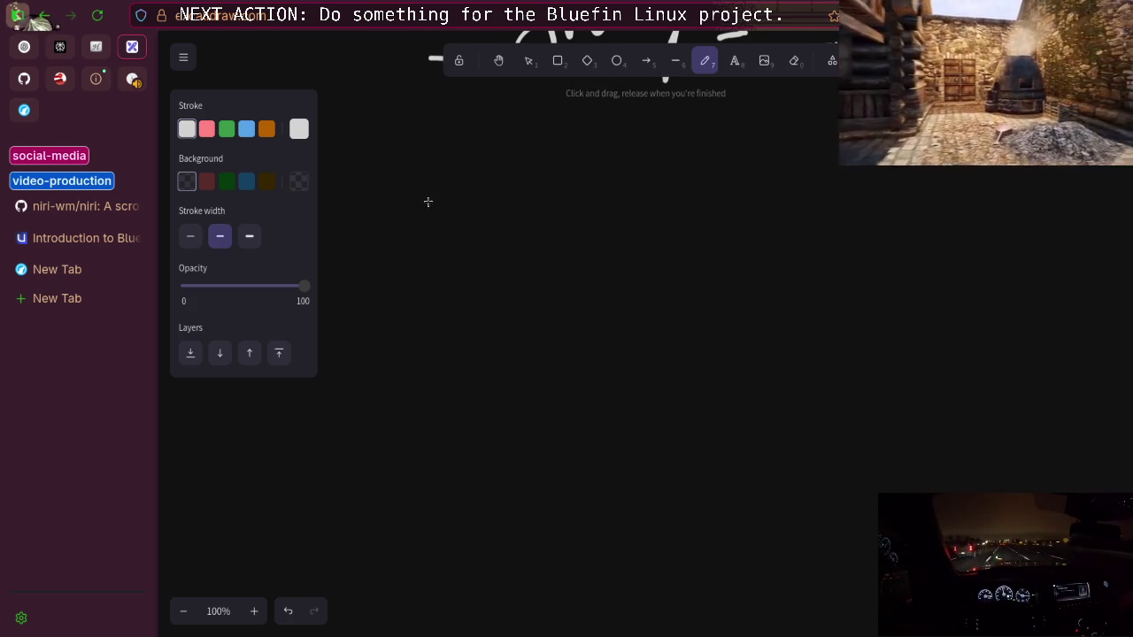
Write and underline 'Kernel', with a curved arrow pointing to an empty box
mouse_move(443, 168)
left_mouse_down()
mouse_move(482, 175)
mouse_move(511, 221)
mouse_move(549, 197)
mouse_move(573, 214)
mouse_move(673, 216)
left_mouse_up()
left_click_drag(431, 239, 673, 241)
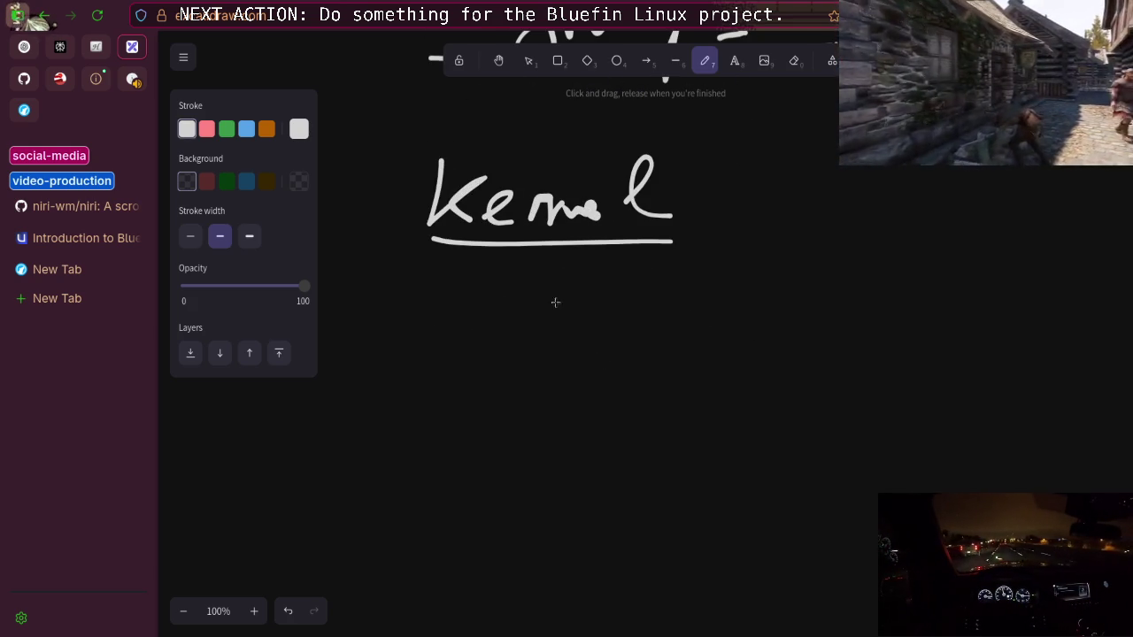
mouse_move(568, 274)
left_mouse_down()
mouse_move(700, 274)
mouse_move(681, 285)
left_mouse_up()
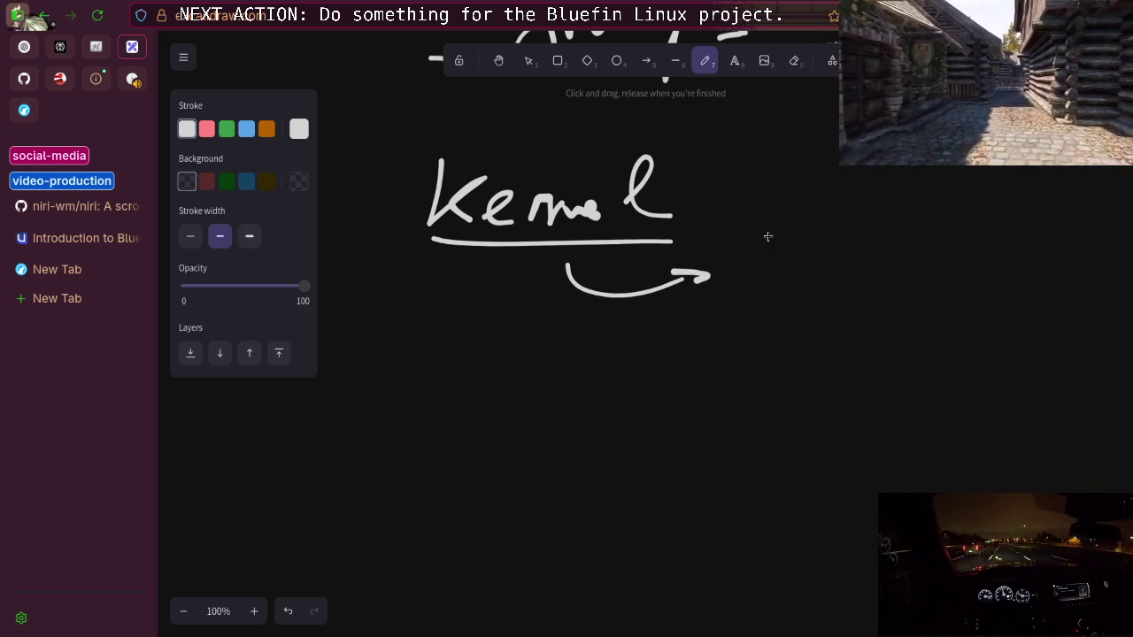
left_click_drag(769, 229, 765, 312)
left_click_drag(762, 232, 786, 232)
left_click_drag(940, 225, 795, 336)
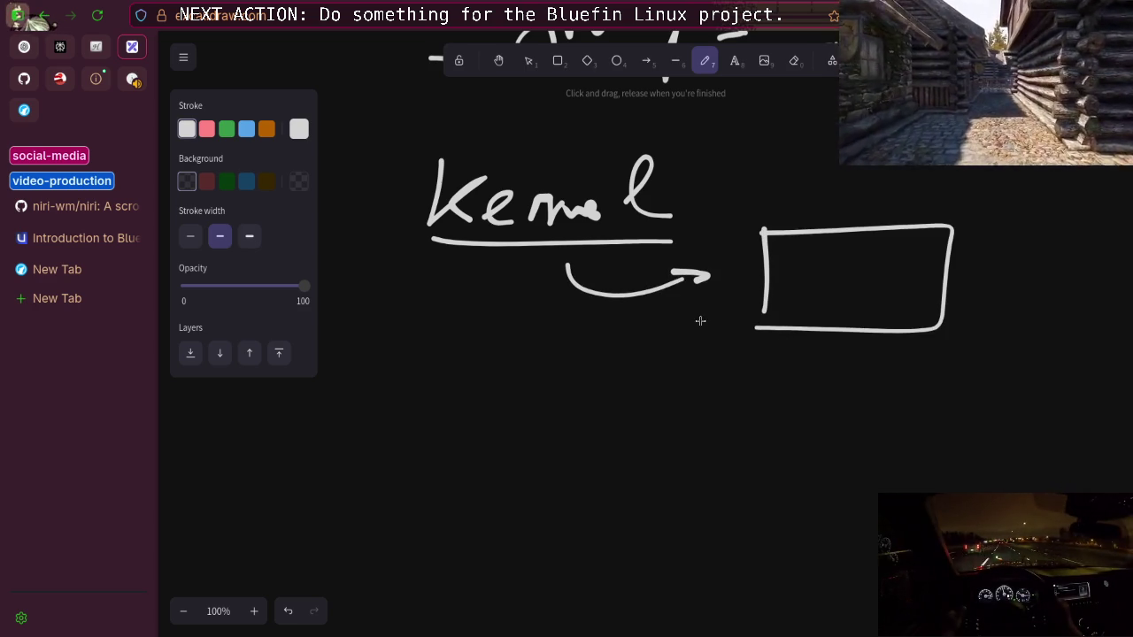
scroll(701, 321, "down", 3)
left_click(228, 129)
left_click(246, 134)
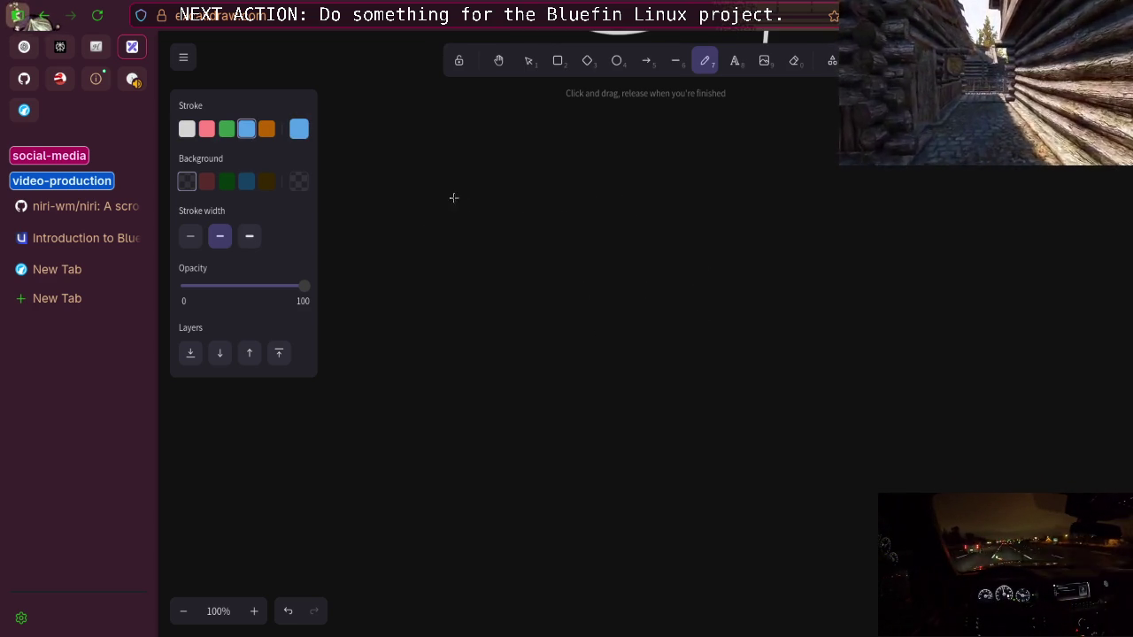
Handwrite 'Docker' in blue, underline it, and correct the h into a k
mouse_move(485, 144)
left_mouse_down()
mouse_move(505, 182)
mouse_move(676, 169)
left_mouse_up()
left_click_drag(450, 214, 622, 214)
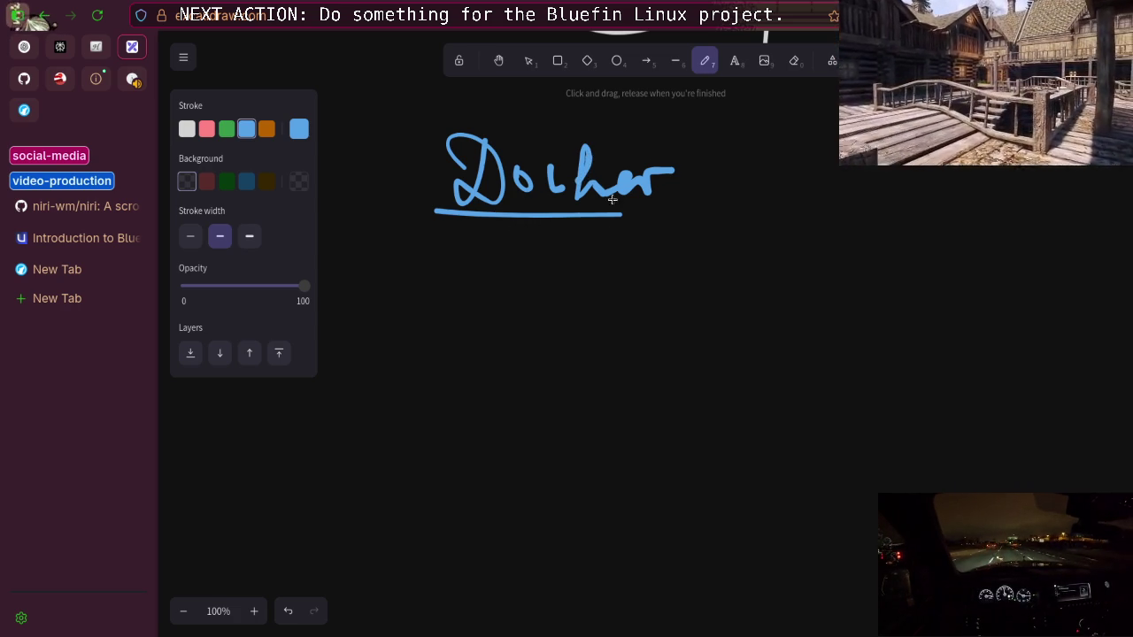
left_click_drag(619, 163, 595, 184)
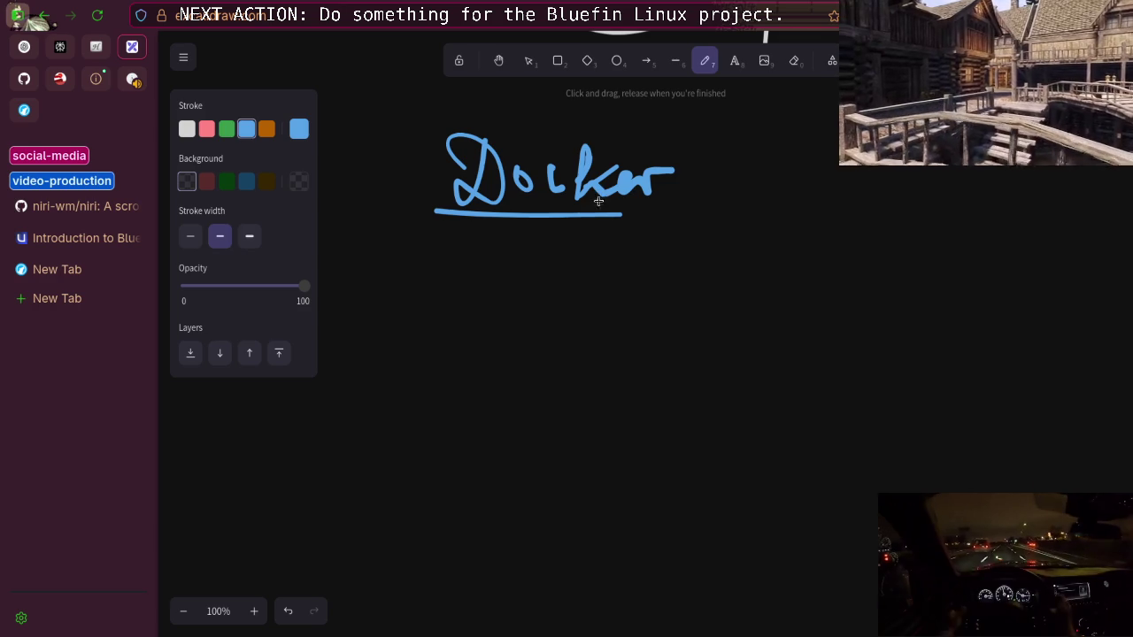
scroll(620, 217, "up", 4)
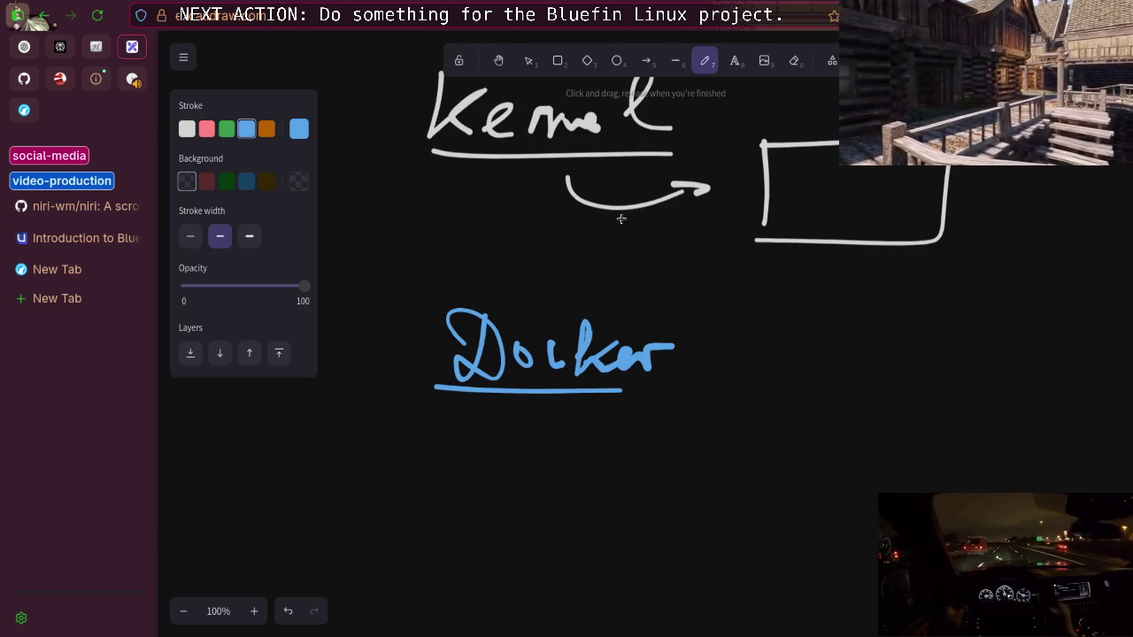
scroll(584, 235, "down", 6)
scroll(555, 246, "up", 2)
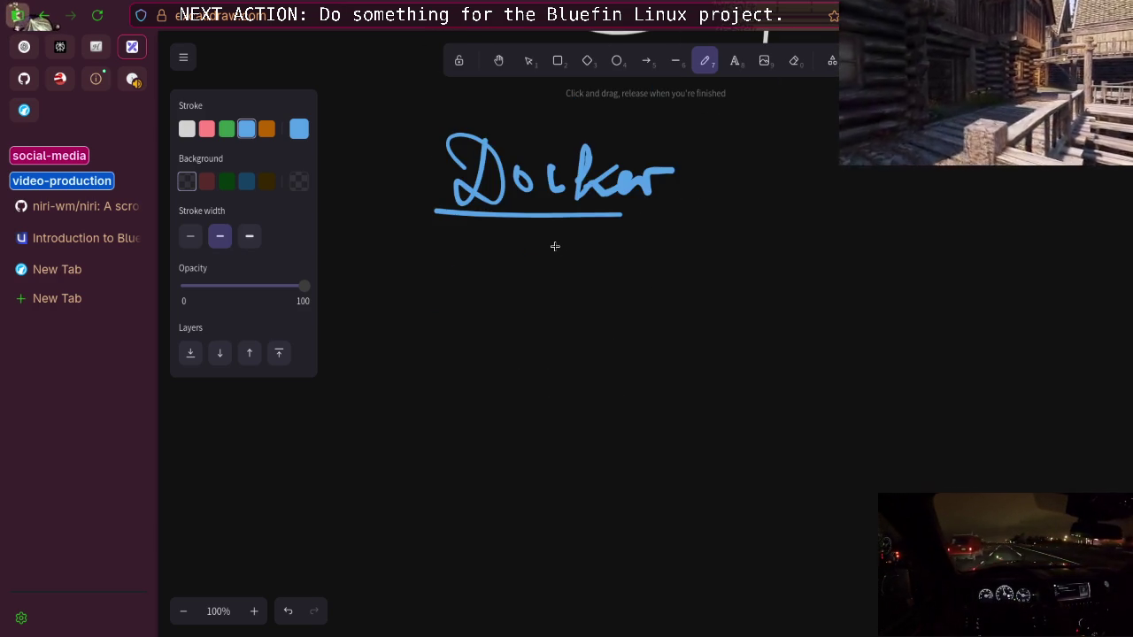
scroll(551, 245, "up", 6)
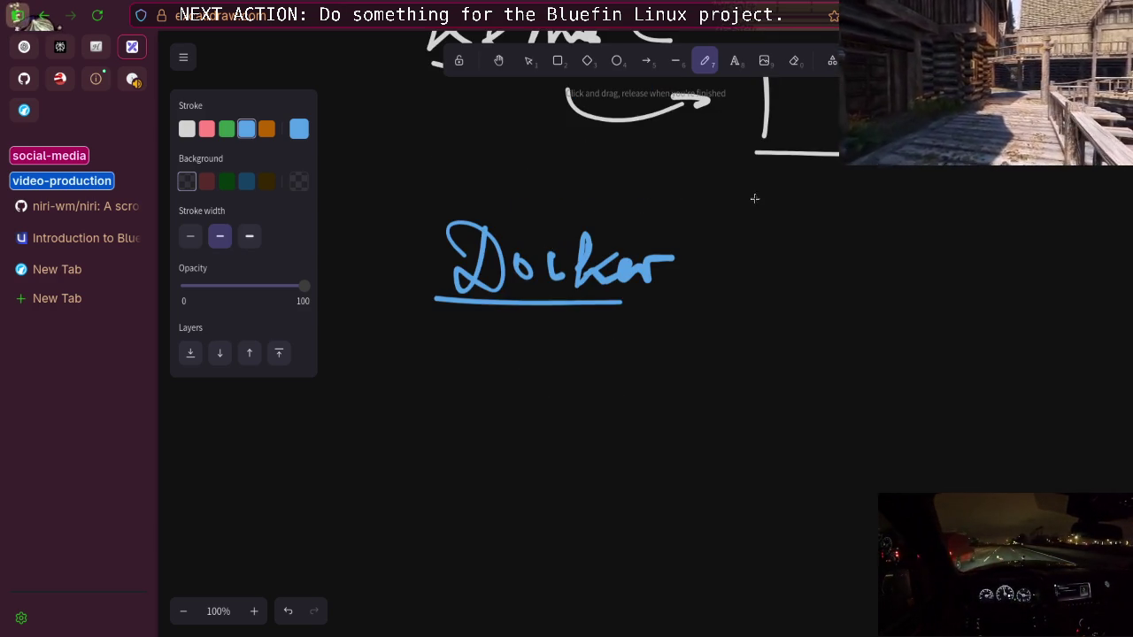
Write '/system' inside the empty box and circle it in blue
mouse_move(776, 304)
left_mouse_down()
mouse_move(822, 239)
mouse_move(823, 303)
left_mouse_up()
left_click_drag(847, 265, 843, 326)
mouse_move(882, 268)
left_mouse_down()
mouse_move(872, 294)
mouse_move(898, 294)
left_mouse_up()
mouse_move(892, 278)
left_mouse_down()
mouse_move(942, 282)
mouse_move(962, 299)
left_mouse_up()
mouse_move(864, 228)
left_mouse_down()
mouse_move(850, 277)
mouse_move(872, 267)
left_mouse_up()
left_click_drag(928, 228, 903, 259)
mouse_move(907, 249)
left_mouse_down()
mouse_move(954, 242)
mouse_move(955, 262)
left_mouse_up()
left_click_drag(863, 359, 998, 232)
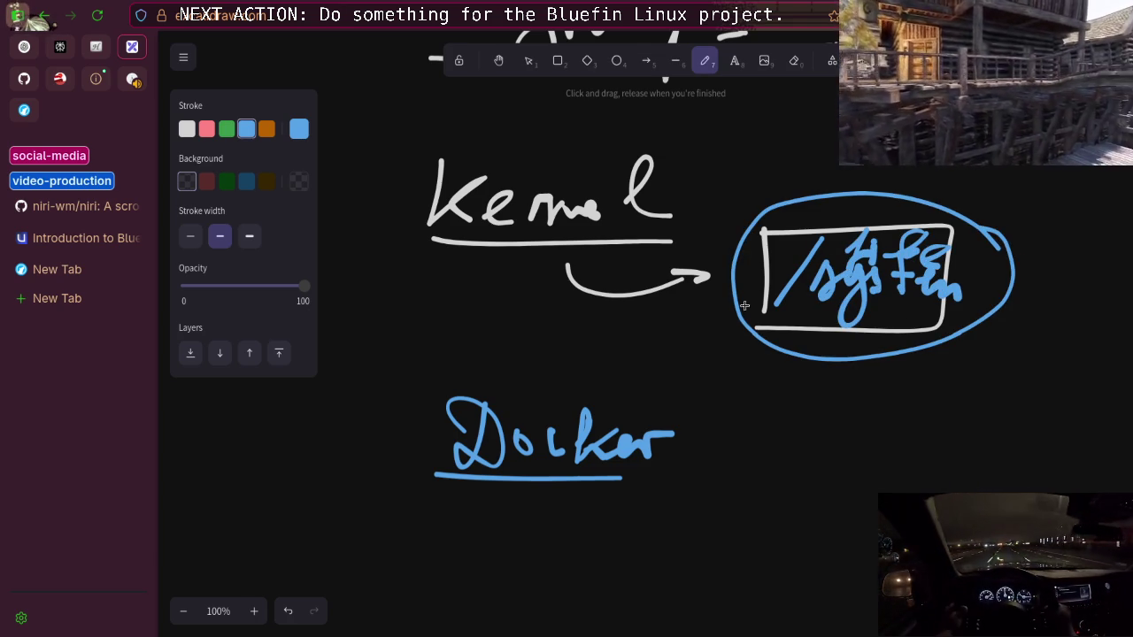
Circle Kernel in pink and write 'LINUX' above it
mouse_move(735, 156)
left_mouse_down()
mouse_move(686, 226)
mouse_move(724, 125)
left_mouse_up()
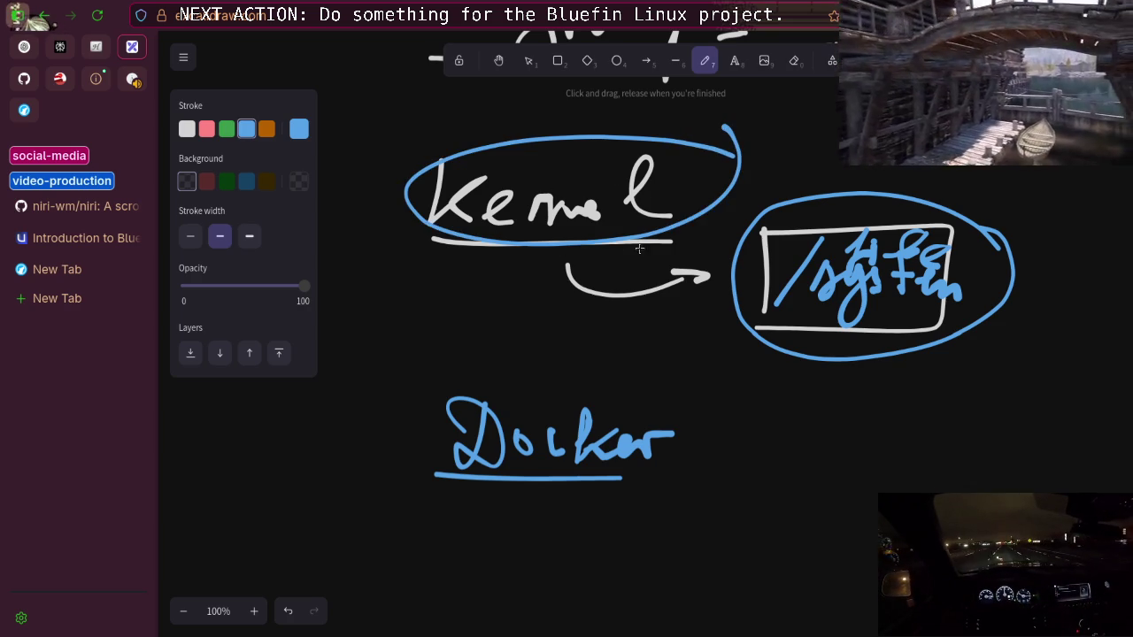
left_click(226, 129)
left_click(206, 129)
mouse_move(671, 159)
left_mouse_down()
mouse_move(372, 167)
mouse_move(674, 165)
mouse_move(584, 141)
left_mouse_up()
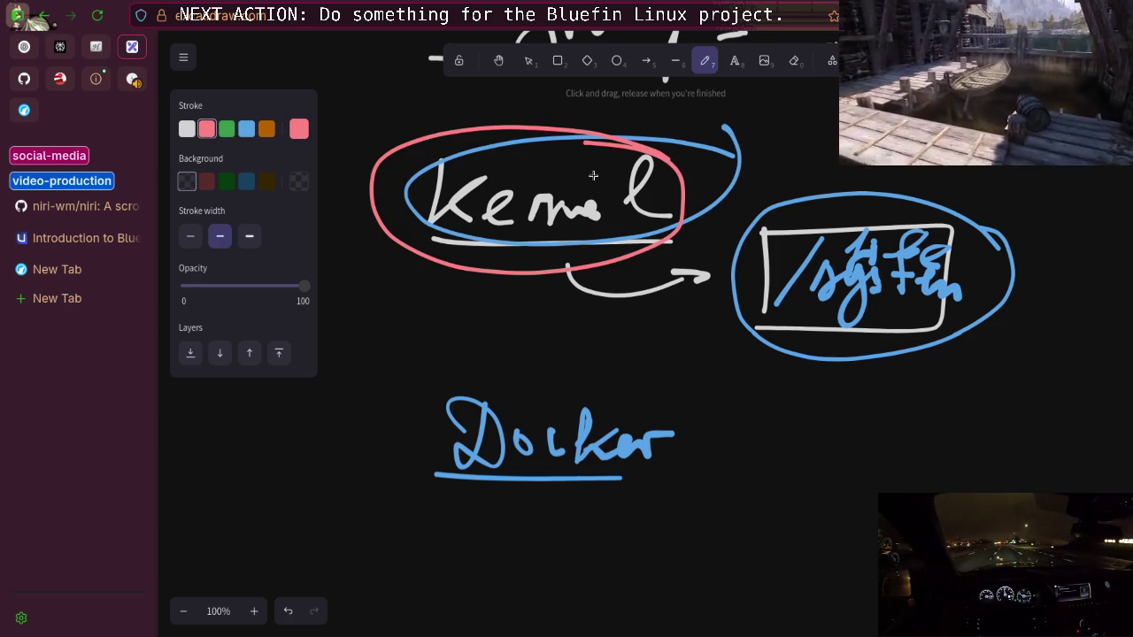
left_click_drag(534, 114, 577, 164)
left_click_drag(580, 119, 584, 168)
mouse_move(615, 133)
left_mouse_down()
mouse_move(620, 114)
mouse_move(669, 115)
left_mouse_up()
mouse_move(686, 115)
left_mouse_down()
mouse_move(719, 154)
mouse_move(752, 159)
mouse_move(764, 113)
left_mouse_up()
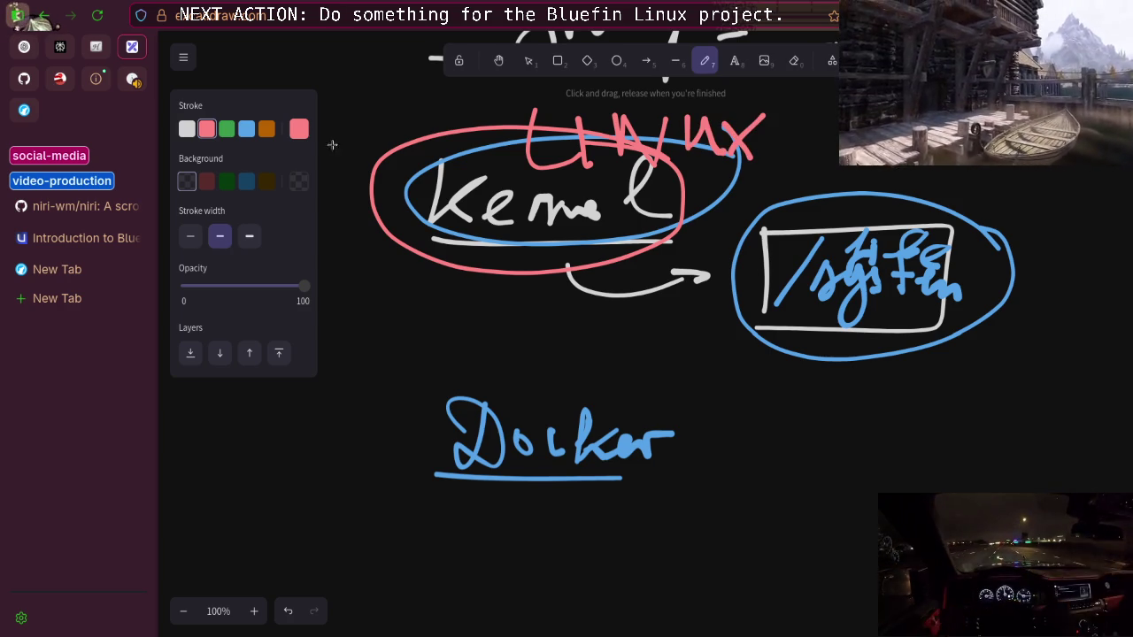
Draw a green ellipse right of Docker containing a slash-prefixed filesystem path
left_click(226, 129)
mouse_move(983, 378)
left_mouse_down()
mouse_move(962, 457)
mouse_move(956, 379)
left_mouse_up()
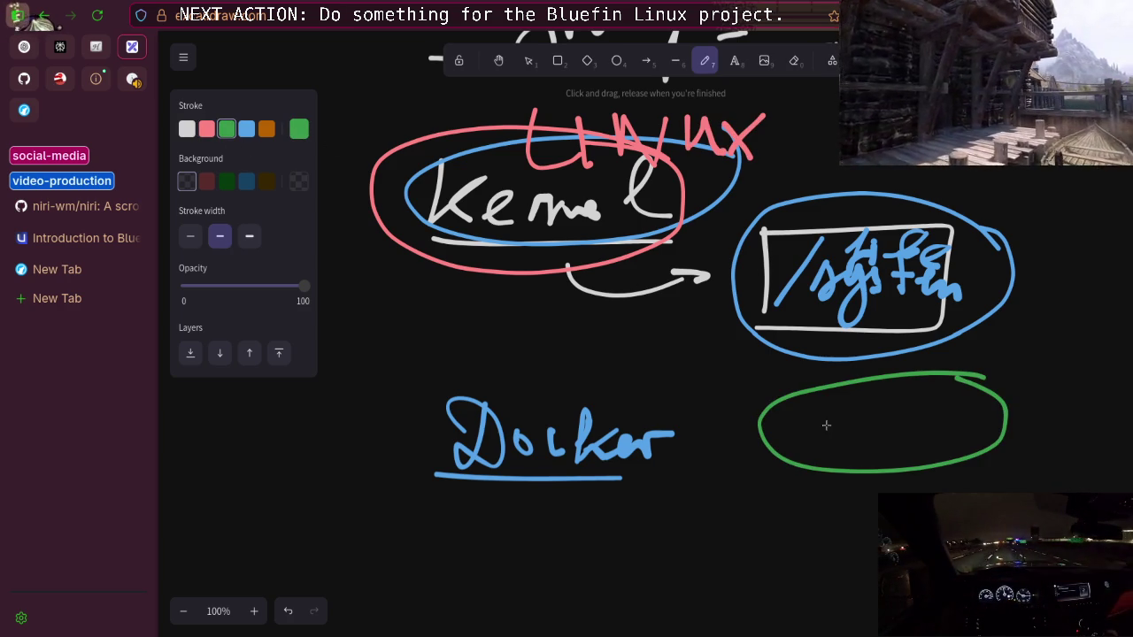
left_click_drag(782, 457, 832, 395)
mouse_move(825, 445)
left_mouse_down()
mouse_move(872, 436)
mouse_move(903, 450)
mouse_move(974, 416)
mouse_move(1025, 447)
left_mouse_up()
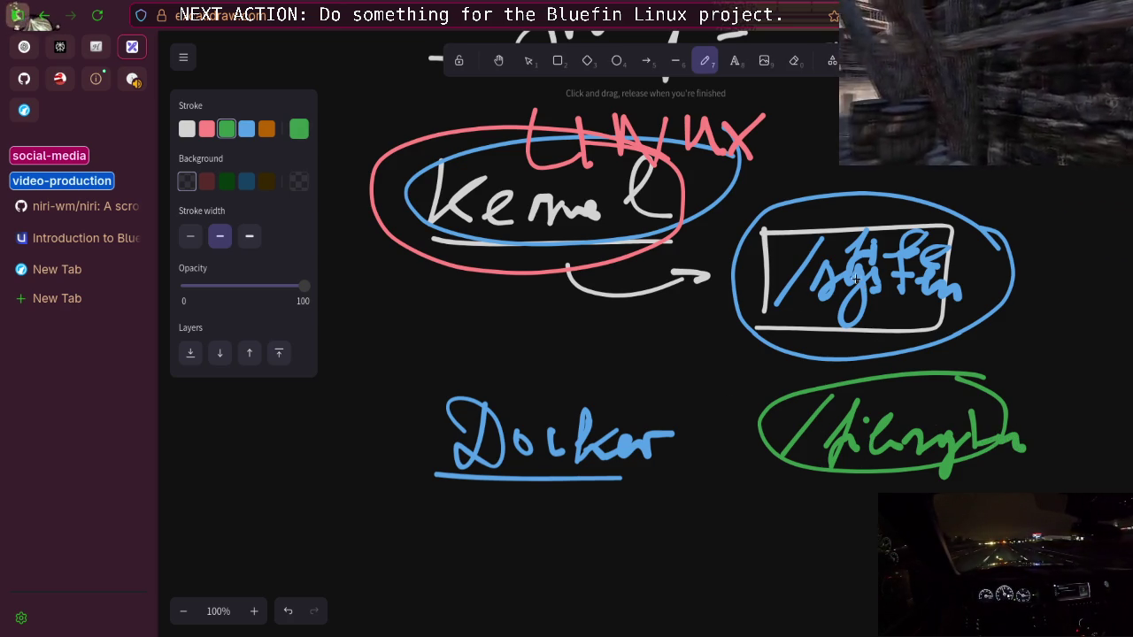
Link the Kernel arrow to the green ellipse with green arrows, and add a white curve beneath
mouse_move(575, 302)
left_mouse_down()
mouse_move(779, 381)
mouse_move(763, 396)
left_mouse_up()
mouse_move(759, 436)
left_mouse_down()
mouse_move(554, 334)
mouse_move(543, 363)
left_mouse_up()
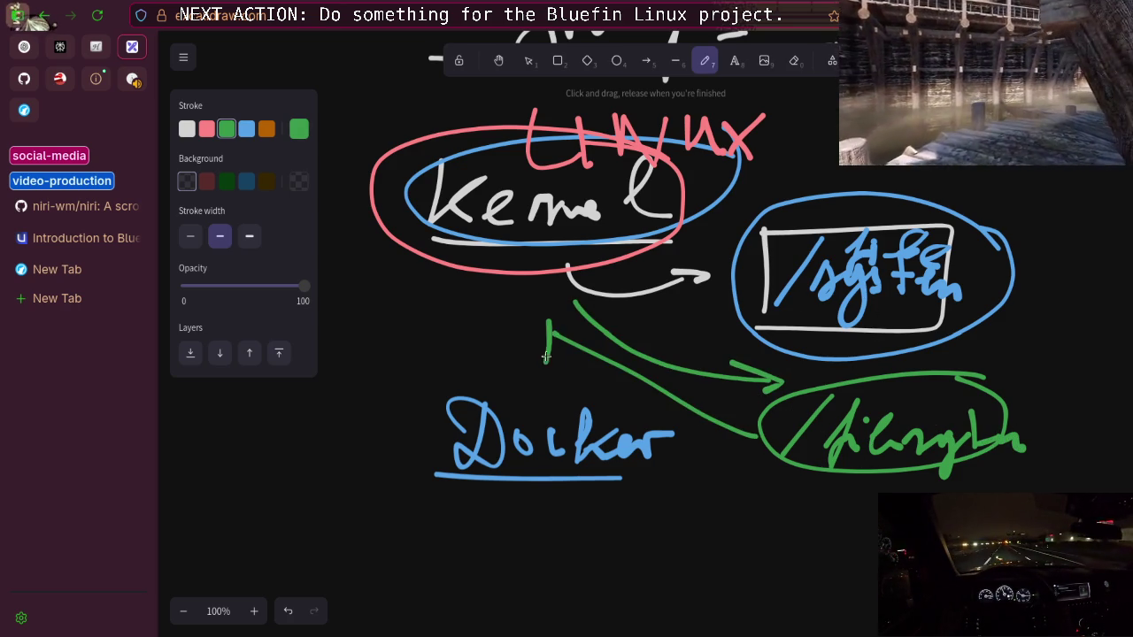
left_click_drag(548, 323, 588, 341)
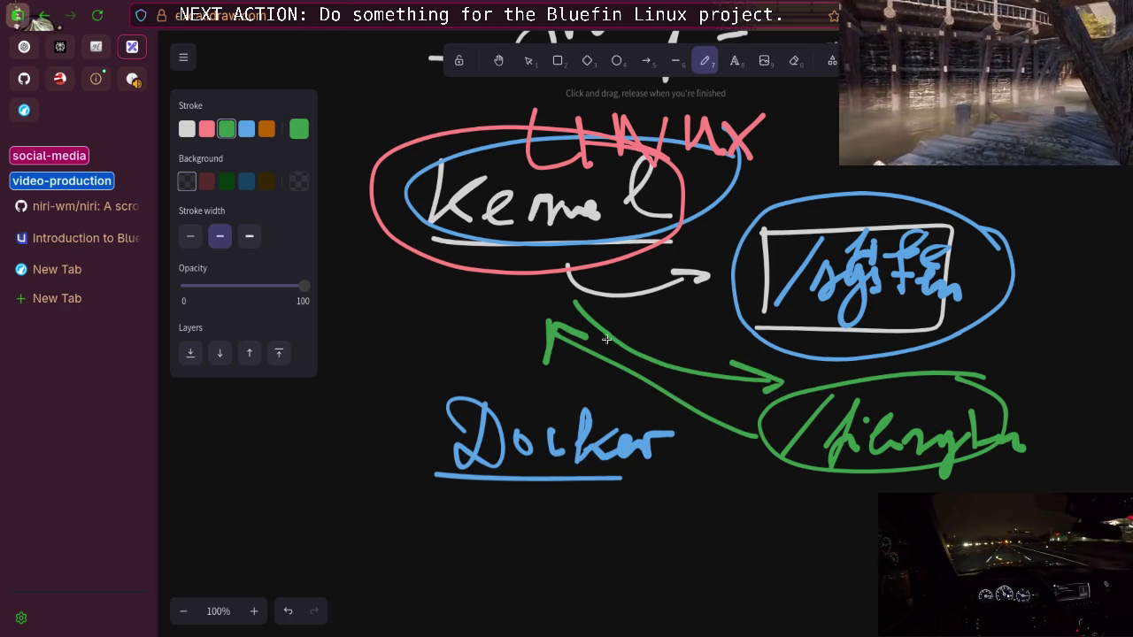
left_click(187, 129)
mouse_move(706, 299)
left_mouse_down()
mouse_move(563, 292)
mouse_move(560, 306)
left_mouse_up()
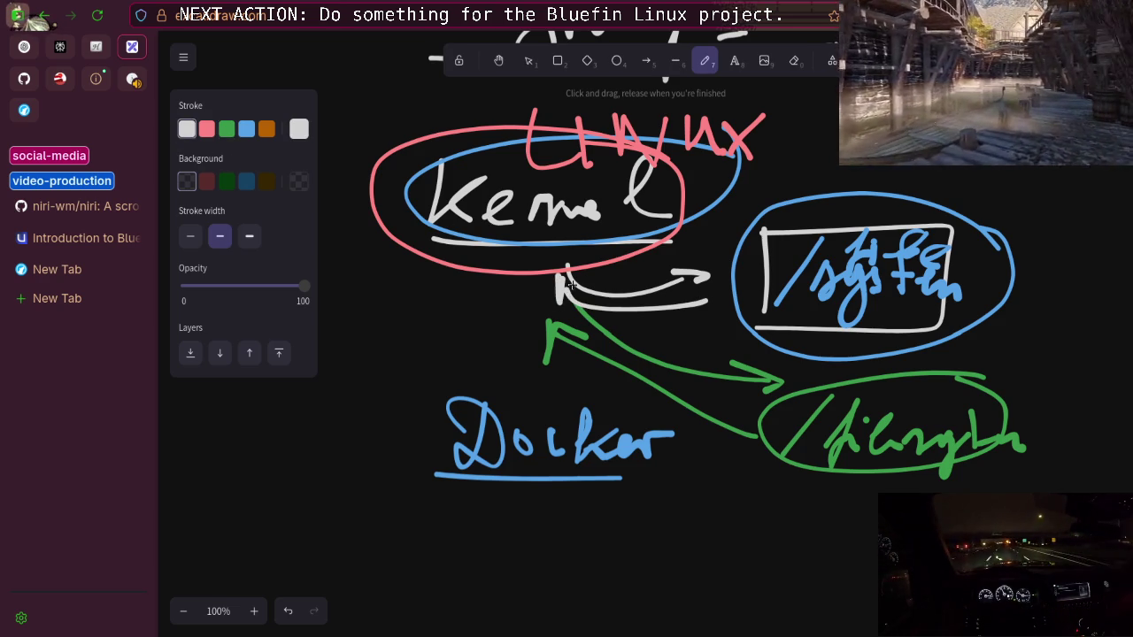
scroll(454, 275, "down", 4)
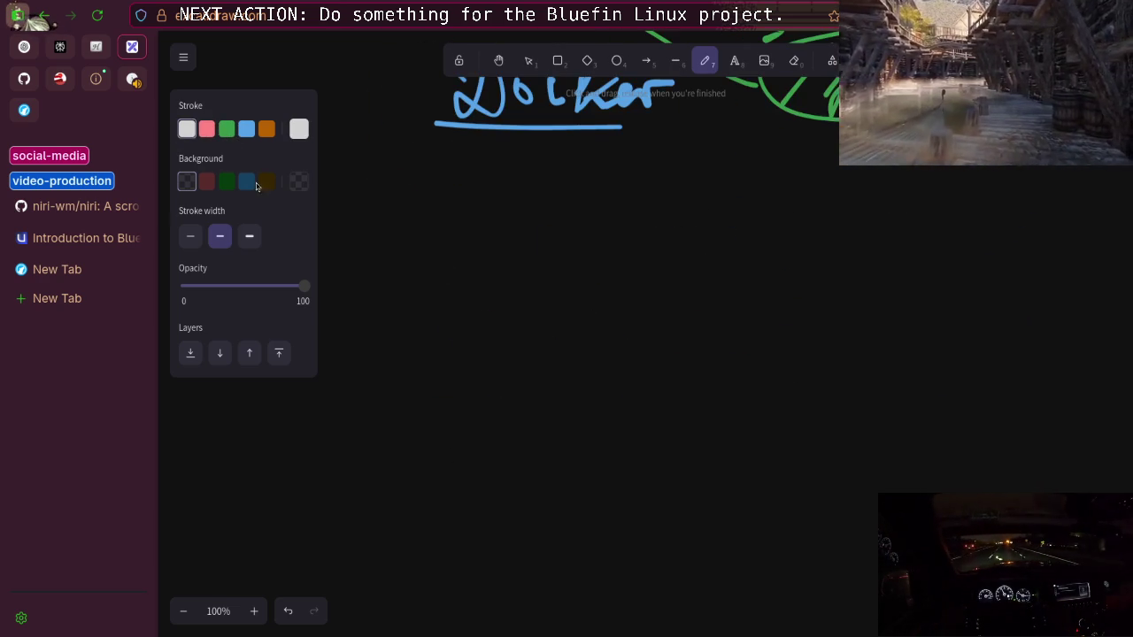
Draw a red baseline across the canvas with a hypervisor label underneath
left_click(207, 129)
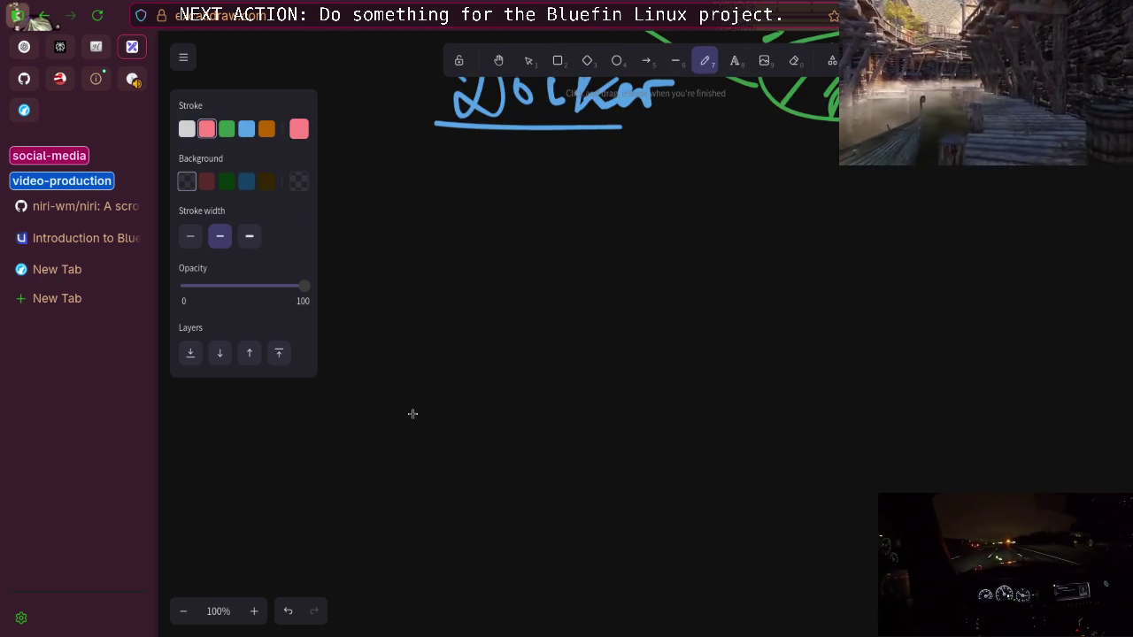
left_click_drag(410, 414, 972, 423)
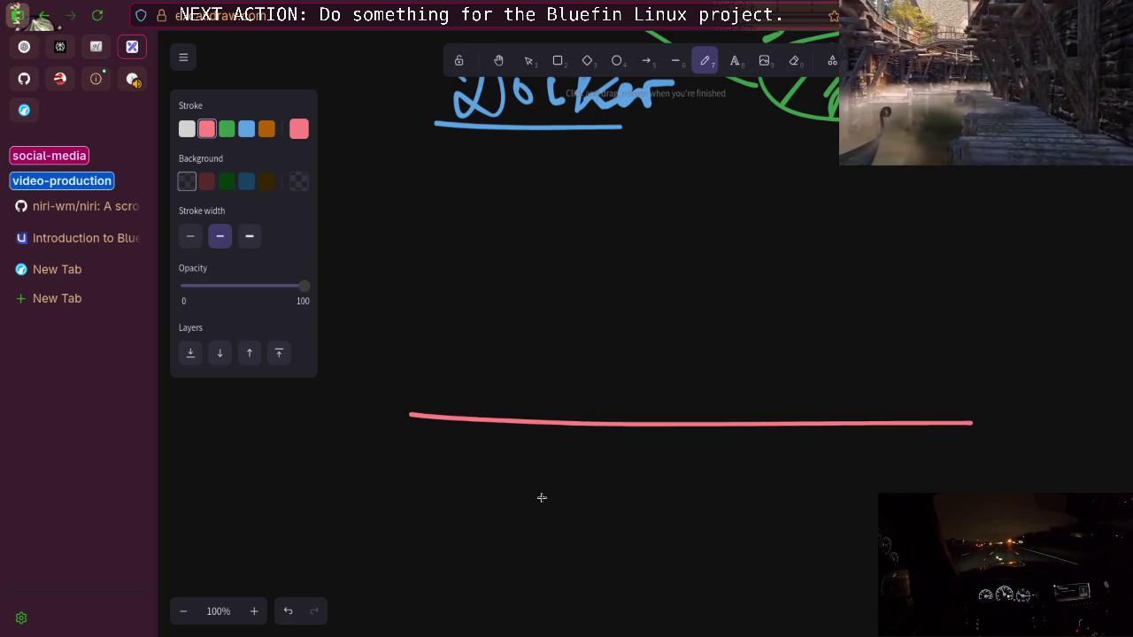
mouse_move(526, 446)
left_mouse_down()
mouse_move(524, 505)
mouse_move(653, 511)
left_mouse_up()
mouse_move(641, 467)
left_mouse_down()
mouse_move(811, 471)
mouse_move(869, 501)
mouse_move(901, 469)
left_mouse_up()
Draw a white box on the baseline with 'VM' at its base and a divider above
left_click(187, 128)
mouse_move(432, 414)
left_mouse_down()
mouse_move(434, 179)
mouse_move(596, 385)
mouse_move(594, 417)
left_mouse_up()
mouse_move(466, 353)
left_mouse_down()
mouse_move(473, 397)
mouse_move(486, 363)
left_mouse_up()
mouse_move(503, 368)
left_mouse_down()
mouse_move(500, 398)
mouse_move(558, 403)
left_mouse_up()
left_click_drag(441, 357, 607, 353)
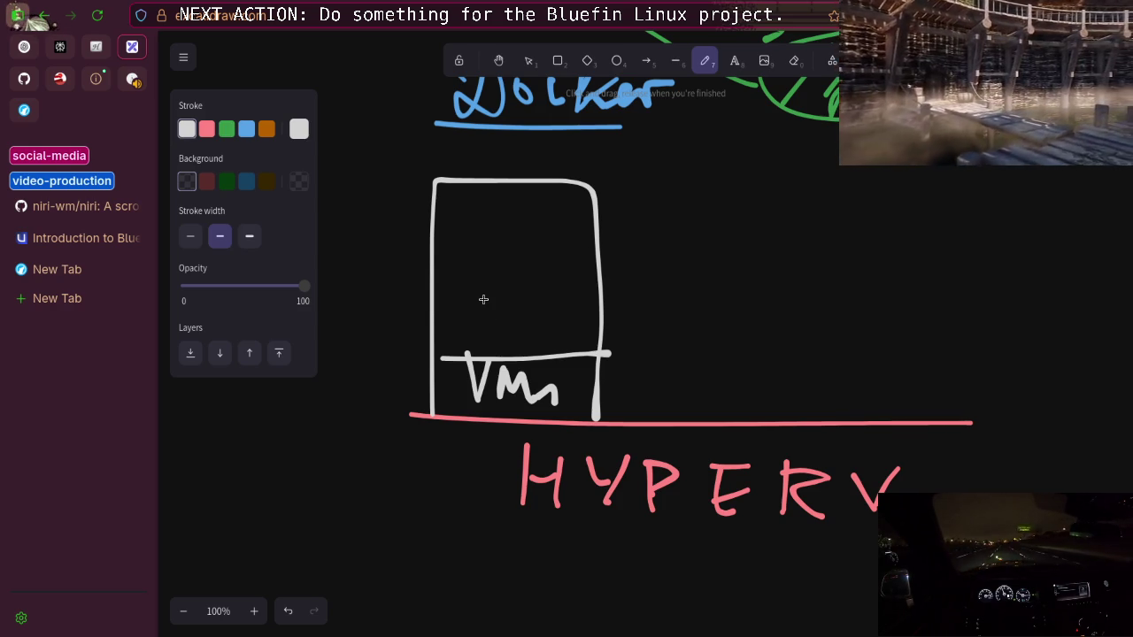
Add an orange layer line across the box labelled 'KERNEL'
left_click(226, 129)
left_click(206, 129)
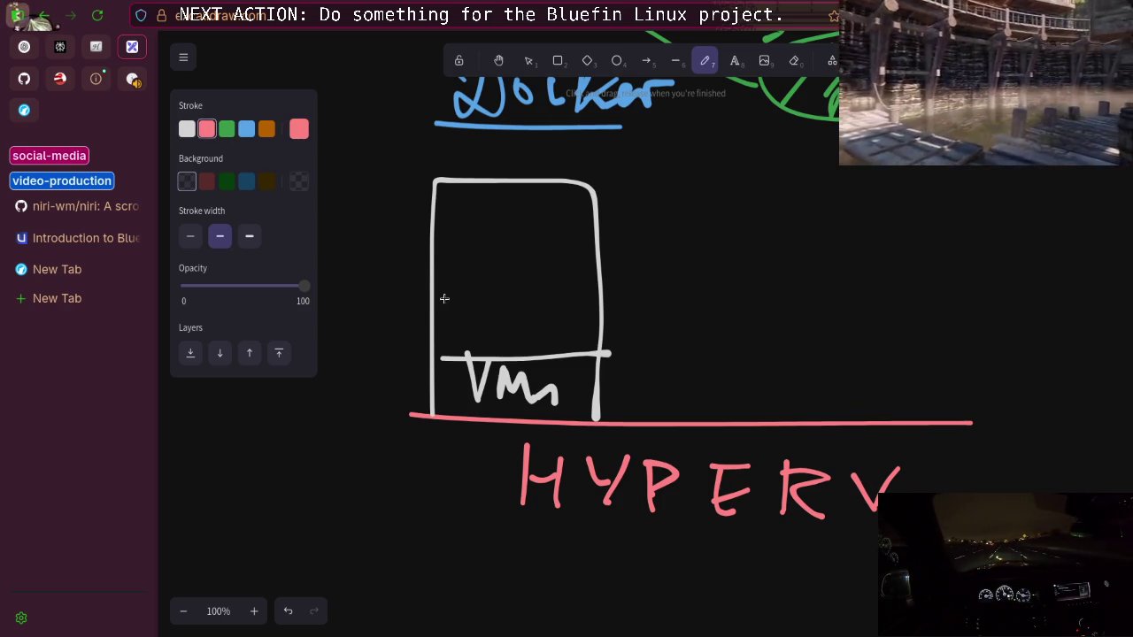
left_click(267, 129)
mouse_move(433, 299)
left_mouse_down()
mouse_move(611, 298)
mouse_move(464, 346)
mouse_move(506, 352)
mouse_move(540, 314)
mouse_move(537, 347)
mouse_move(554, 351)
mouse_move(567, 317)
left_mouse_up()
mouse_move(567, 319)
left_mouse_down()
mouse_move(581, 351)
mouse_move(592, 310)
mouse_move(609, 351)
mouse_move(618, 311)
left_mouse_up()
mouse_move(621, 312)
left_mouse_down()
mouse_move(618, 350)
mouse_move(639, 349)
left_mouse_up()
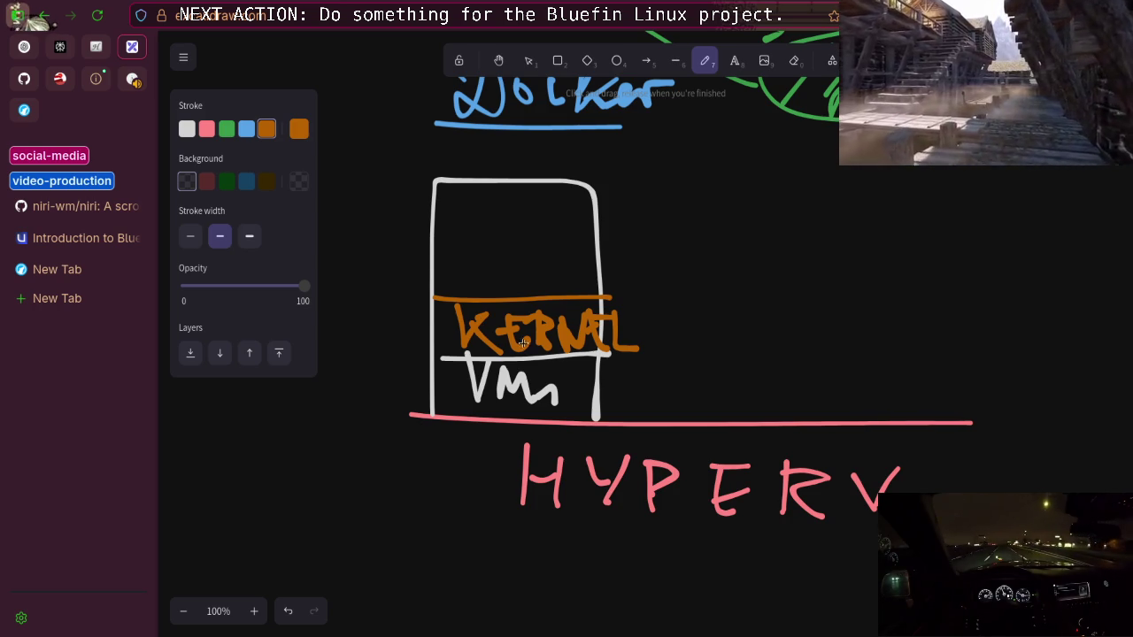
Draw a second tall white box on the right with an orange line across it
left_click(189, 129)
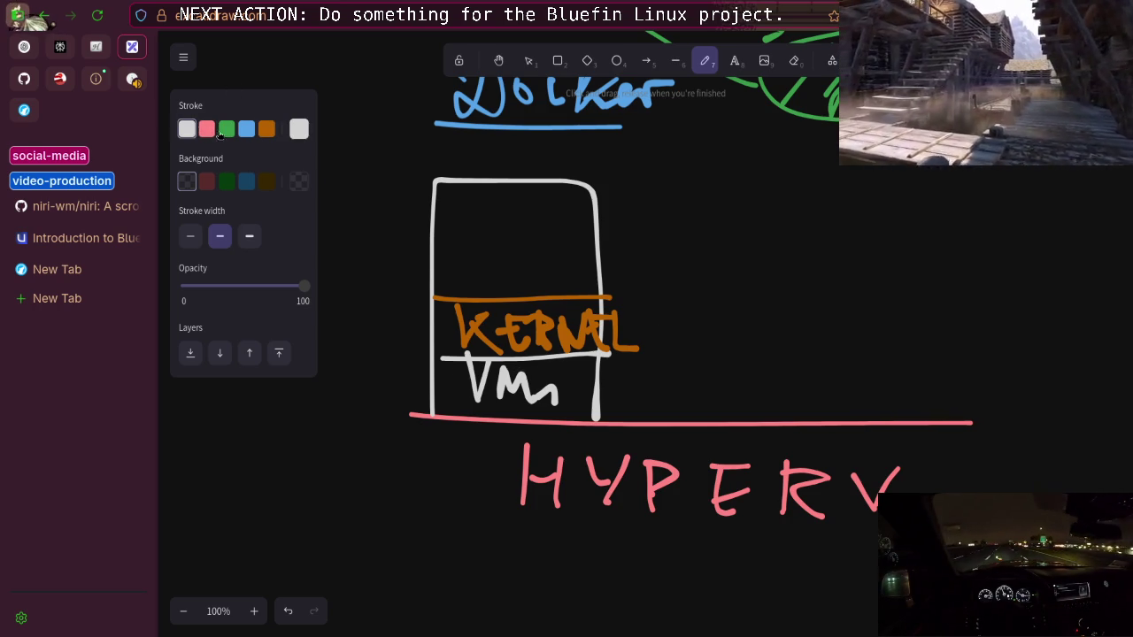
mouse_move(691, 407)
left_mouse_down()
mouse_move(682, 271)
mouse_move(832, 218)
mouse_move(833, 410)
left_mouse_up()
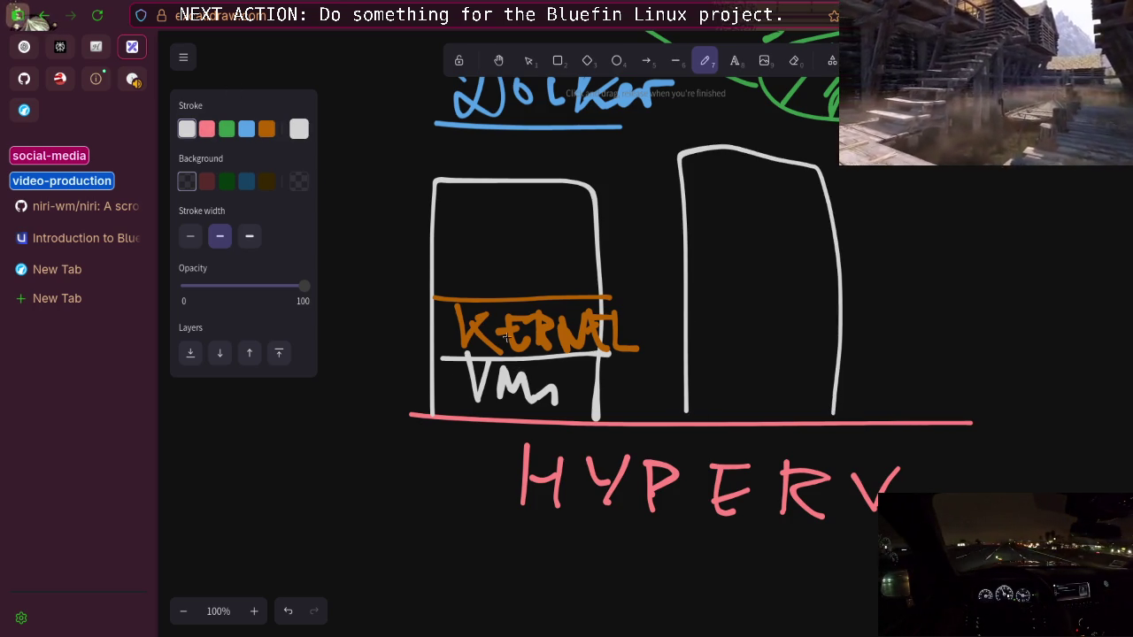
left_click(267, 130)
left_click_drag(688, 297, 846, 297)
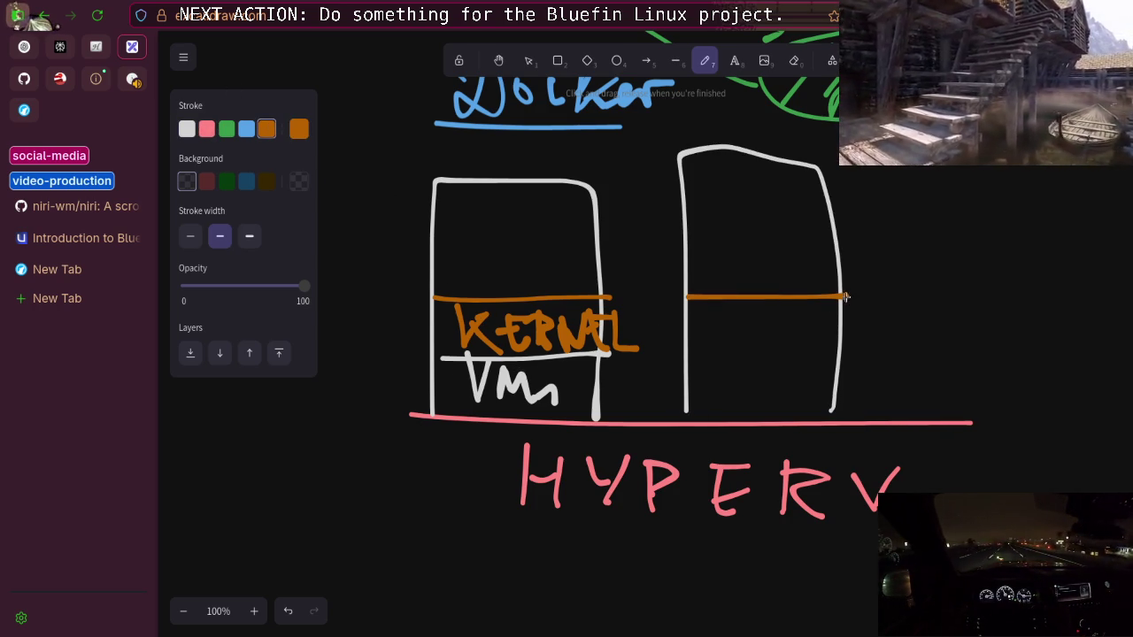
left_click_drag(628, 326, 672, 325)
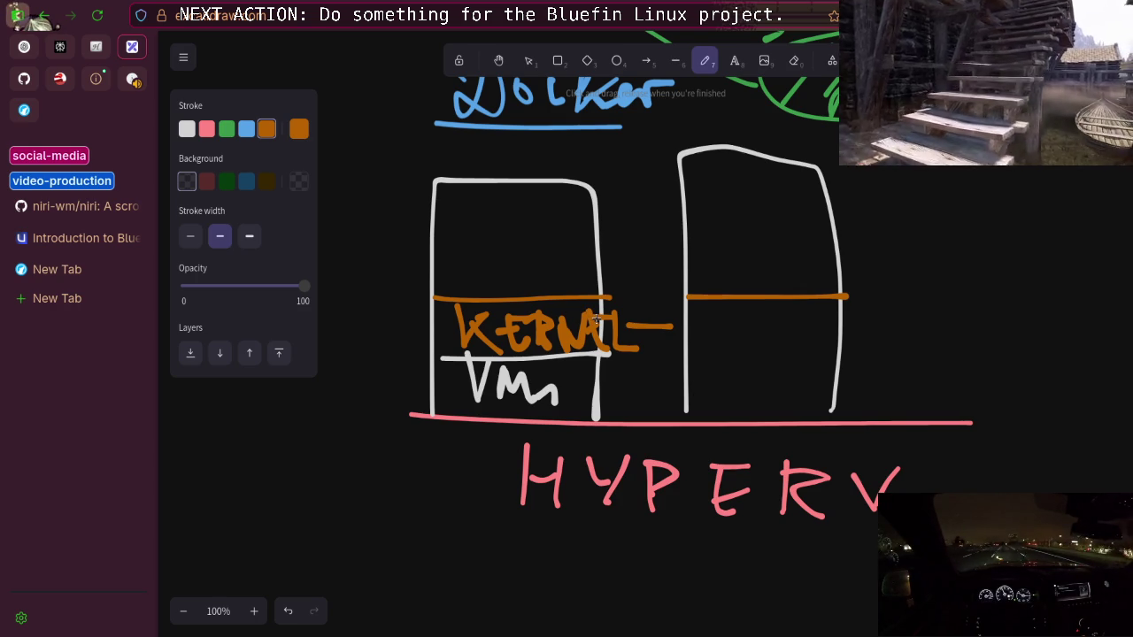
Cross out KERNEL and VM in the left box and hatch the right box orange
left_click_drag(443, 386, 529, 290)
left_click_drag(476, 401, 577, 335)
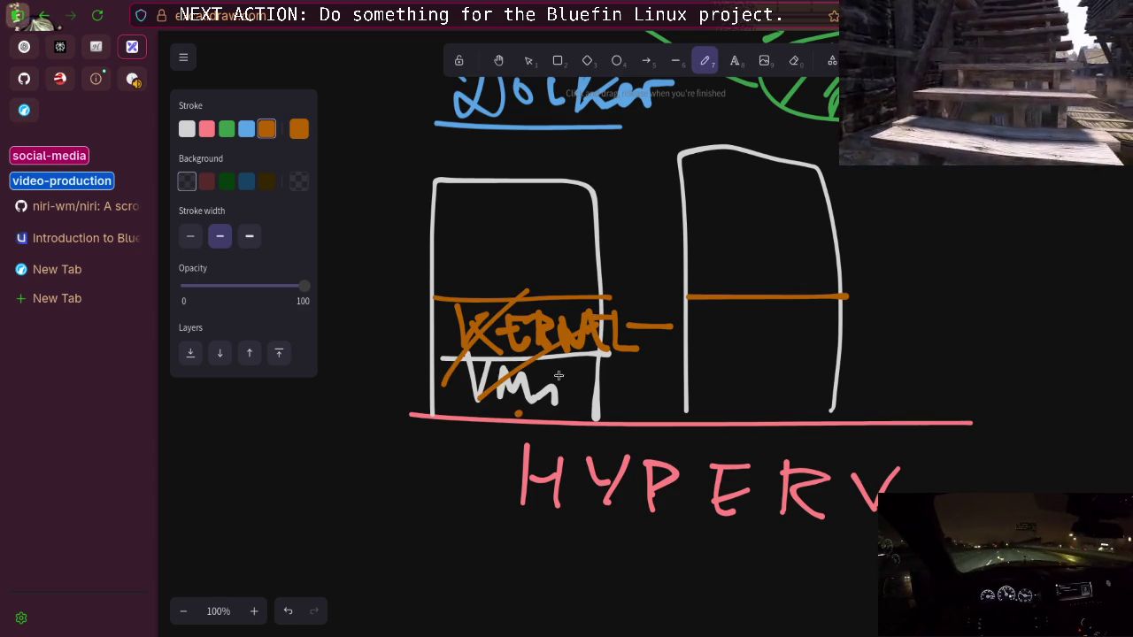
left_click_drag(517, 413, 609, 352)
left_click_drag(564, 409, 588, 390)
mouse_move(805, 298)
left_mouse_down()
mouse_move(674, 390)
mouse_move(790, 383)
mouse_move(841, 322)
left_mouse_up()
left_click_drag(806, 405, 825, 382)
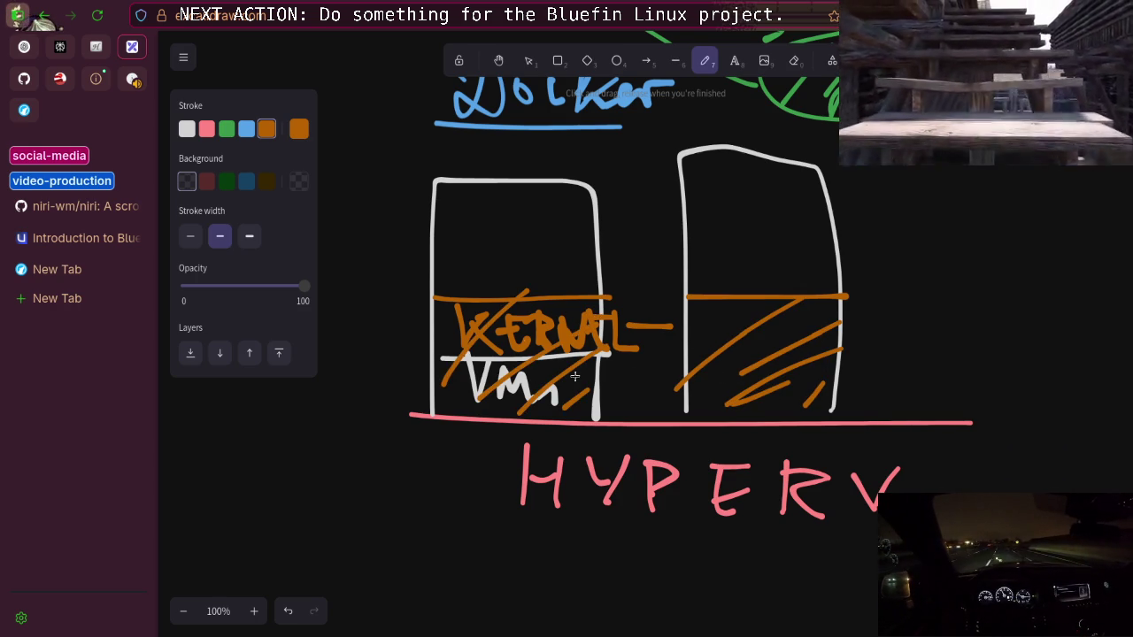
Link both boxes with a pink zigzag
scroll(534, 254, "up", 5)
scroll(578, 337, "down", 5)
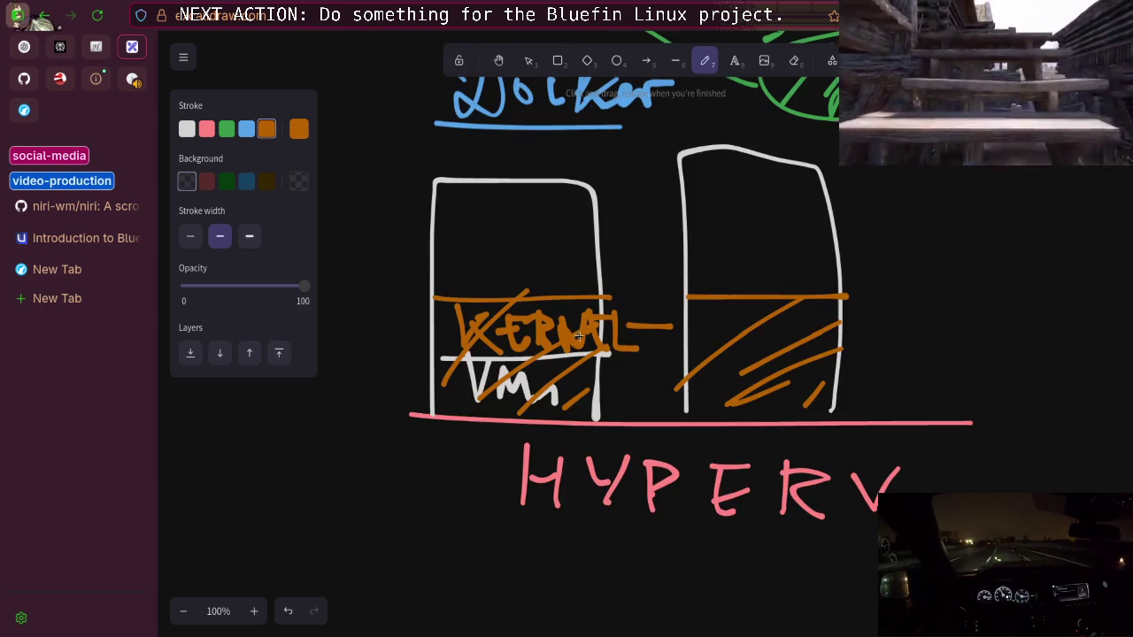
left_click(206, 129)
mouse_move(450, 405)
left_mouse_down()
mouse_move(745, 384)
mouse_move(832, 352)
left_mouse_up()
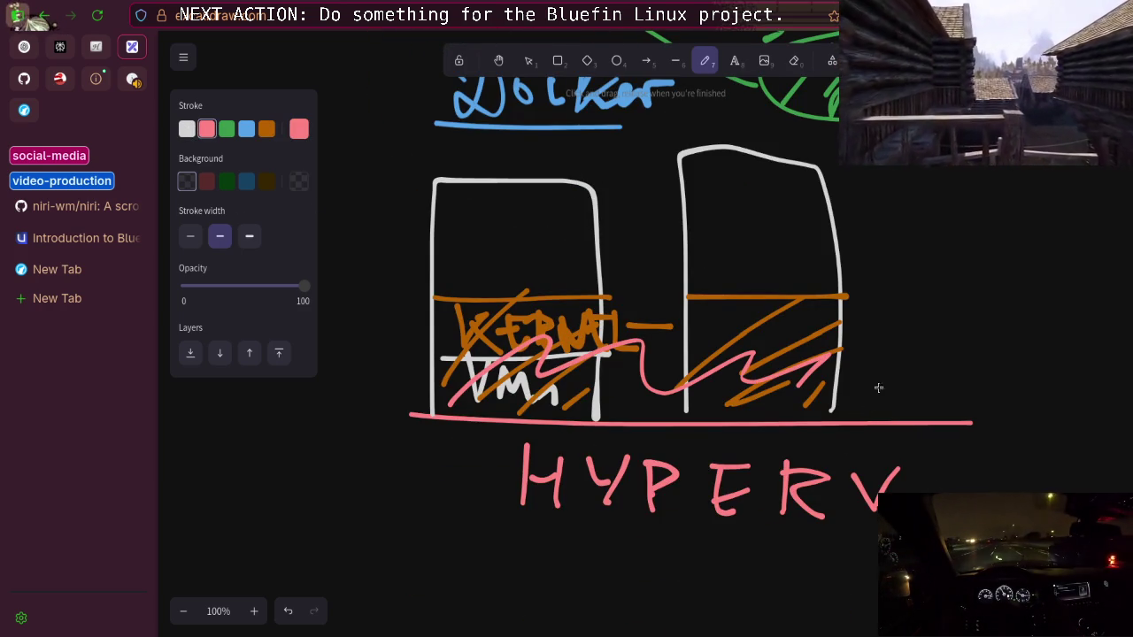
scroll(602, 328, "down", 6)
scroll(602, 329, "up", 2)
Draw two white D-shaped program outlines side by side
left_click(187, 129)
left_click_drag(446, 176, 453, 306)
mouse_move(728, 188)
left_mouse_down()
mouse_move(719, 319)
mouse_move(801, 307)
left_mouse_up()
left_click_drag(701, 316, 801, 307)
Draw a pink rounded box below the shapes and write KERNEL inside it
left_click(206, 129)
mouse_move(393, 397)
left_mouse_down()
mouse_move(902, 490)
mouse_move(422, 534)
mouse_move(412, 380)
left_mouse_up()
left_click_drag(507, 423, 486, 518)
left_click_drag(564, 451, 584, 518)
mouse_move(607, 460)
left_mouse_down()
mouse_move(649, 506)
mouse_move(680, 455)
left_mouse_up()
left_click_drag(609, 487, 639, 485)
mouse_move(675, 455)
left_mouse_down()
mouse_move(675, 514)
mouse_move(726, 532)
mouse_move(779, 461)
mouse_move(821, 518)
left_mouse_up()
mouse_move(787, 492)
left_mouse_down()
mouse_move(820, 489)
mouse_move(824, 463)
left_mouse_up()
left_click_drag(838, 465, 871, 508)
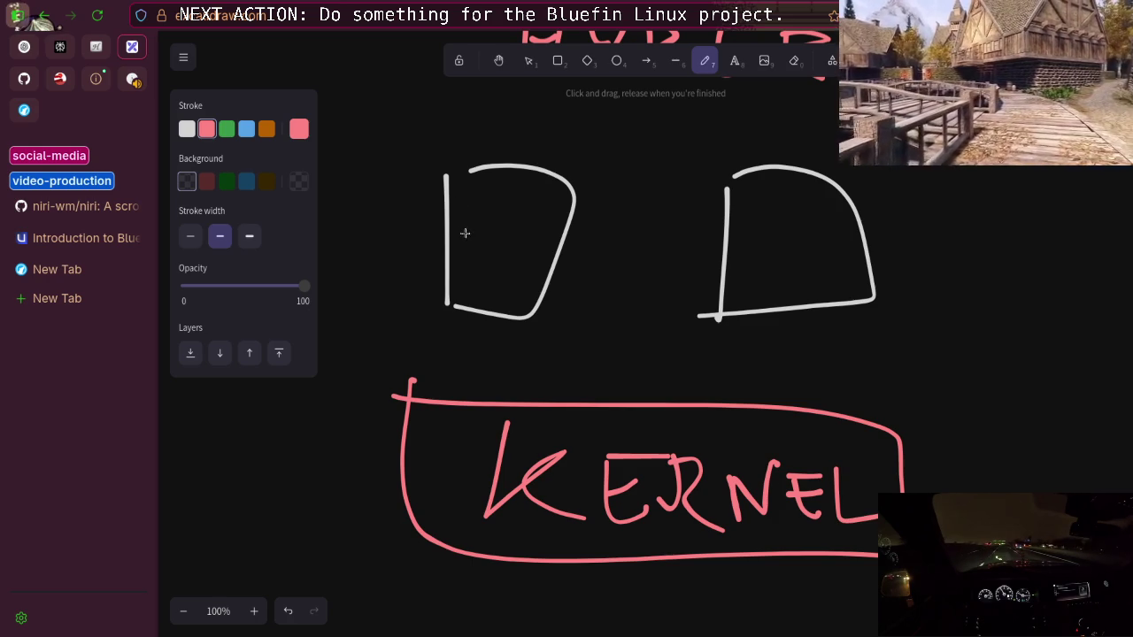
Write white handwritten labels inside the left and right program shapes
left_click(187, 129)
mouse_move(440, 250)
left_mouse_down()
mouse_move(471, 211)
mouse_move(492, 227)
mouse_move(521, 221)
mouse_move(532, 247)
mouse_move(530, 222)
mouse_move(558, 232)
left_mouse_up()
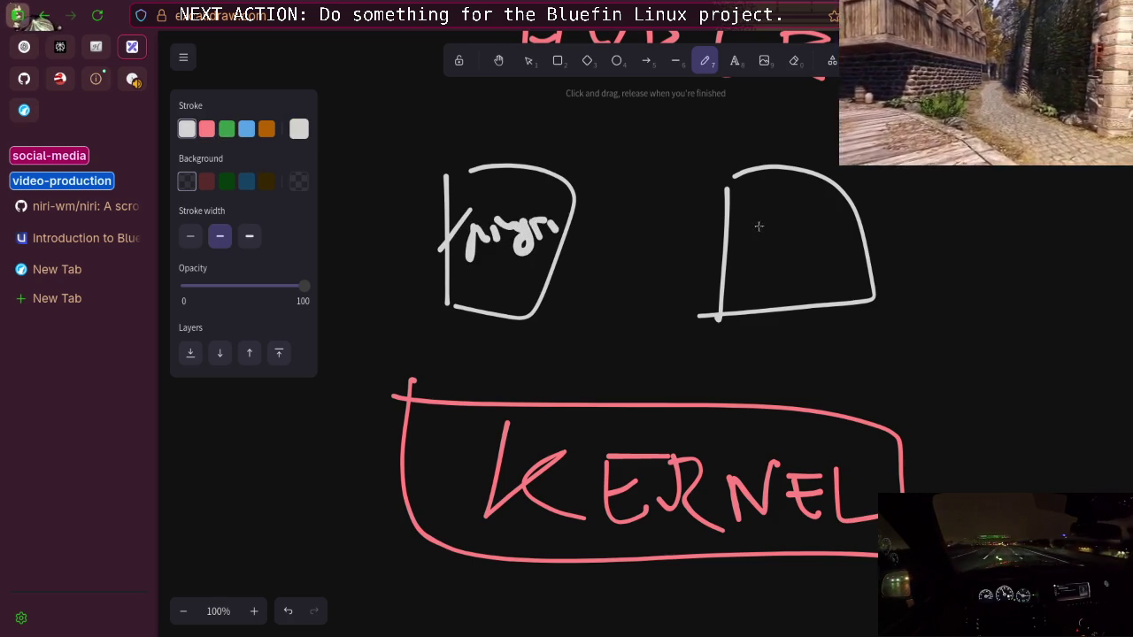
mouse_move(759, 219)
left_mouse_down()
mouse_move(769, 232)
mouse_move(837, 237)
mouse_move(852, 221)
left_mouse_up()
mouse_move(718, 228)
left_mouse_down()
mouse_move(744, 196)
mouse_move(768, 190)
mouse_move(825, 203)
left_mouse_up()
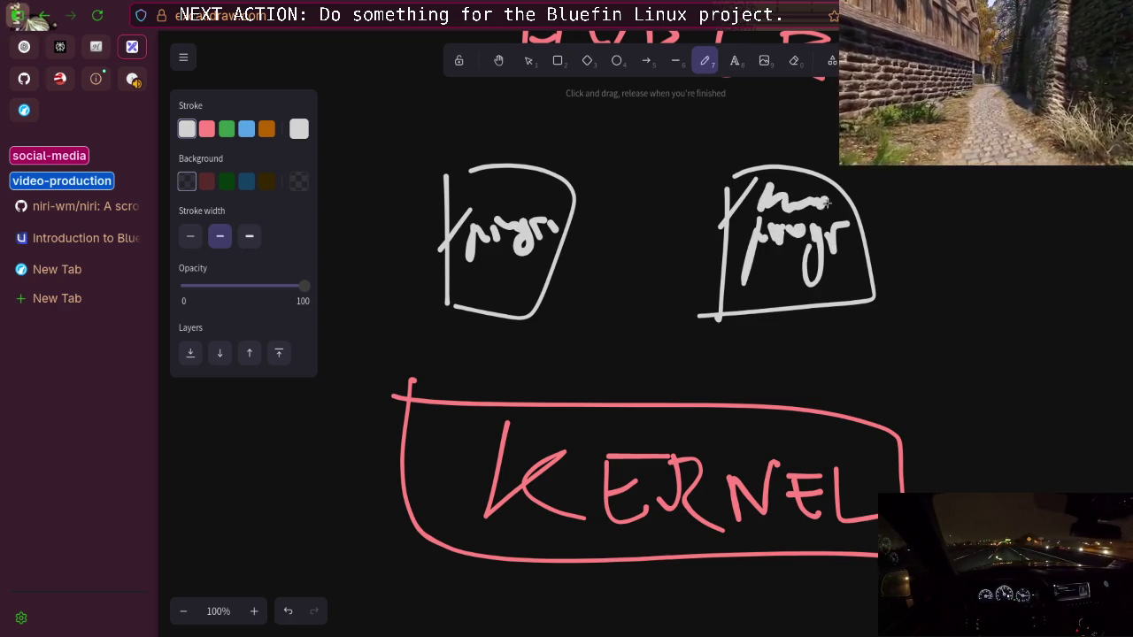
mouse_move(486, 175)
left_mouse_down()
mouse_move(509, 200)
mouse_move(544, 201)
left_mouse_up()
Draw two-way white arrows linking each program shape to the KERNEL box
mouse_move(511, 320)
left_mouse_down()
mouse_move(535, 396)
mouse_move(567, 382)
mouse_move(542, 310)
mouse_move(574, 323)
left_mouse_up()
mouse_move(695, 394)
left_mouse_down()
mouse_move(741, 316)
mouse_move(743, 382)
mouse_move(767, 384)
left_mouse_up()
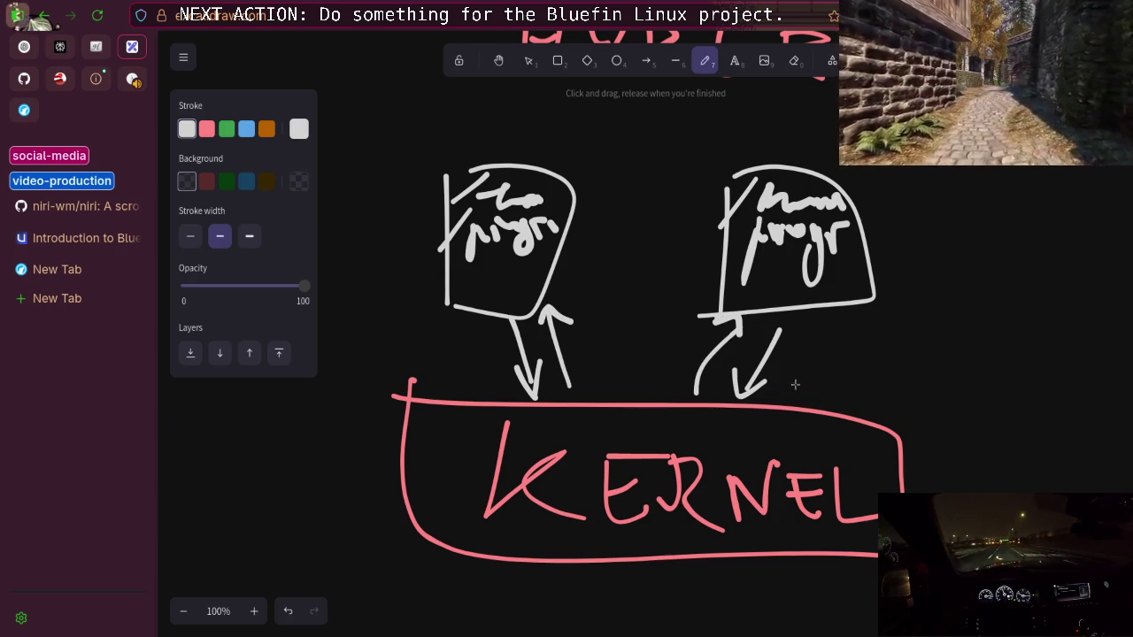
scroll(717, 319, "down", 10)
scroll(716, 316, "up", 8)
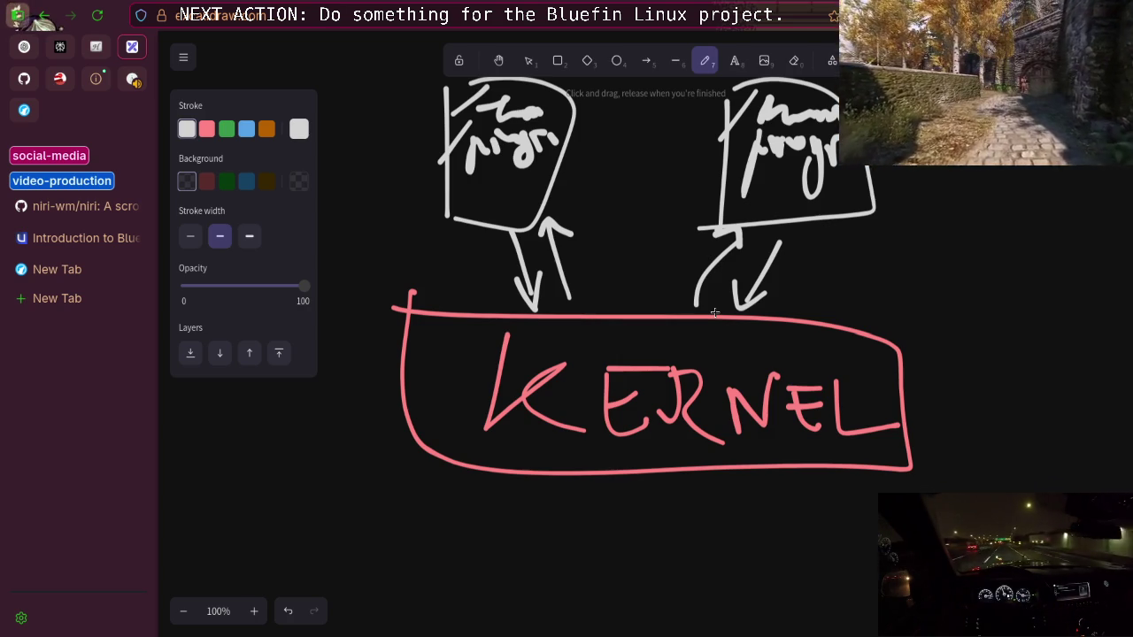
scroll(715, 312, "down", 6)
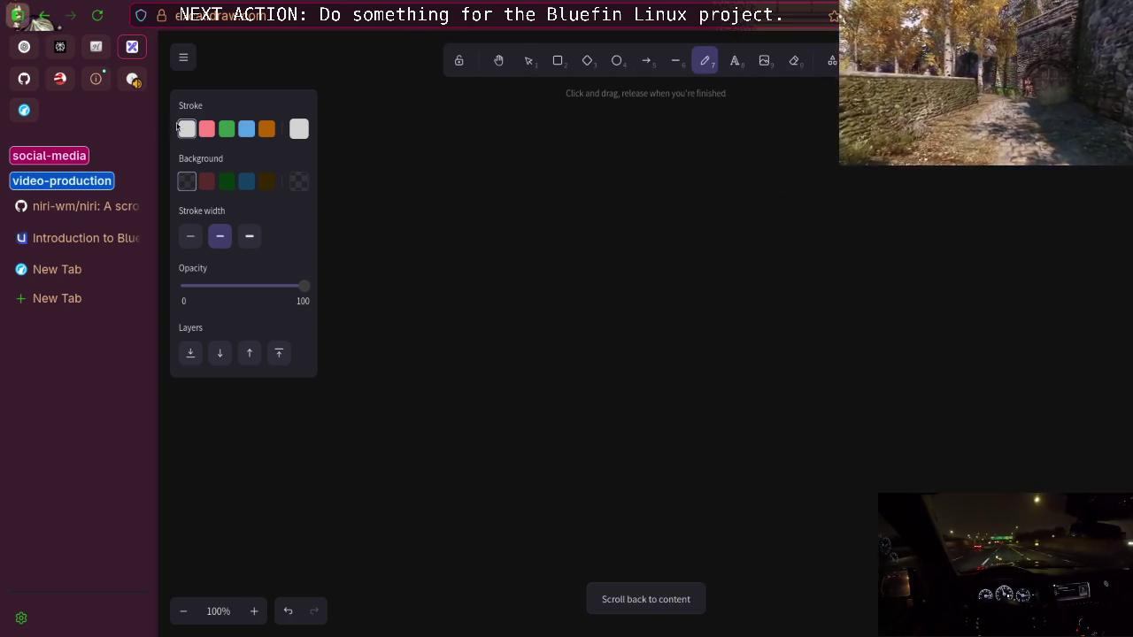
Write an arrowed, underlined 'Dockerfile' heading in white
left_click_drag(358, 185, 430, 192)
mouse_move(472, 165)
left_mouse_down()
mouse_move(443, 221)
mouse_move(641, 197)
mouse_move(653, 229)
mouse_move(721, 191)
mouse_move(750, 227)
mouse_move(776, 228)
left_mouse_up()
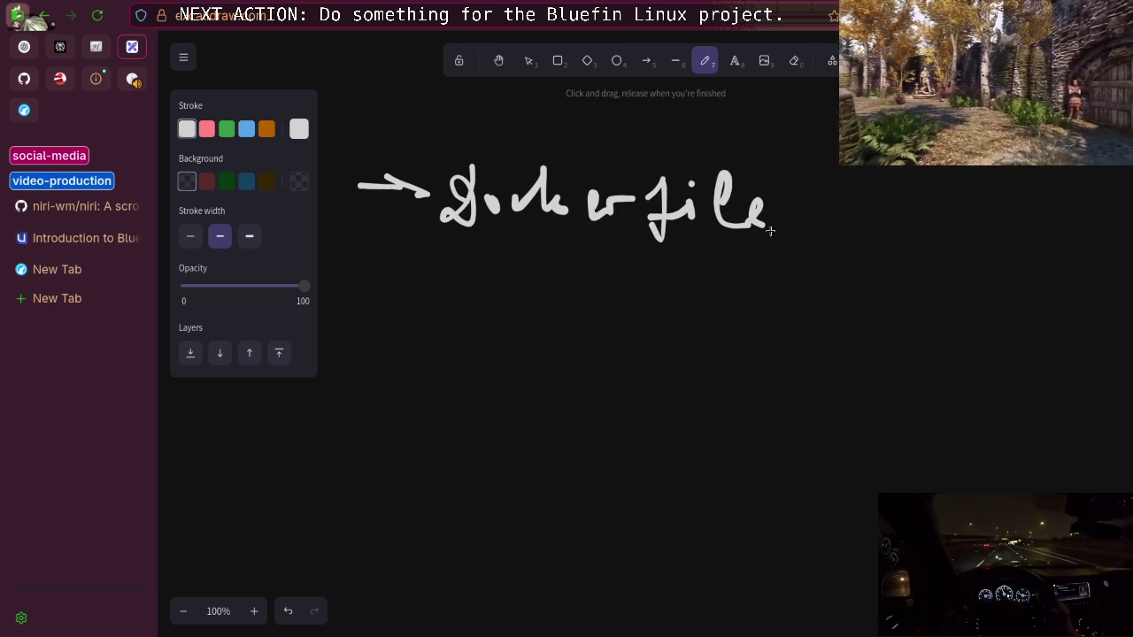
left_click_drag(397, 253, 835, 251)
scroll(500, 296, "down", 2)
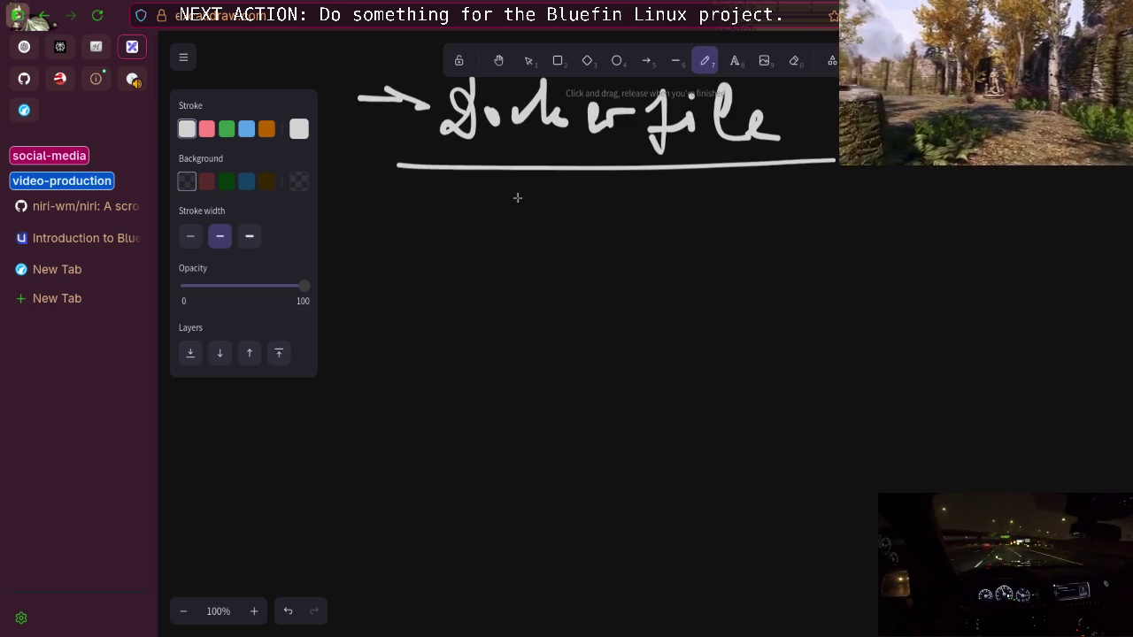
Write an arrow pointing to 'Docker Image' below the Dockerfile heading
left_click_drag(346, 239, 432, 237)
left_click_drag(379, 228, 401, 257)
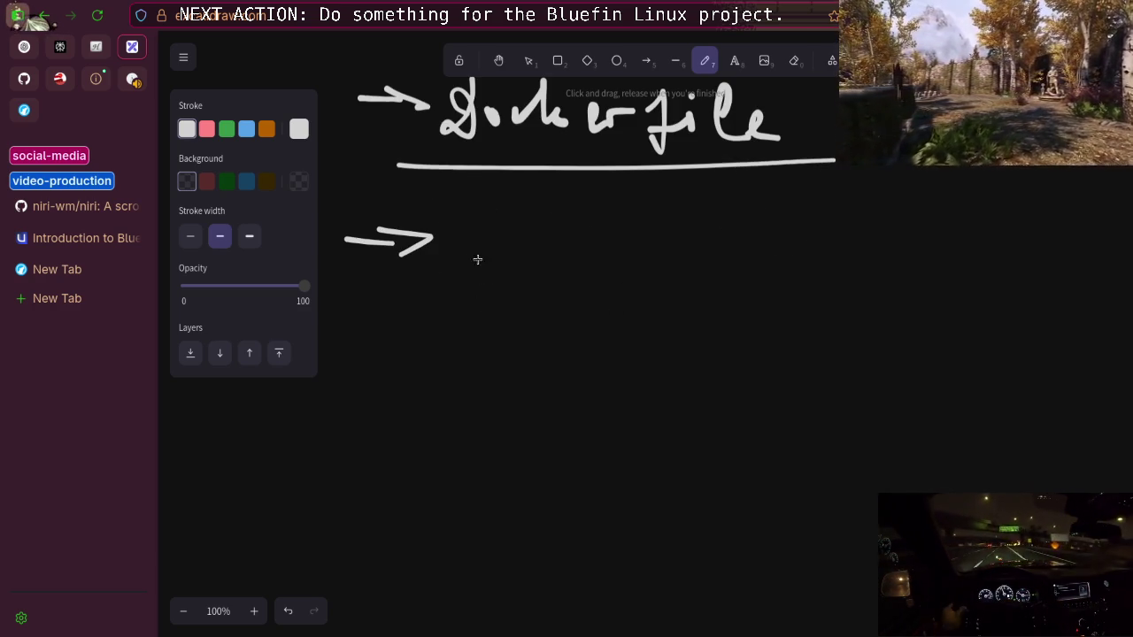
mouse_move(464, 211)
left_mouse_down()
mouse_move(483, 265)
mouse_move(514, 256)
mouse_move(597, 268)
mouse_move(620, 247)
mouse_move(636, 251)
left_mouse_up()
mouse_move(676, 211)
left_mouse_down()
mouse_move(676, 266)
mouse_move(793, 257)
mouse_move(800, 298)
mouse_move(833, 263)
left_mouse_up()
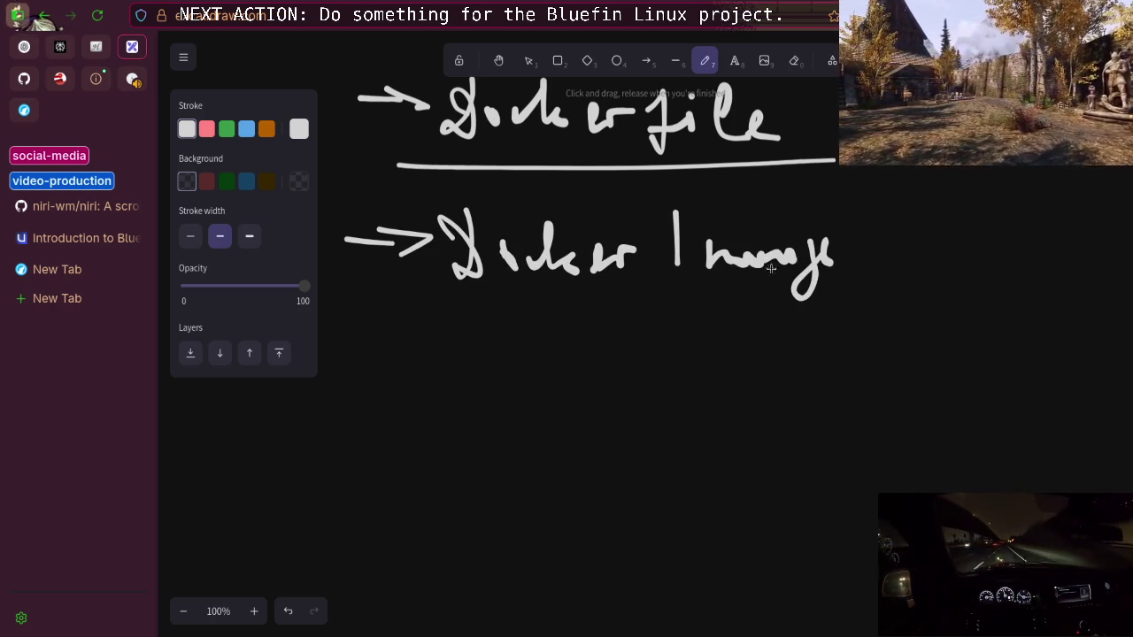
Write '.tar (zip)' under Docker Image, underline '(zip)', and begin new lettering below
left_click_drag(478, 351, 476, 358)
mouse_move(517, 302)
left_mouse_down()
mouse_move(539, 363)
mouse_move(535, 334)
left_mouse_up()
mouse_move(560, 333)
left_mouse_down()
mouse_move(604, 362)
mouse_move(635, 330)
left_mouse_up()
left_click_drag(756, 301, 758, 393)
mouse_move(766, 336)
left_mouse_down()
mouse_move(811, 387)
mouse_move(838, 370)
left_mouse_up()
mouse_move(835, 346)
left_mouse_down()
mouse_move(836, 381)
mouse_move(841, 338)
left_mouse_up()
left_click_drag(874, 324, 875, 409)
left_click_drag(876, 354, 857, 377)
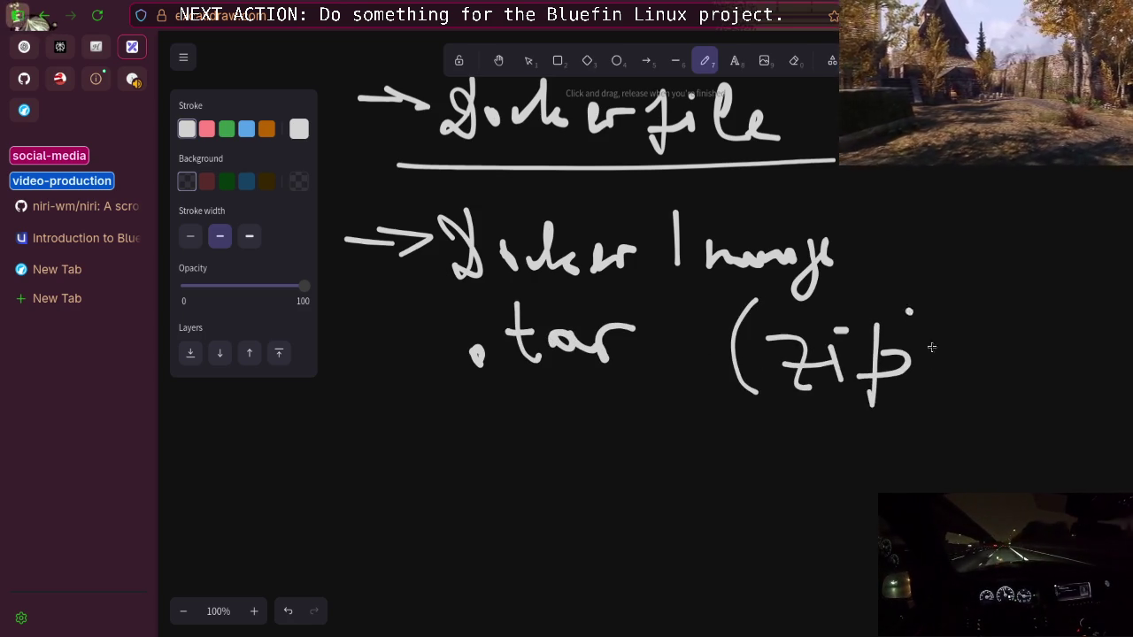
left_click_drag(712, 416, 808, 415)
left_click_drag(901, 310, 896, 397)
left_click_drag(805, 415, 965, 398)
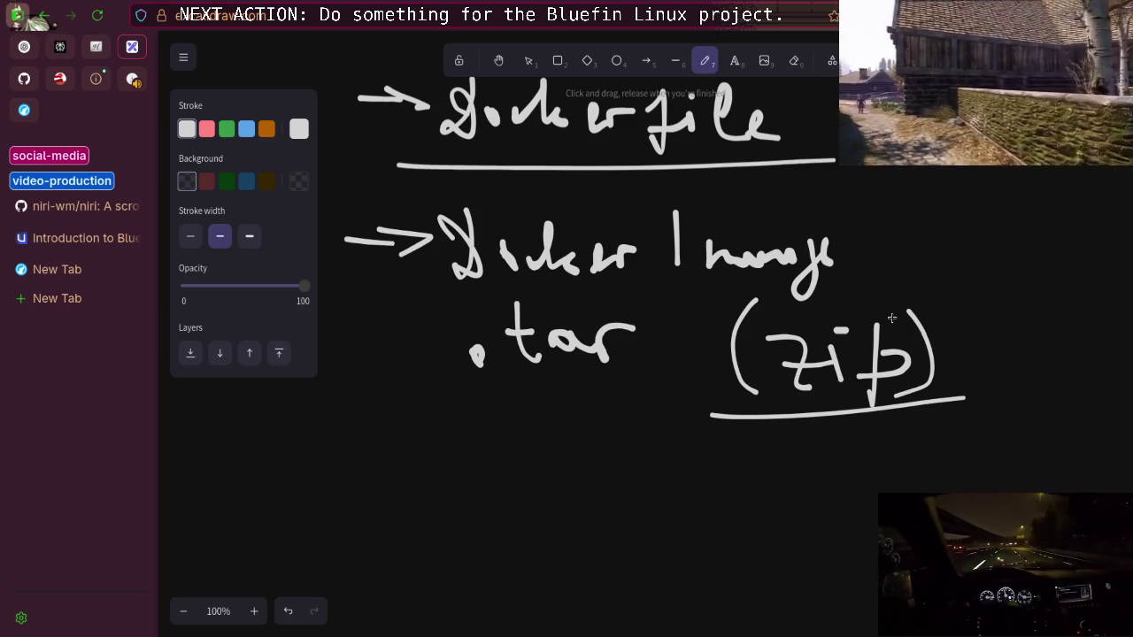
scroll(564, 382, "down", 3)
left_click_drag(475, 187, 478, 285)
Hand-write 'FROM' followed by the base image name
left_click_drag(475, 208, 518, 207)
mouse_move(453, 239)
left_mouse_down()
mouse_move(563, 235)
mouse_move(531, 288)
mouse_move(567, 206)
left_mouse_up()
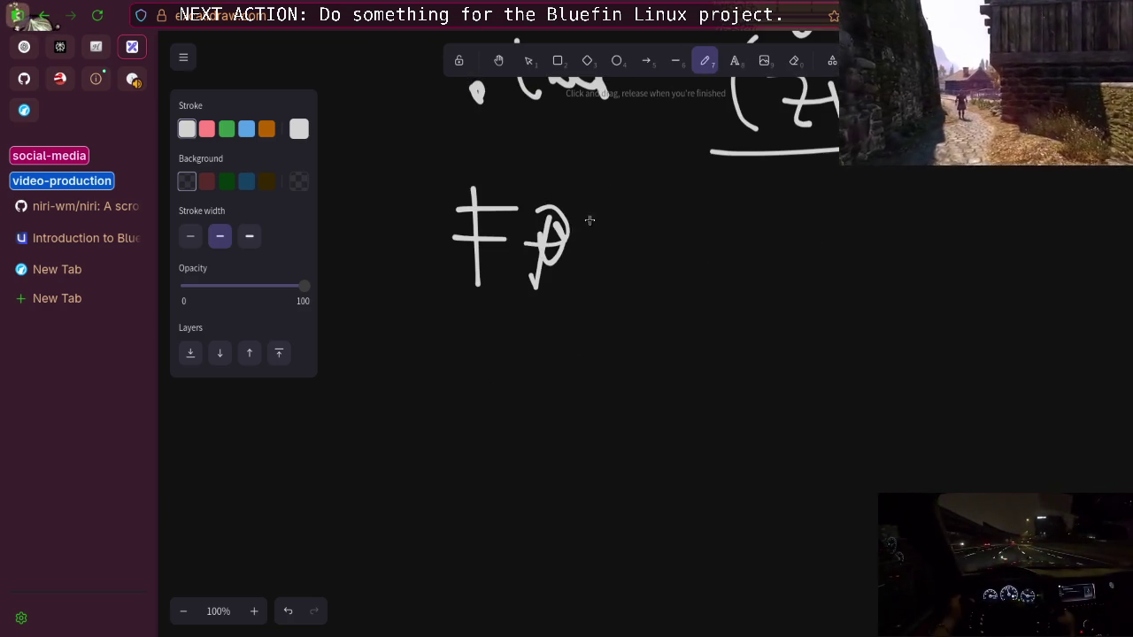
left_click_drag(526, 243, 571, 285)
left_click_drag(611, 220, 605, 269)
mouse_move(663, 238)
left_mouse_down()
mouse_move(648, 273)
mouse_move(749, 240)
left_mouse_up()
left_click_drag(823, 211, 976, 258)
mouse_move(998, 206)
left_mouse_down()
mouse_move(1000, 257)
mouse_move(1020, 241)
mouse_move(1046, 271)
left_mouse_up()
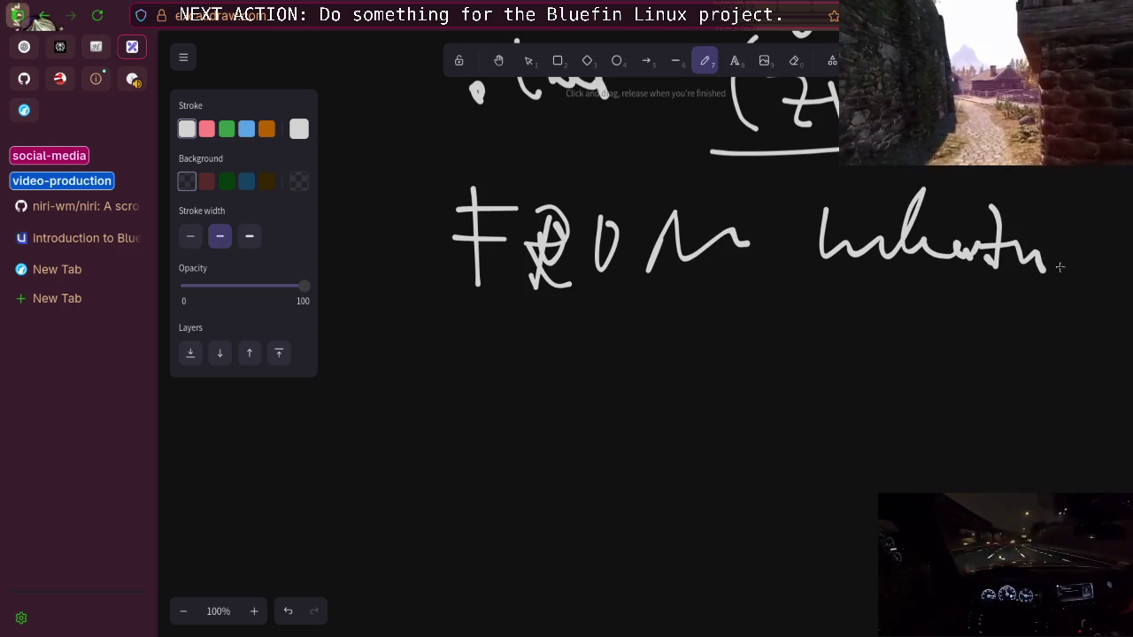
mouse_move(1073, 218)
left_mouse_down()
mouse_move(1094, 263)
mouse_move(1114, 226)
mouse_move(1123, 273)
left_mouse_up()
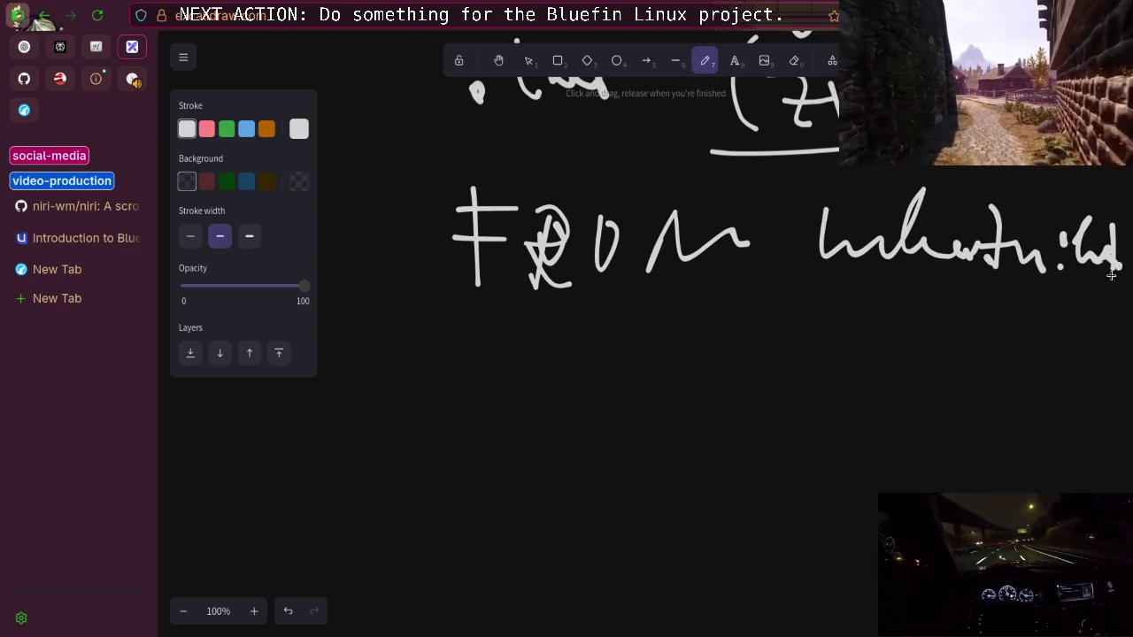
scroll(621, 302, "down", 2)
Draw a curved arrow below FROM and a long horizontal line to the right
left_click_drag(452, 221, 473, 347)
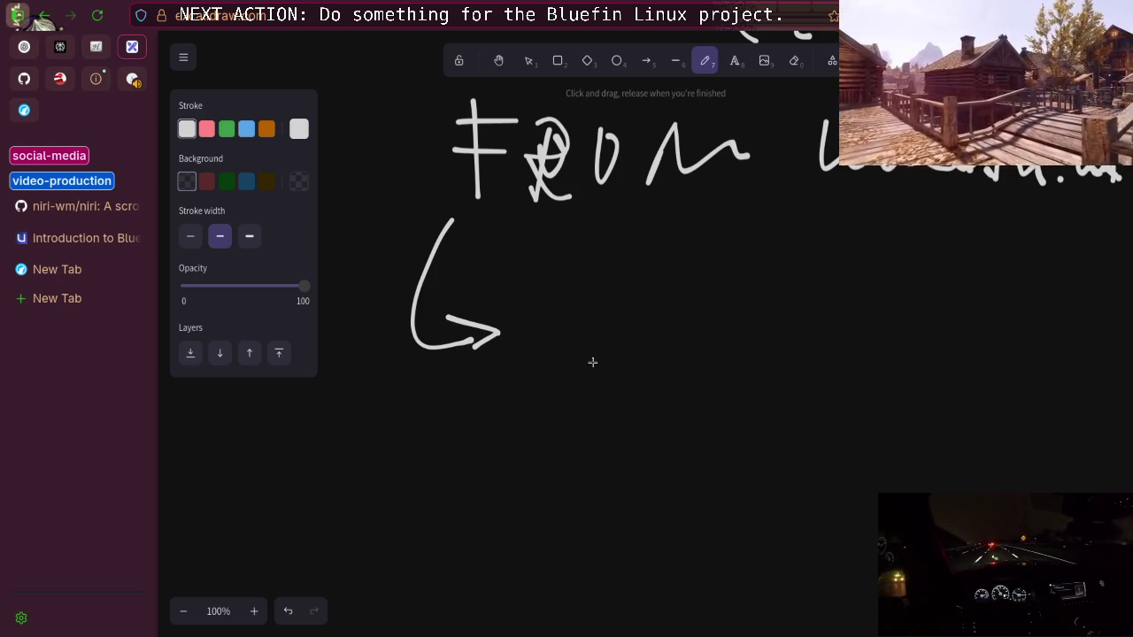
scroll(594, 362, "up", 20)
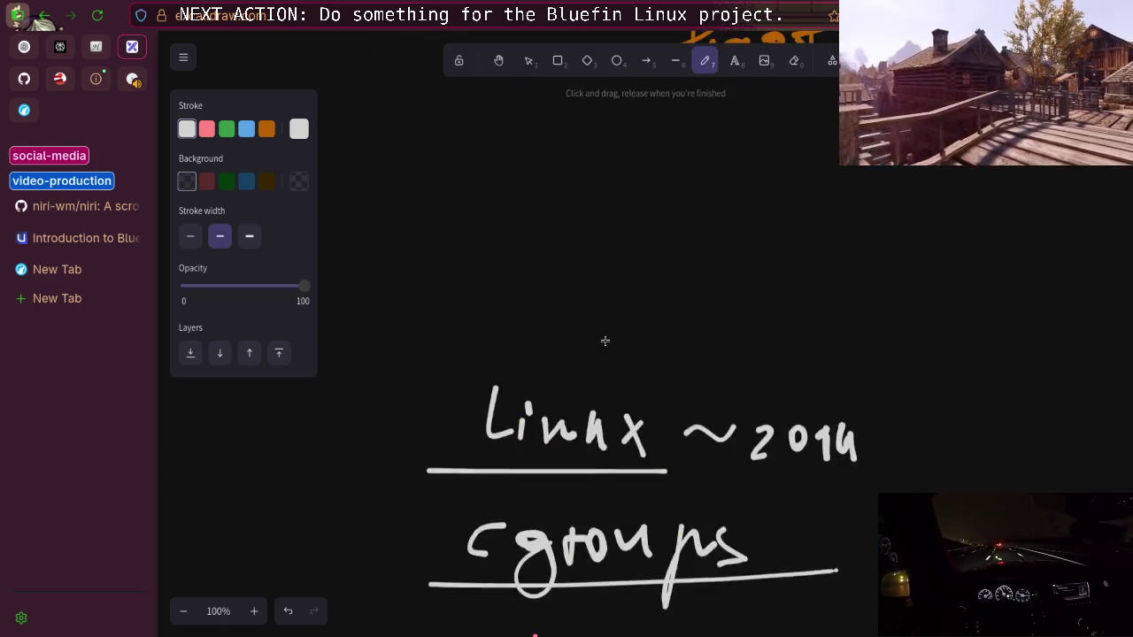
scroll(607, 339, "down", 20)
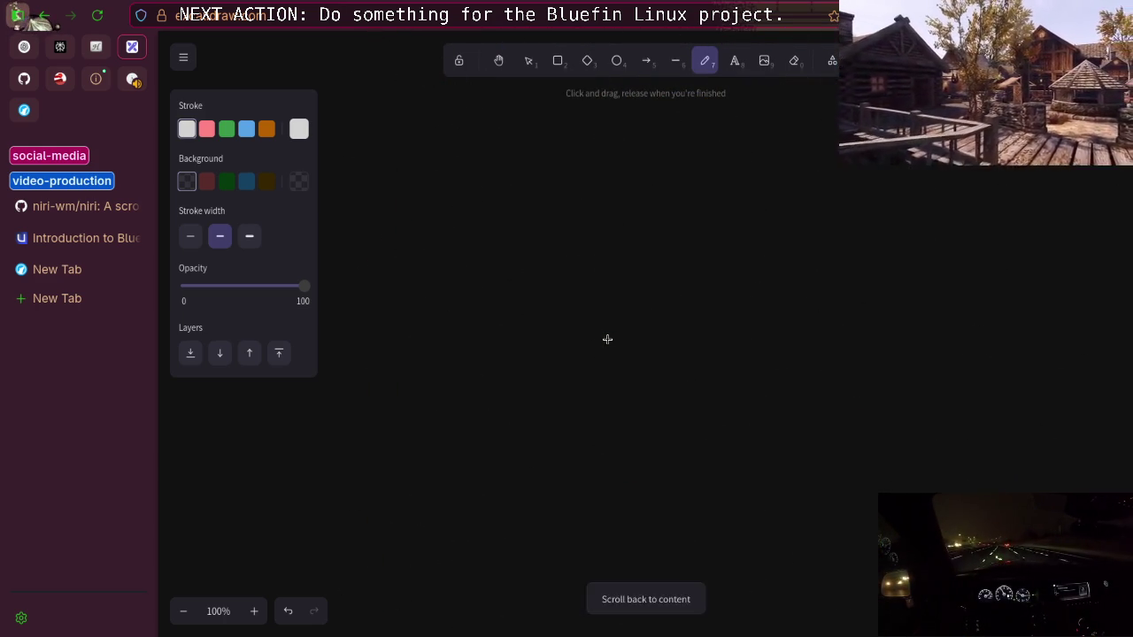
scroll(607, 339, "up", 5)
left_click_drag(362, 352, 1125, 344)
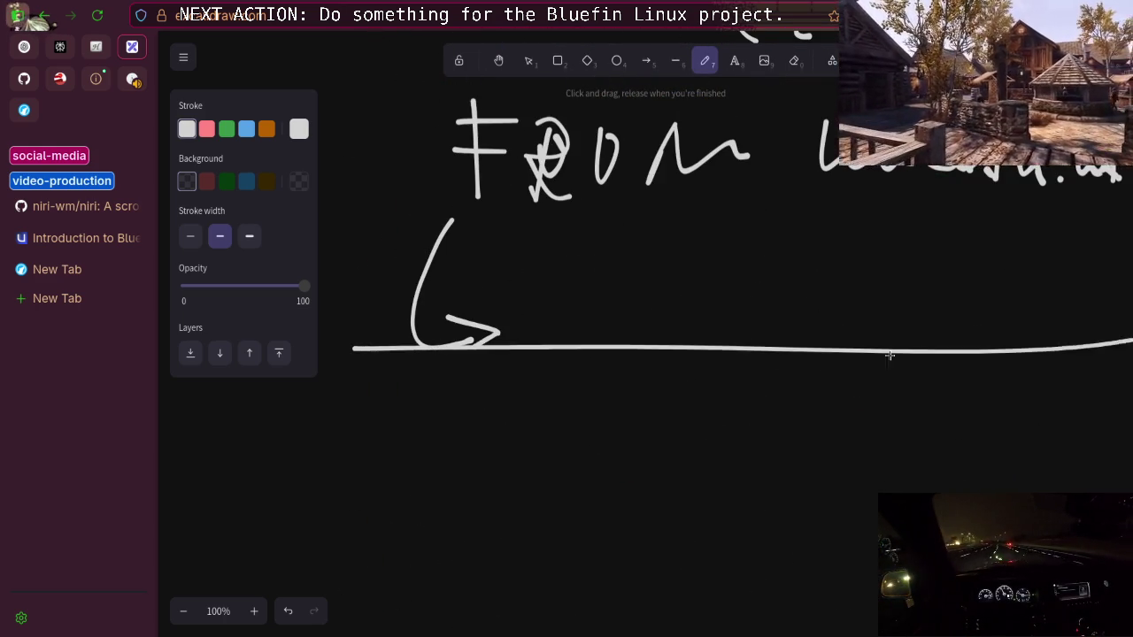
scroll(528, 290, "down", 5)
Hand-write the white heading at the top of the fresh canvas
mouse_move(503, 119)
left_mouse_down()
mouse_move(504, 200)
mouse_move(476, 202)
left_mouse_up()
left_click_drag(571, 122, 680, 181)
mouse_move(700, 132)
left_mouse_down()
mouse_move(708, 183)
mouse_move(728, 139)
left_mouse_up()
mouse_move(767, 131)
left_mouse_down()
mouse_move(749, 205)
mouse_move(793, 131)
left_mouse_up()
left_click_drag(716, 181, 749, 177)
left_click_drag(758, 175, 781, 170)
mouse_move(834, 205)
left_mouse_down()
mouse_move(852, 159)
mouse_move(890, 200)
mouse_move(942, 166)
left_mouse_up()
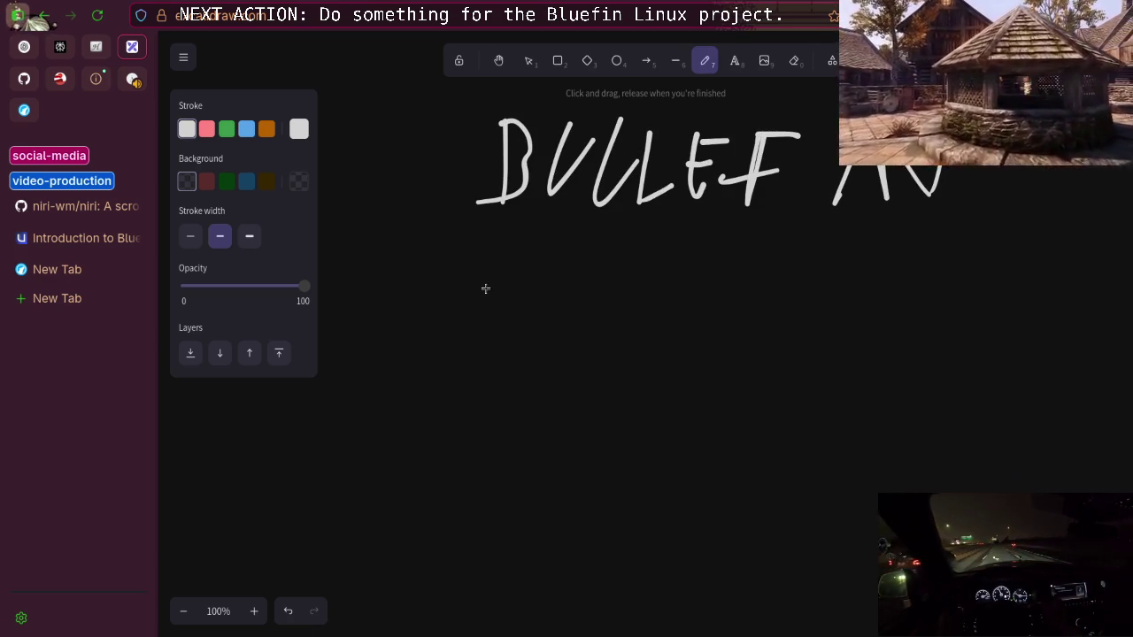
left_click_drag(465, 250, 481, 434)
Draw a large box below the heading and write BLUEFIN inside it
mouse_move(470, 257)
left_mouse_down()
mouse_move(891, 263)
mouse_move(471, 462)
left_mouse_up()
mouse_move(539, 280)
left_mouse_down()
mouse_move(543, 360)
mouse_move(572, 363)
mouse_move(545, 363)
left_mouse_up()
mouse_move(611, 292)
left_mouse_down()
mouse_move(638, 355)
mouse_move(631, 377)
left_mouse_up()
left_click_drag(655, 310, 691, 376)
mouse_move(714, 328)
left_mouse_down()
mouse_move(735, 372)
mouse_move(740, 363)
left_mouse_up()
left_click_drag(757, 315, 763, 381)
left_click_drag(749, 317, 806, 316)
left_click_drag(728, 345, 784, 344)
mouse_move(804, 326)
left_mouse_down()
mouse_move(809, 378)
mouse_move(857, 372)
left_mouse_up()
left_click_drag(863, 372, 864, 315)
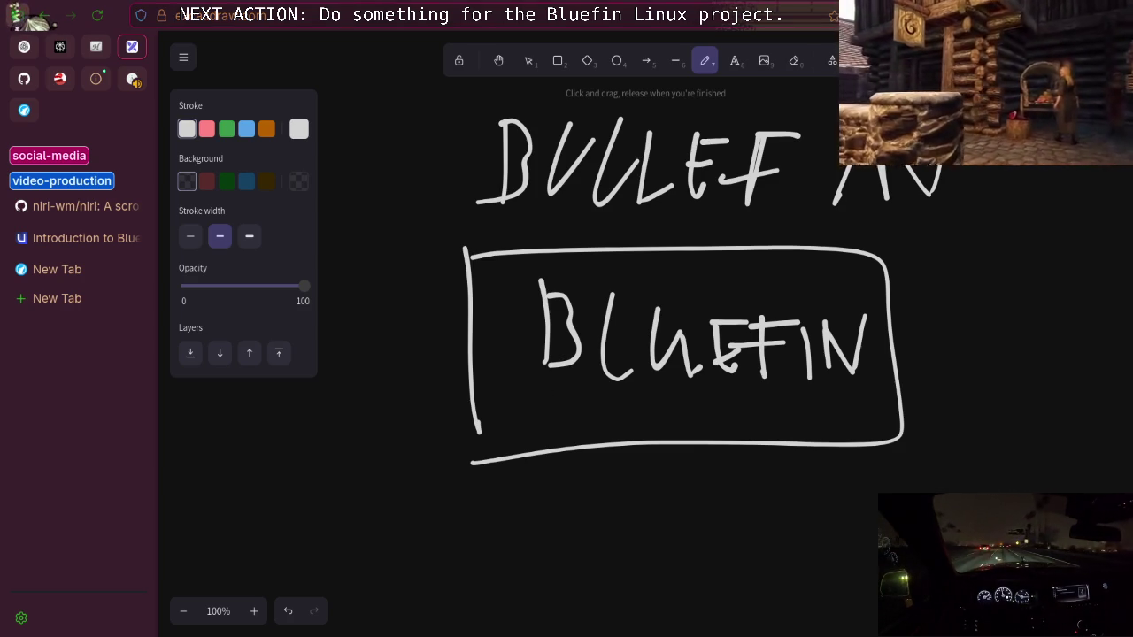
key("super+Page_Down")
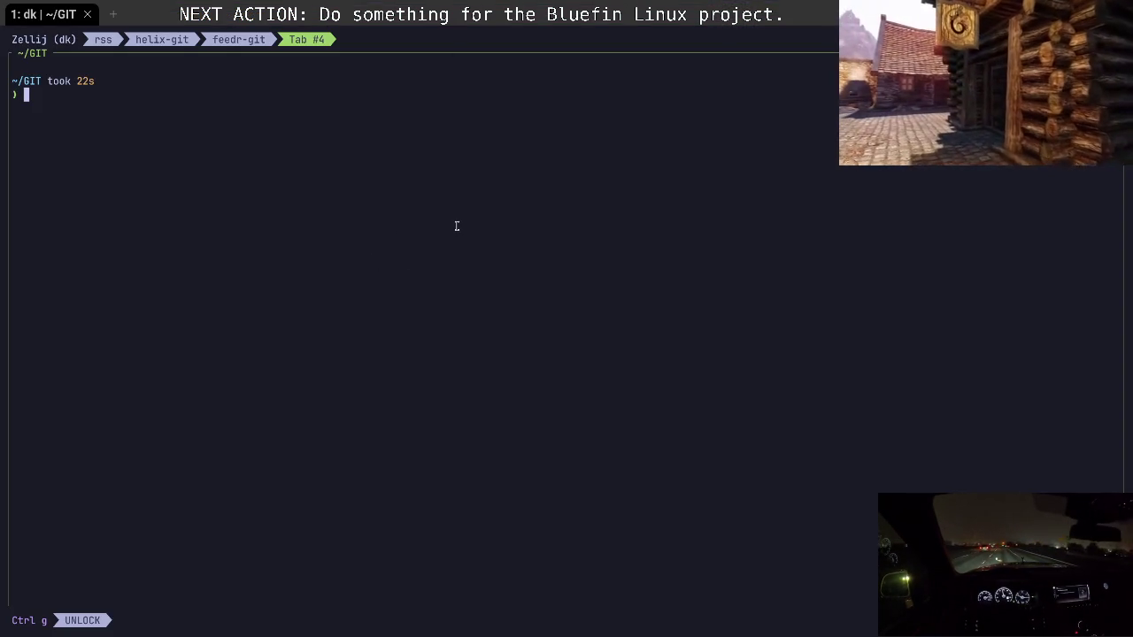
Run ublue-fastfetch and highlight the date in Bluefin version 43.20260212.1
type("u")
key("Right")
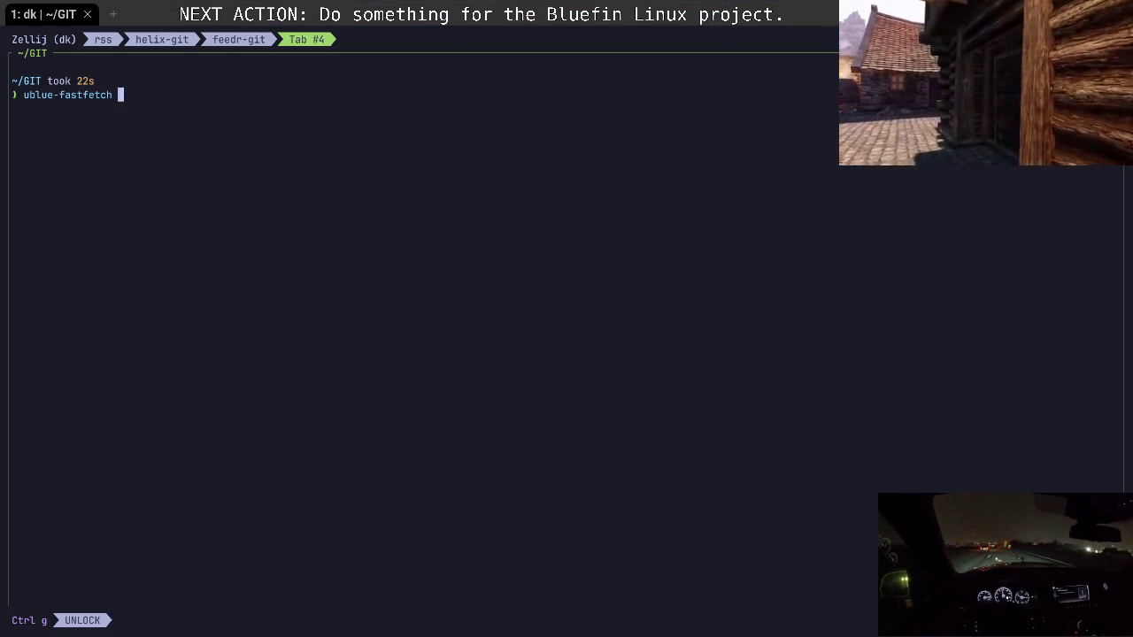
key("Return")
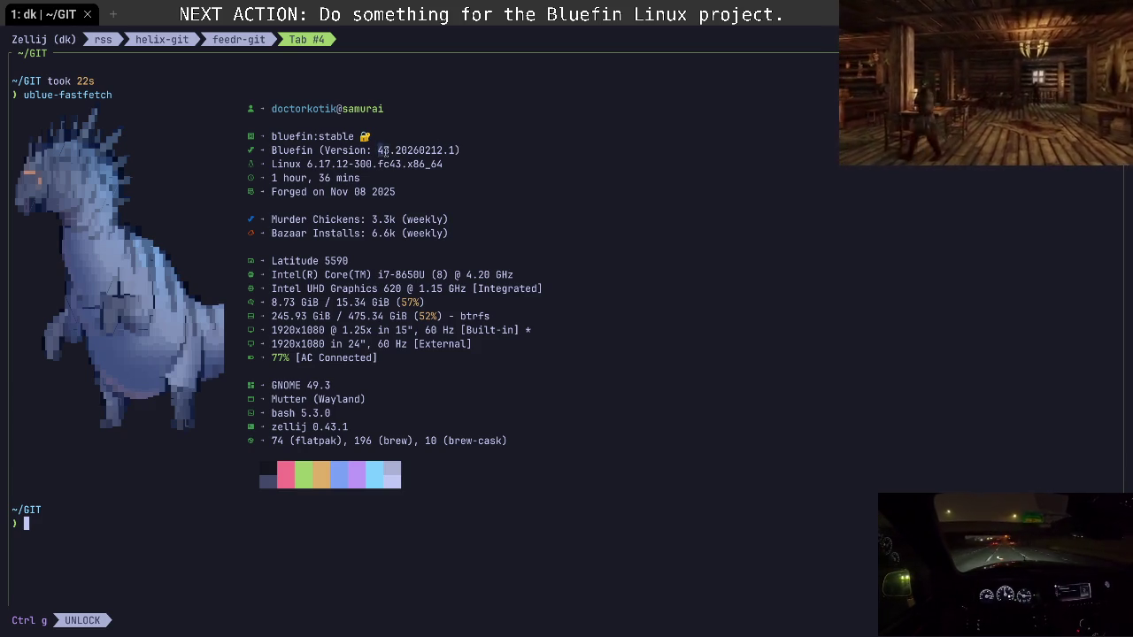
left_click_drag(396, 150, 430, 150)
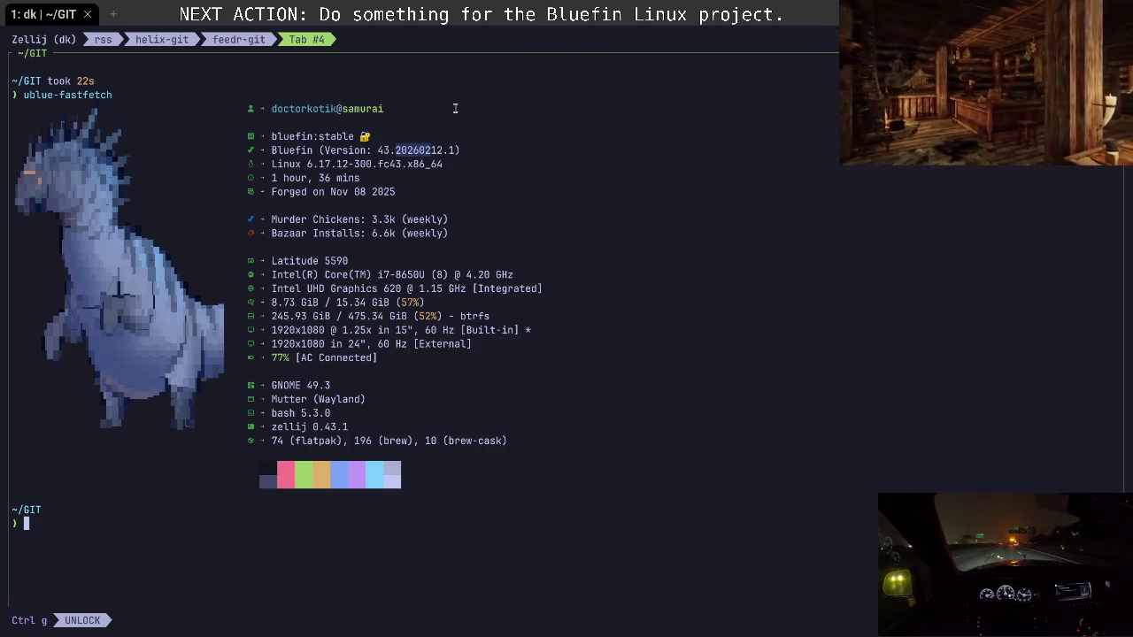
left_click(430, 151)
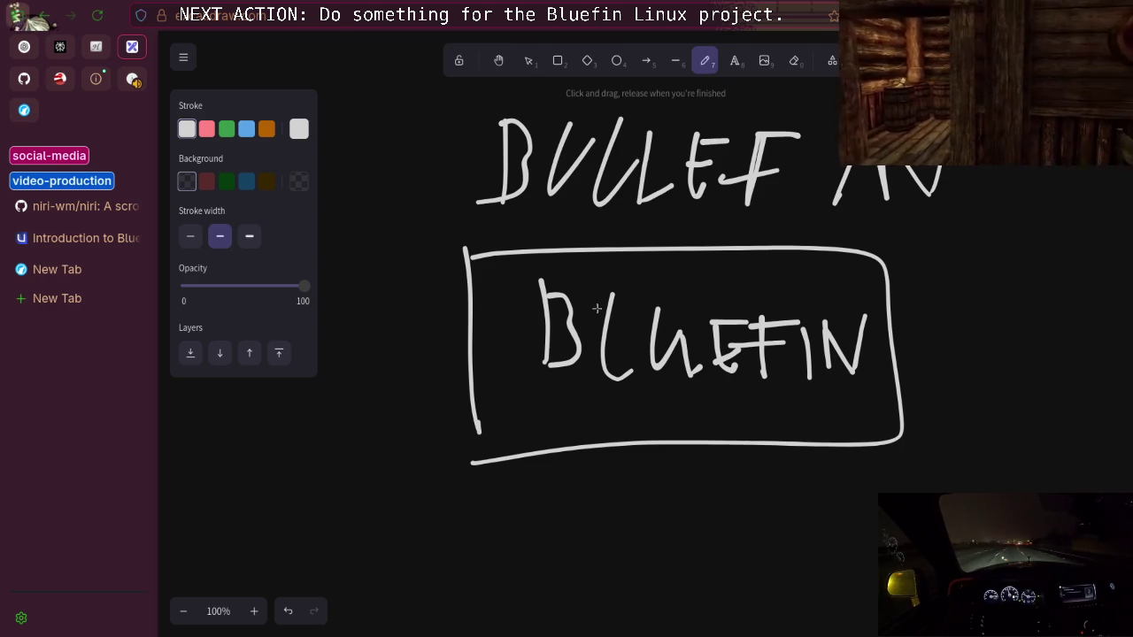
Hand-write a label to the right of the BLUEFIN box
left_click(951, 290)
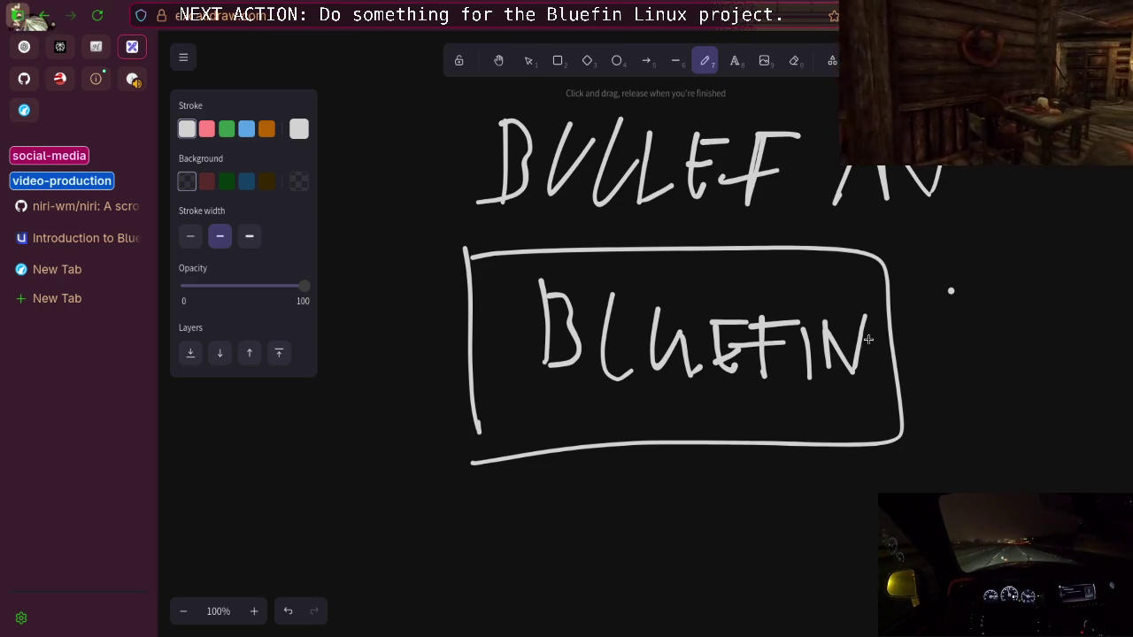
mouse_move(948, 262)
left_mouse_down()
mouse_move(938, 297)
mouse_move(962, 315)
left_mouse_up()
mouse_move(985, 257)
left_mouse_down()
mouse_move(984, 311)
mouse_move(1002, 281)
left_mouse_up()
left_click_drag(1011, 255, 1029, 311)
left_click_drag(1073, 280, 1085, 311)
left_click_drag(1084, 253, 1103, 301)
Draw a down arrow beneath the BLUEFIN box and review the canvas
scroll(753, 388, "down", 4)
mouse_move(689, 278)
left_mouse_down()
mouse_move(690, 387)
mouse_move(674, 357)
left_mouse_up()
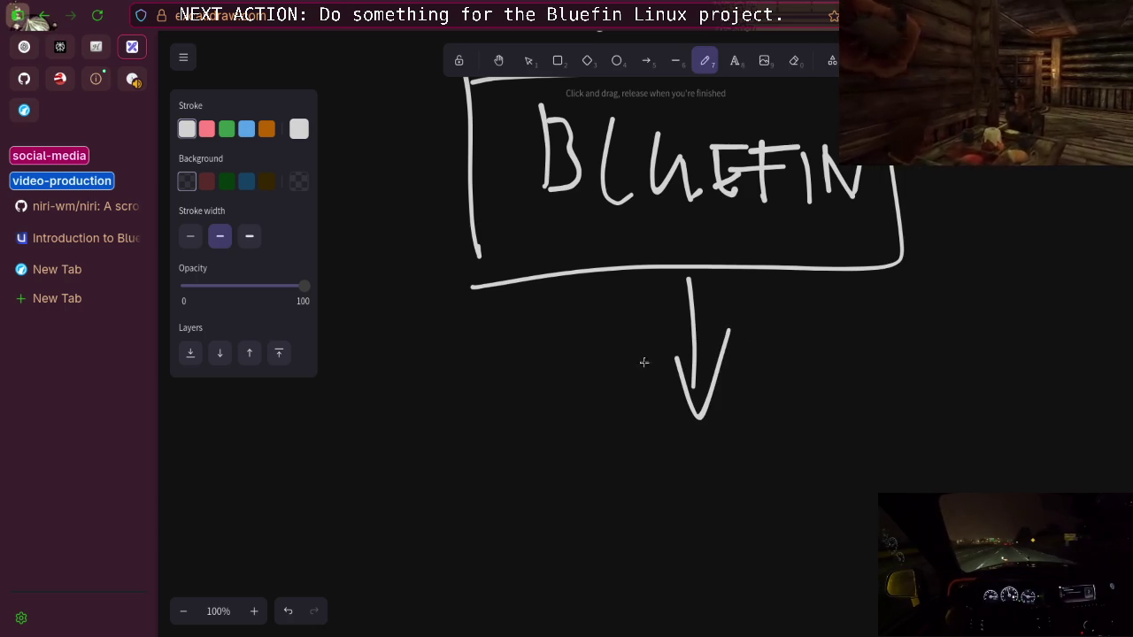
left_click_drag(502, 404, 509, 523)
mouse_move(510, 416)
left_mouse_down()
mouse_move(964, 440)
mouse_move(503, 569)
mouse_move(506, 464)
left_mouse_up()
scroll(775, 449, "up", 2)
scroll(762, 447, "up", 4)
scroll(752, 340, "down", 4)
scroll(664, 329, "down", 2)
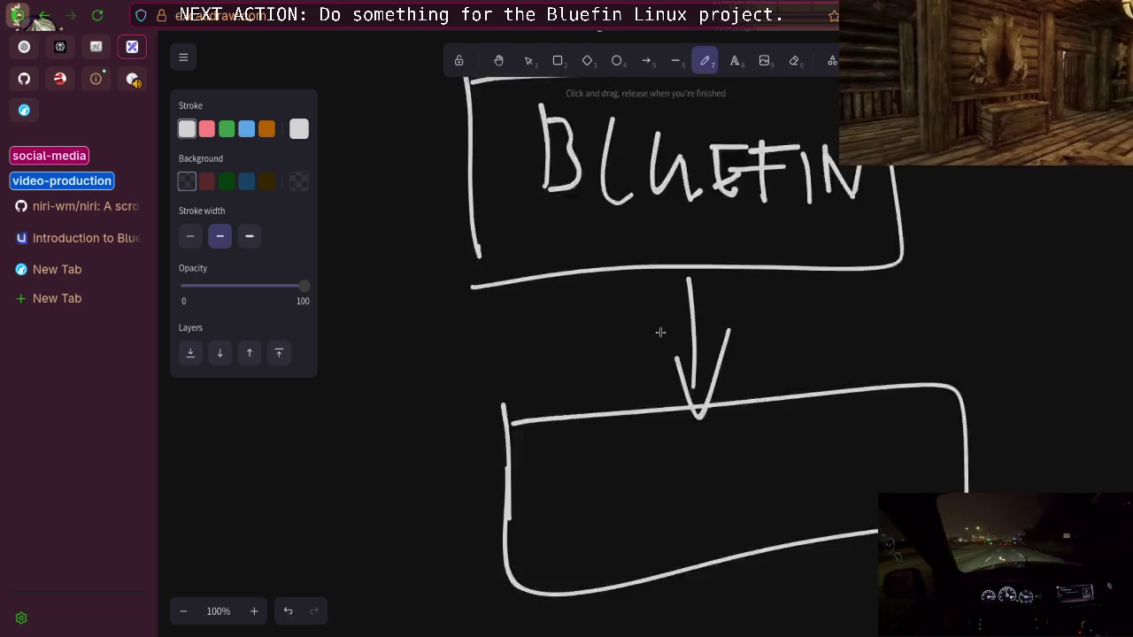
scroll(661, 332, "up", 2)
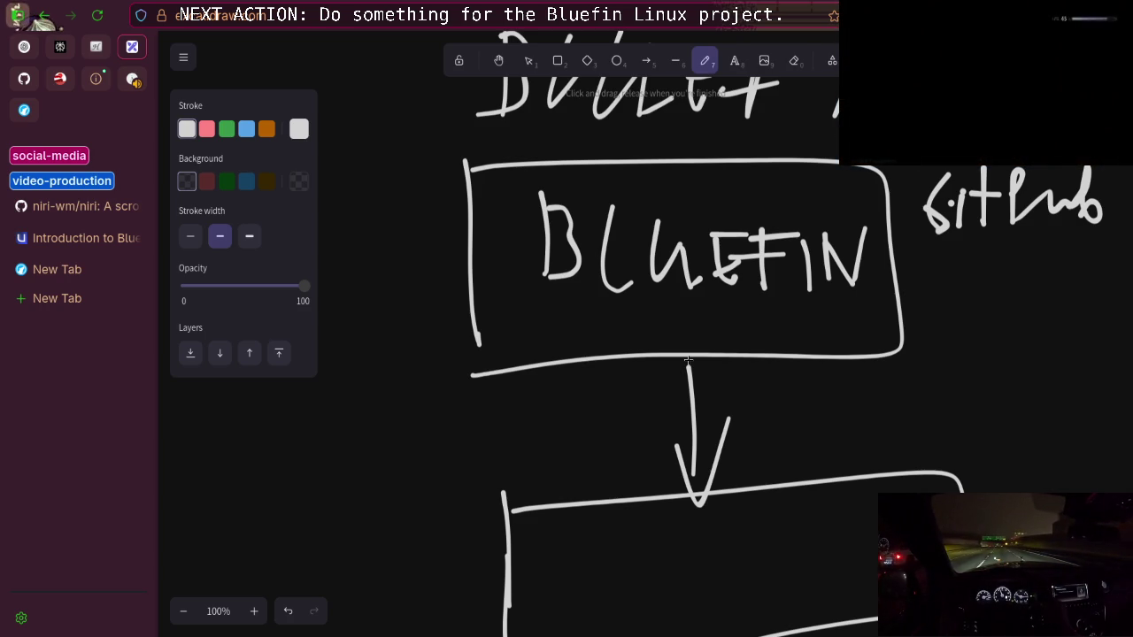
scroll(688, 360, "up", 10)
scroll(603, 345, "down", 2)
scroll(603, 345, "up", 5)
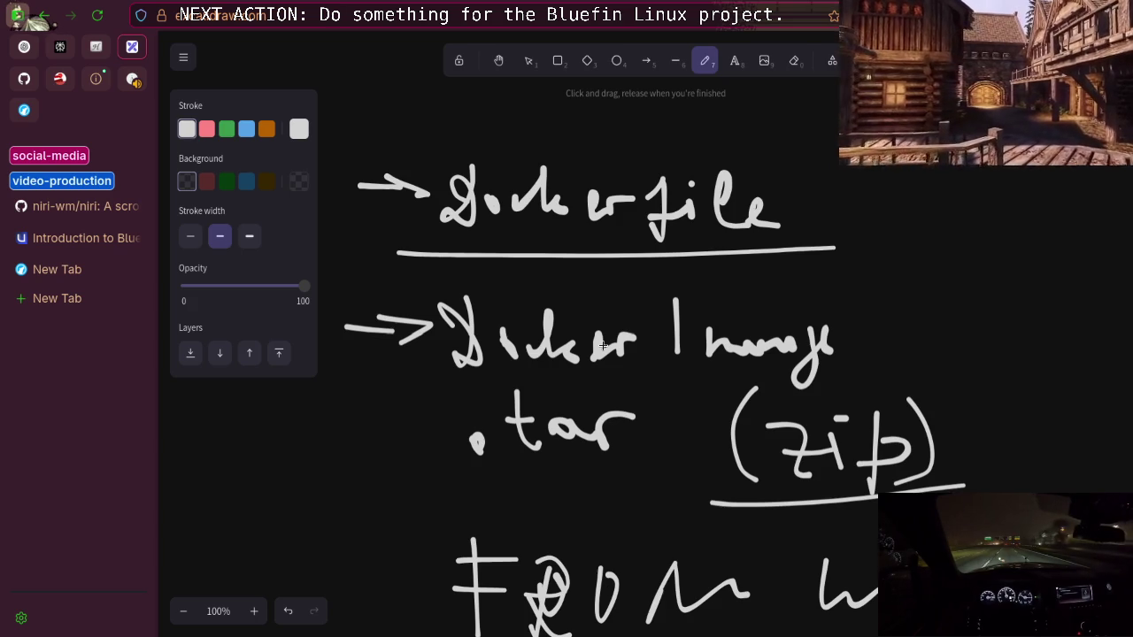
left_click(183, 57)
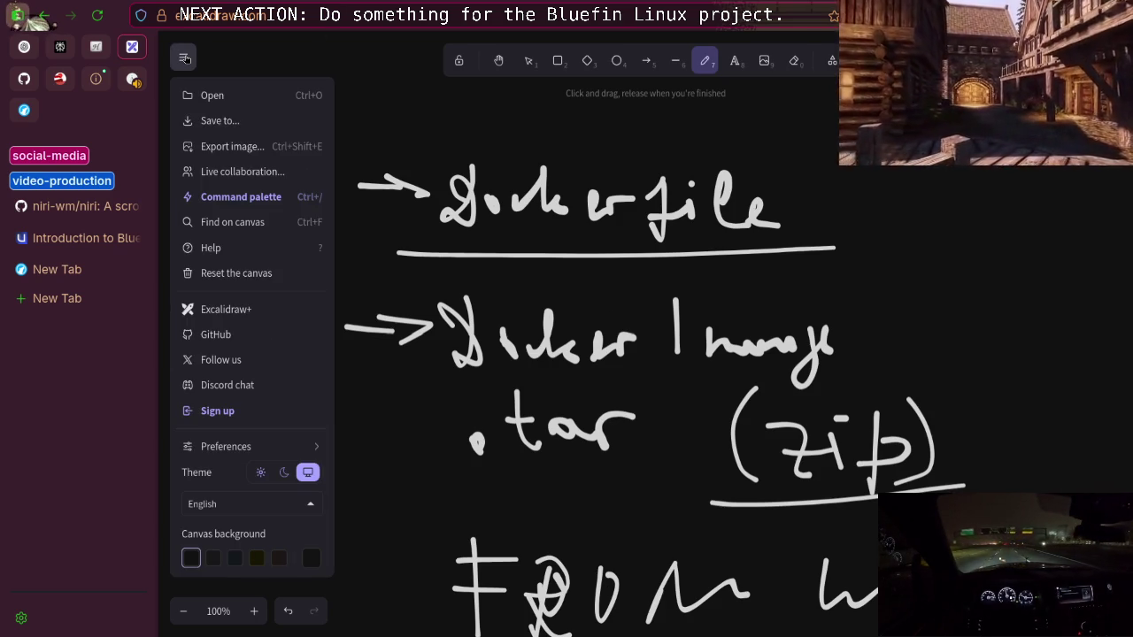
Reset the Excalidraw canvas, confirm the wipe, and go to the Introduction to Bluefin tab
left_click(261, 275)
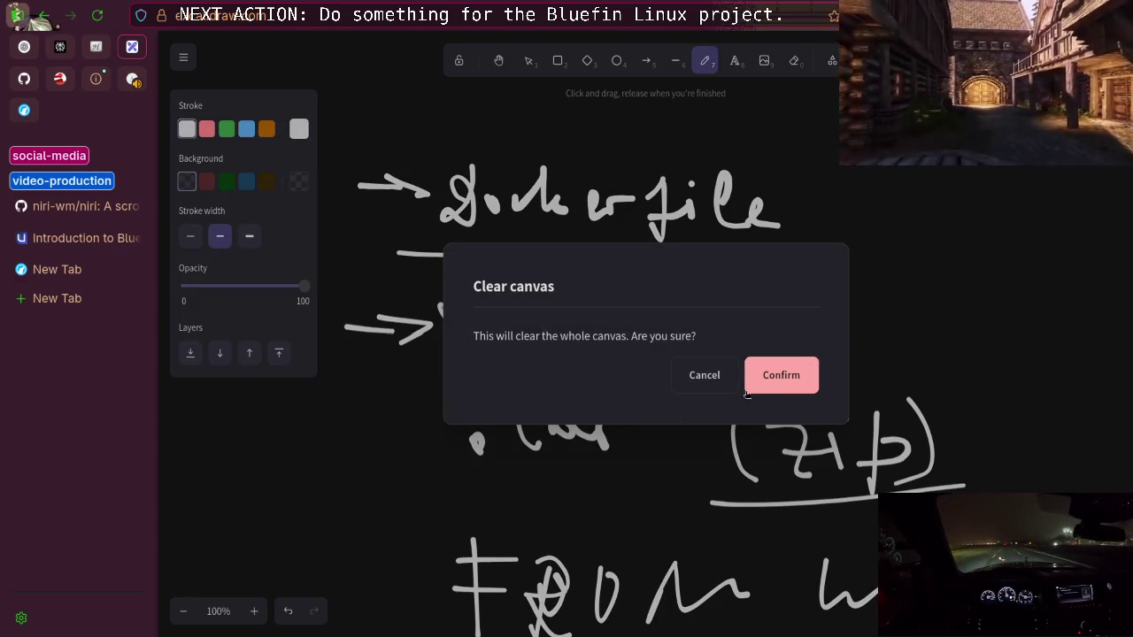
left_click(758, 388)
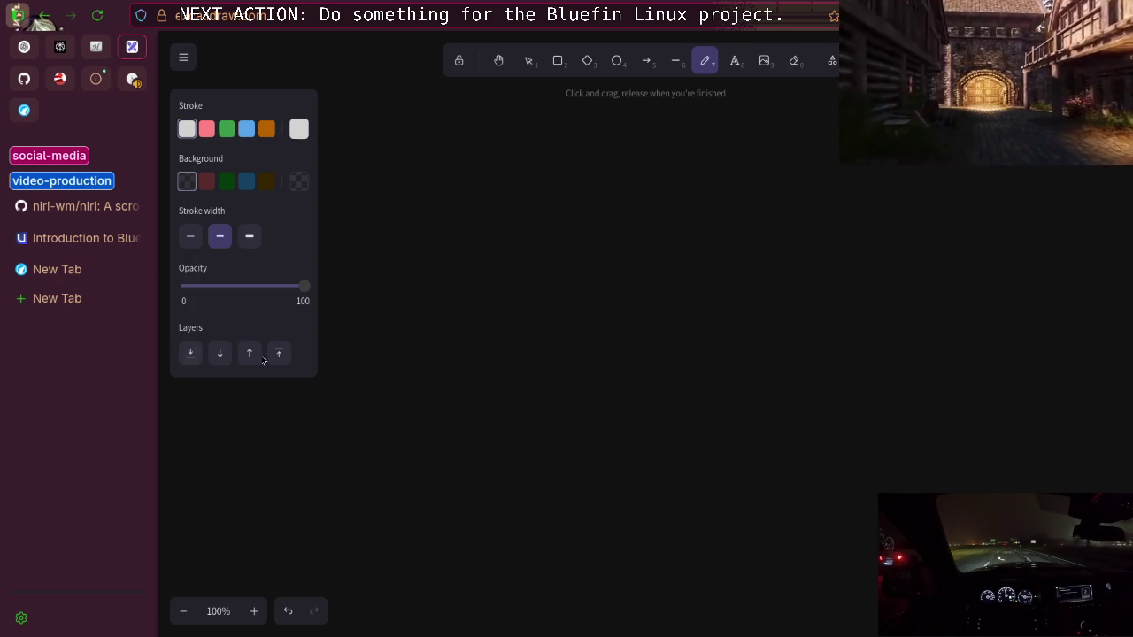
left_click(78, 239)
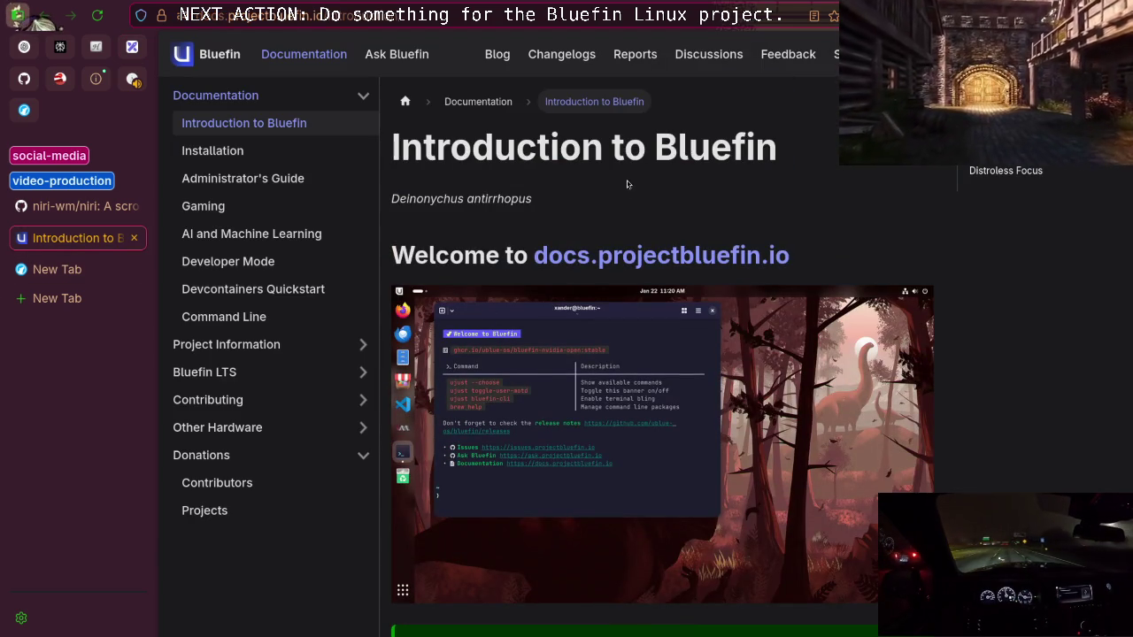
Highlight 'Bluefin' in the heading, then view the niri-wm/niri repository README
double_click(662, 155)
left_click(826, 192)
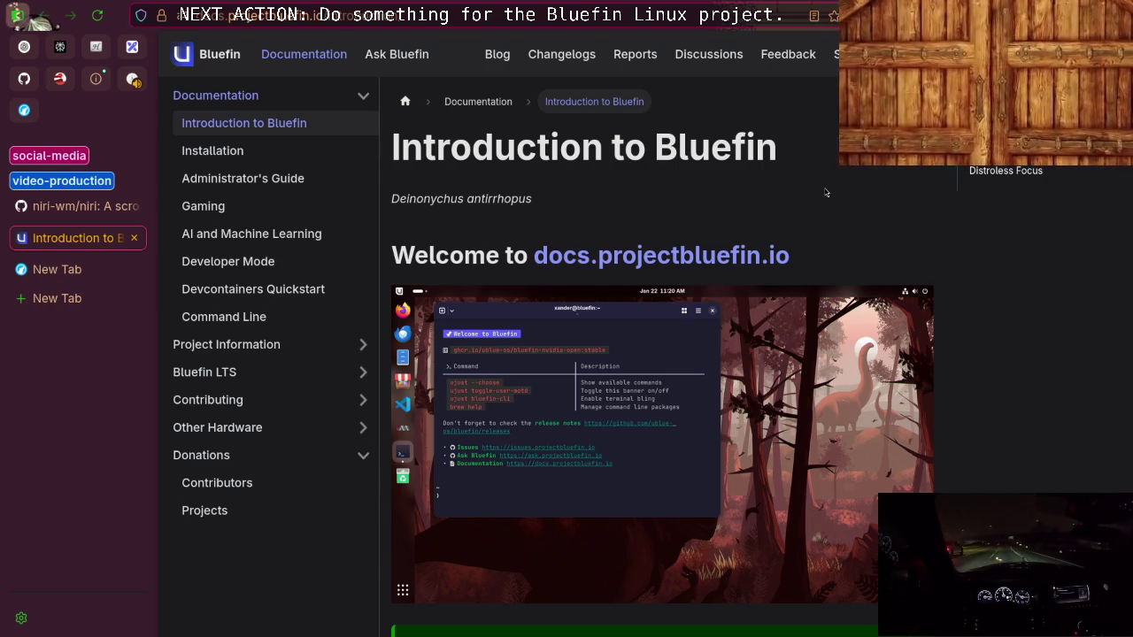
left_click(89, 205)
scroll(551, 237, "down", 1)
scroll(552, 237, "up", 1)
scroll(575, 236, "down", 8)
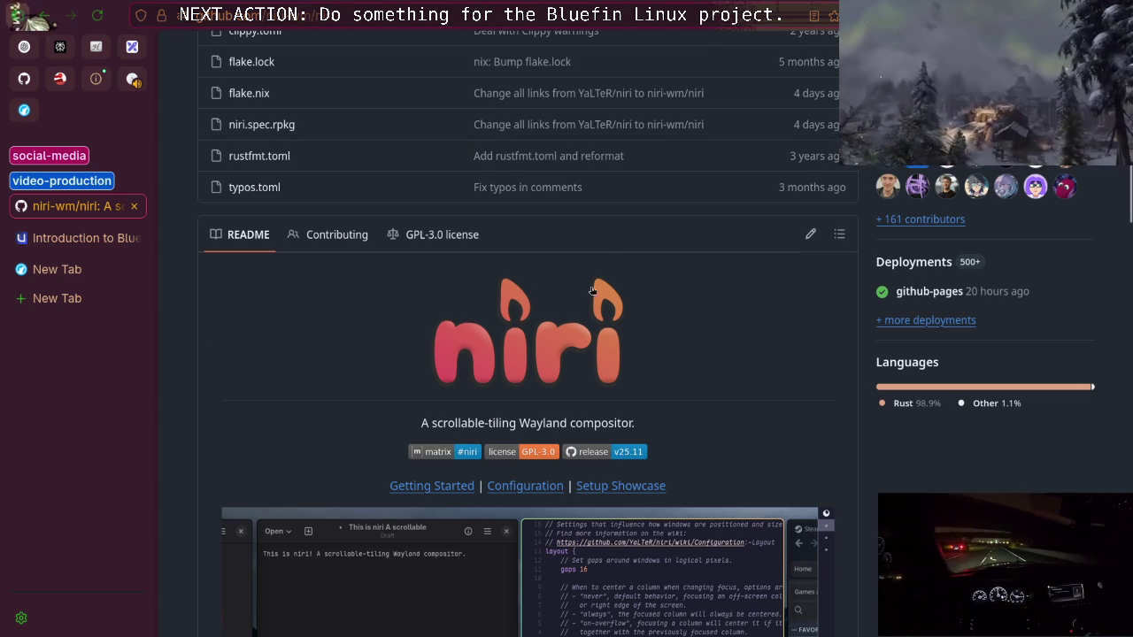
Ask ChatGPT 'what does the word niri mean?'
left_click(26, 48)
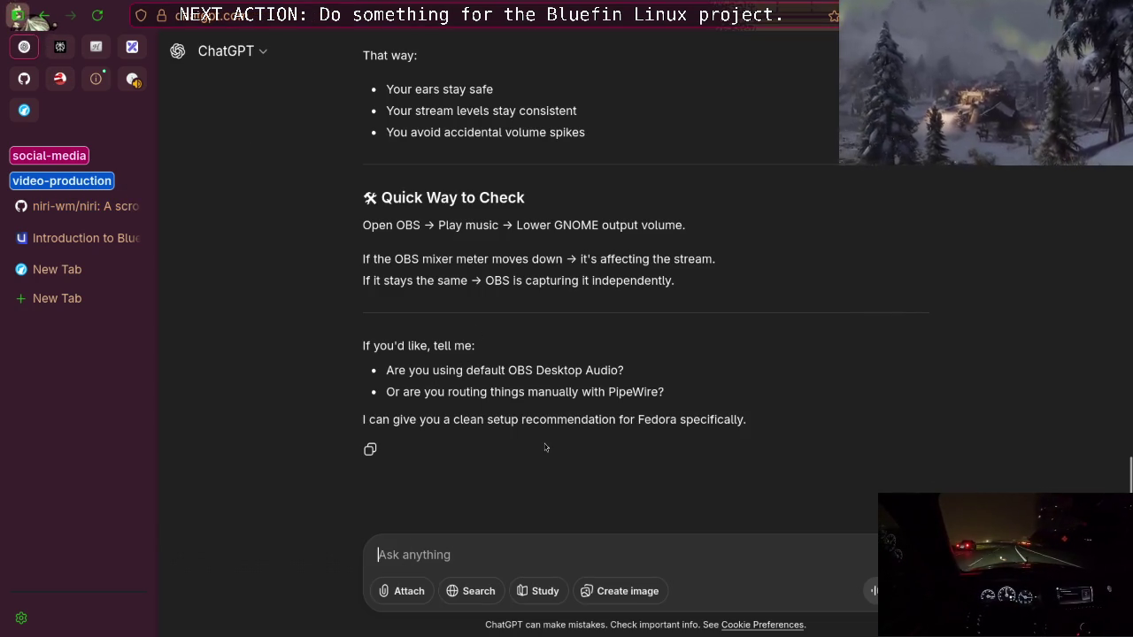
type("what does the")
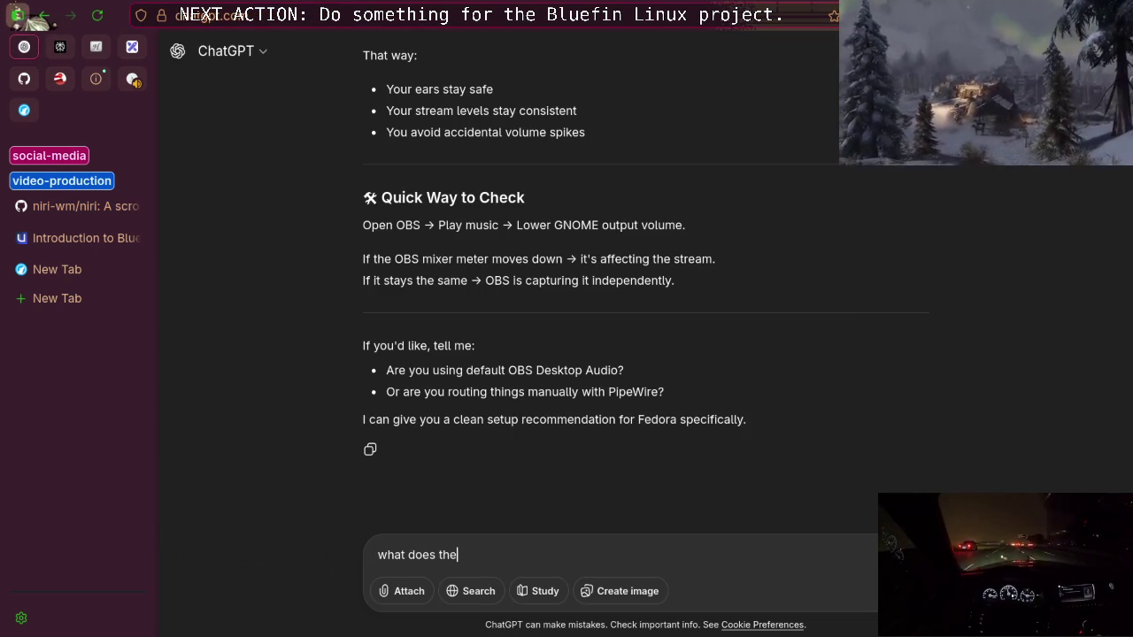
type(" work")
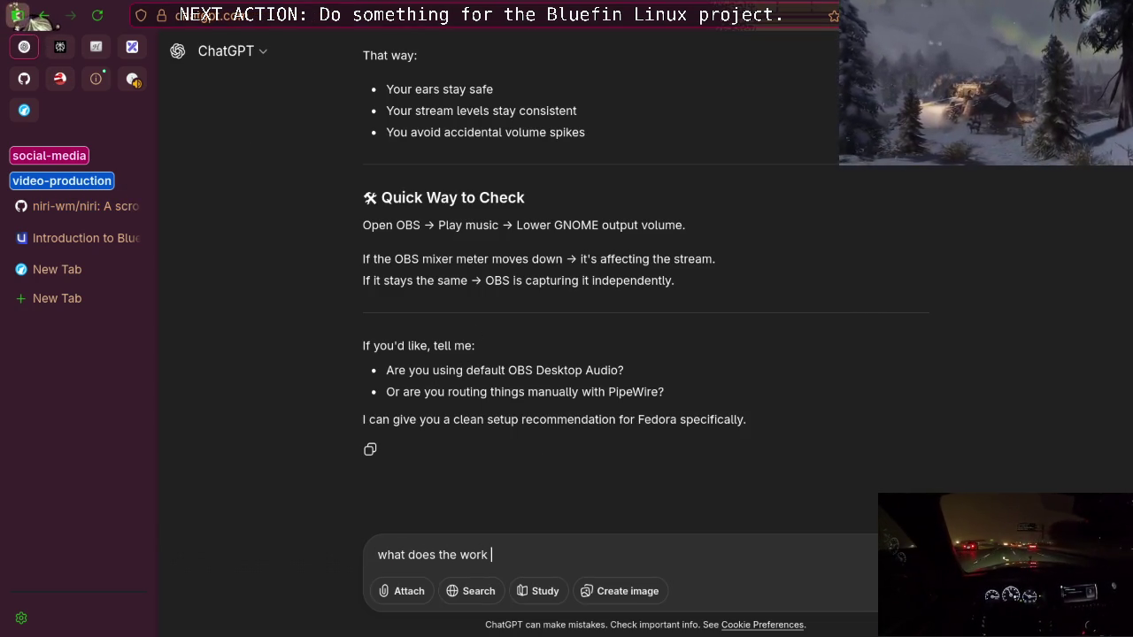
key("BackSpace")
type("d ir")
key("BackSpace")
key("BackSpace")
type("niri mian")
key("BackSpace")
key("BackSpace")
key("BackSpace")
type("ean?")
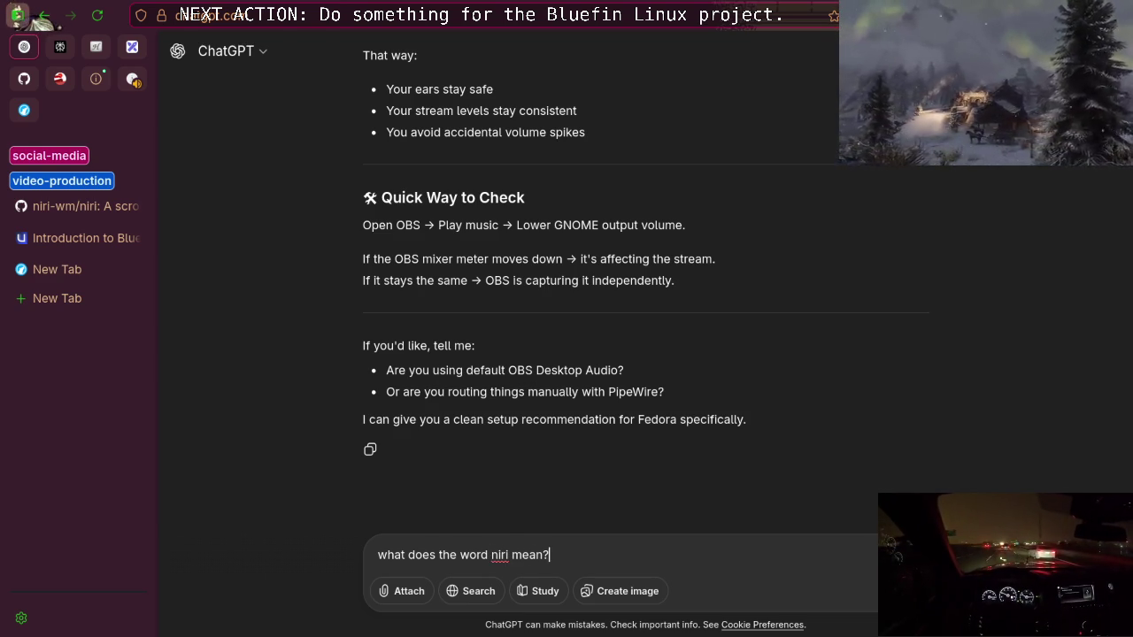
key("Return")
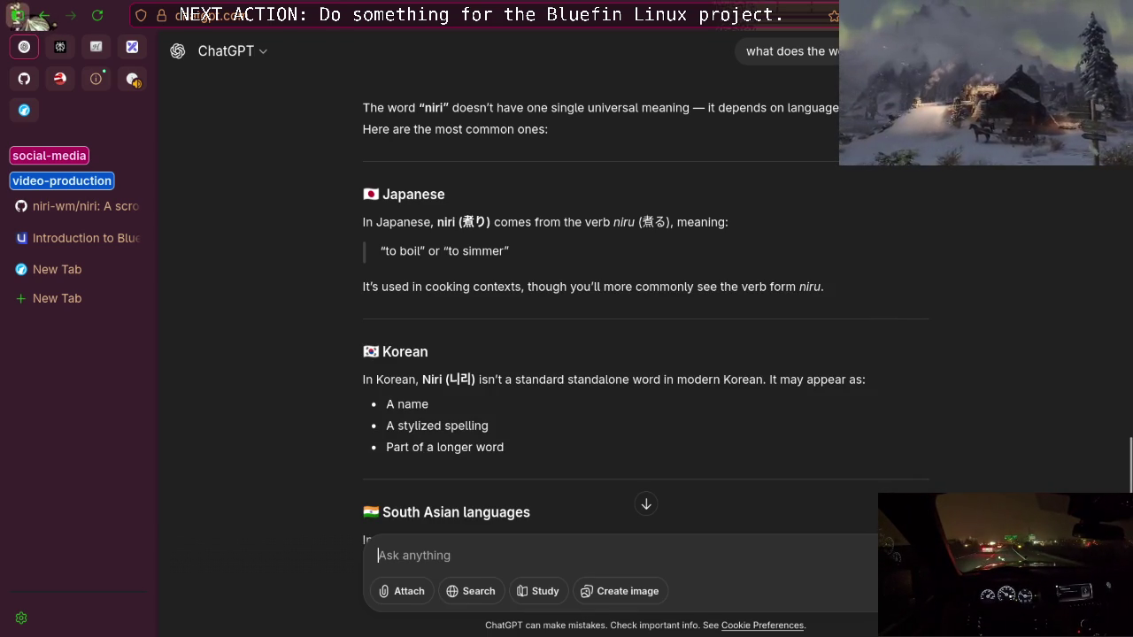
Highlight letters in the Bluefin page heading, then return to ChatGPT's answer
left_click(80, 238)
left_click_drag(678, 150, 719, 156)
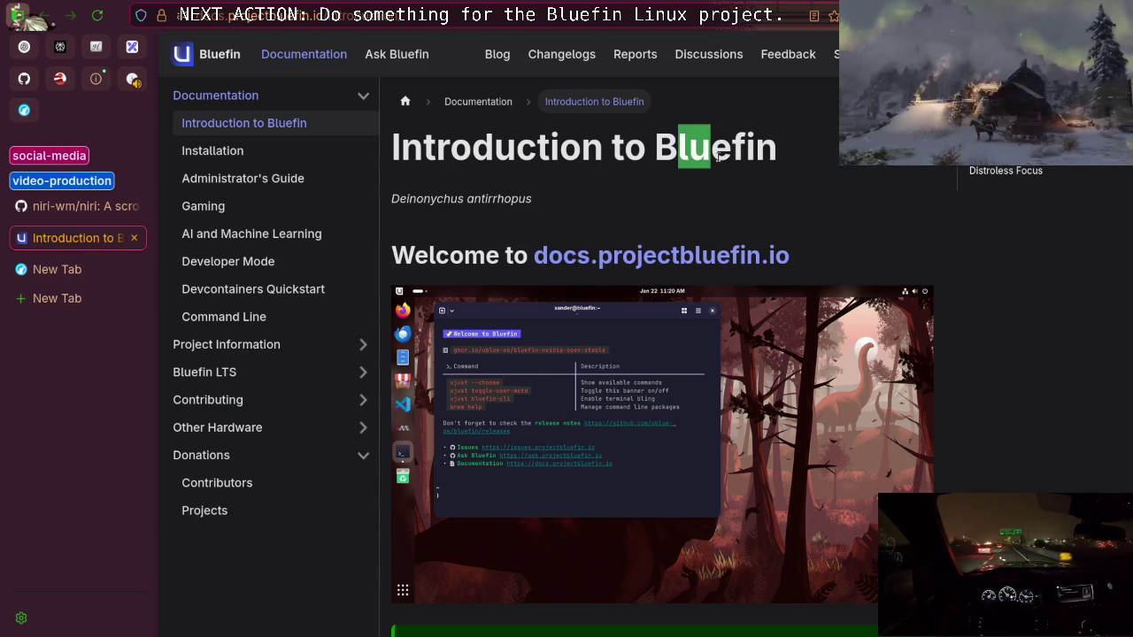
left_click(24, 49)
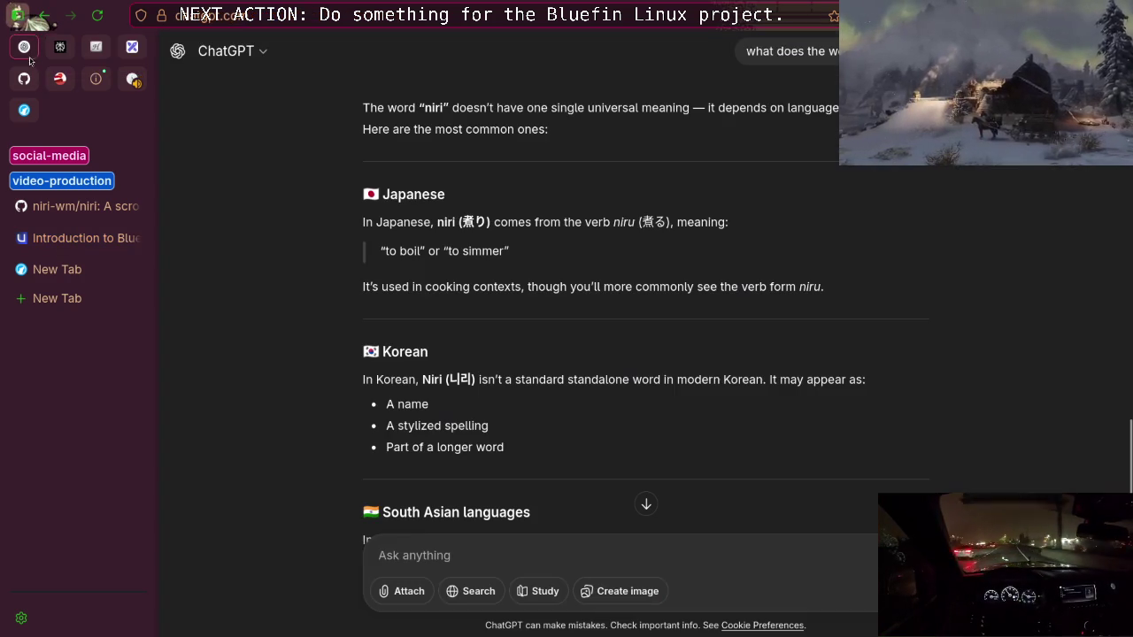
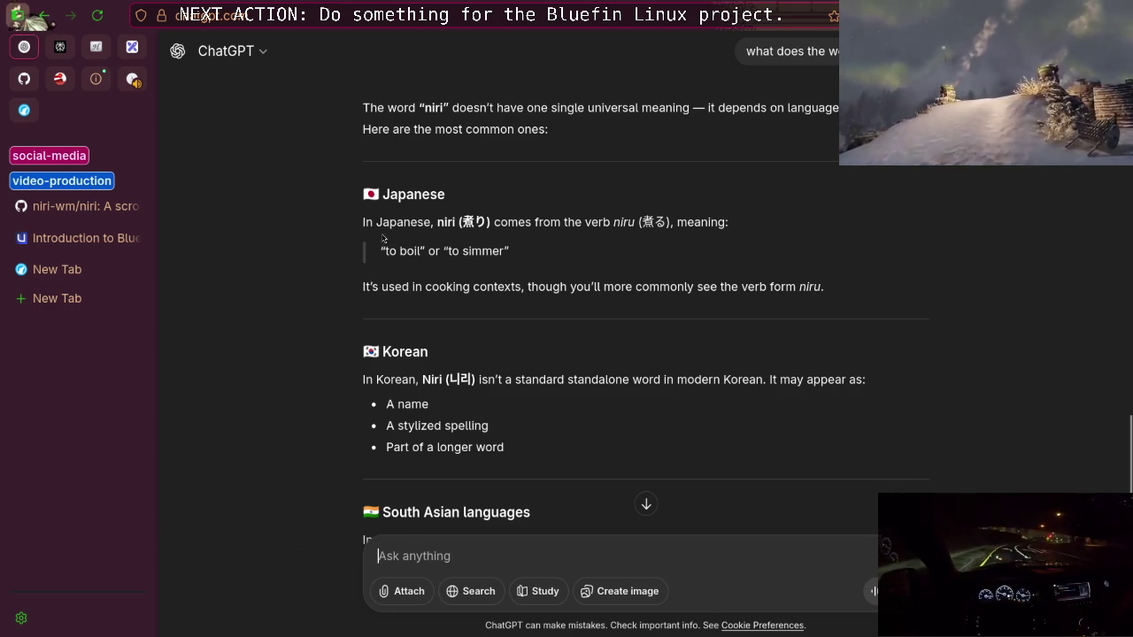
Finish reading ChatGPT's answer on 'niri' and go to the Introduction to Bluefin docs page
double_click(476, 253)
left_click(527, 278)
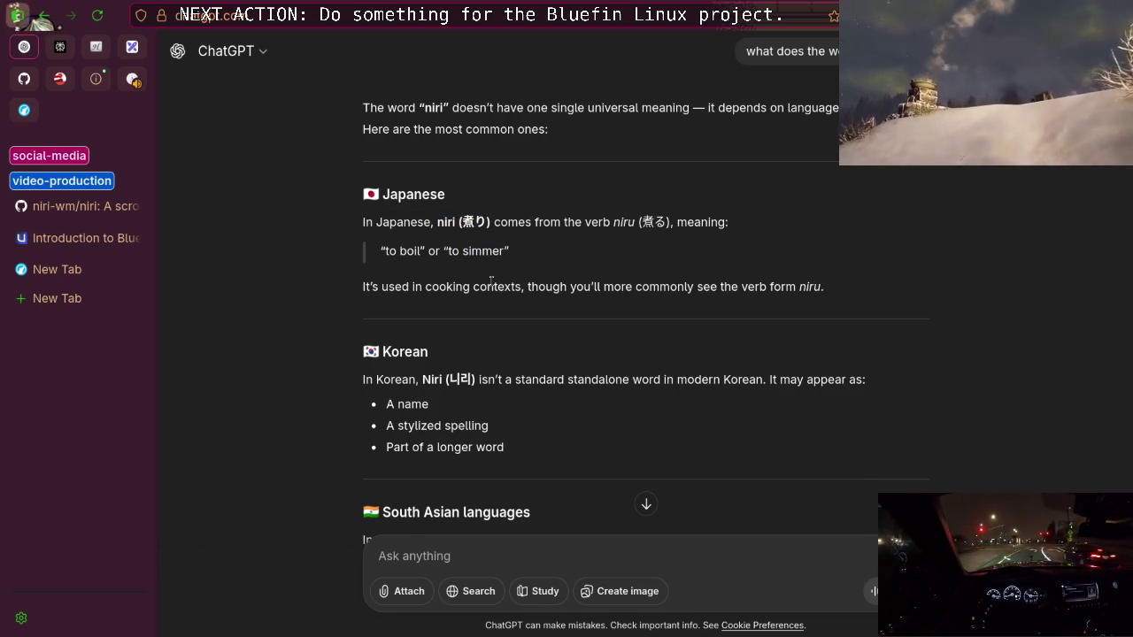
scroll(491, 282, "down", 3)
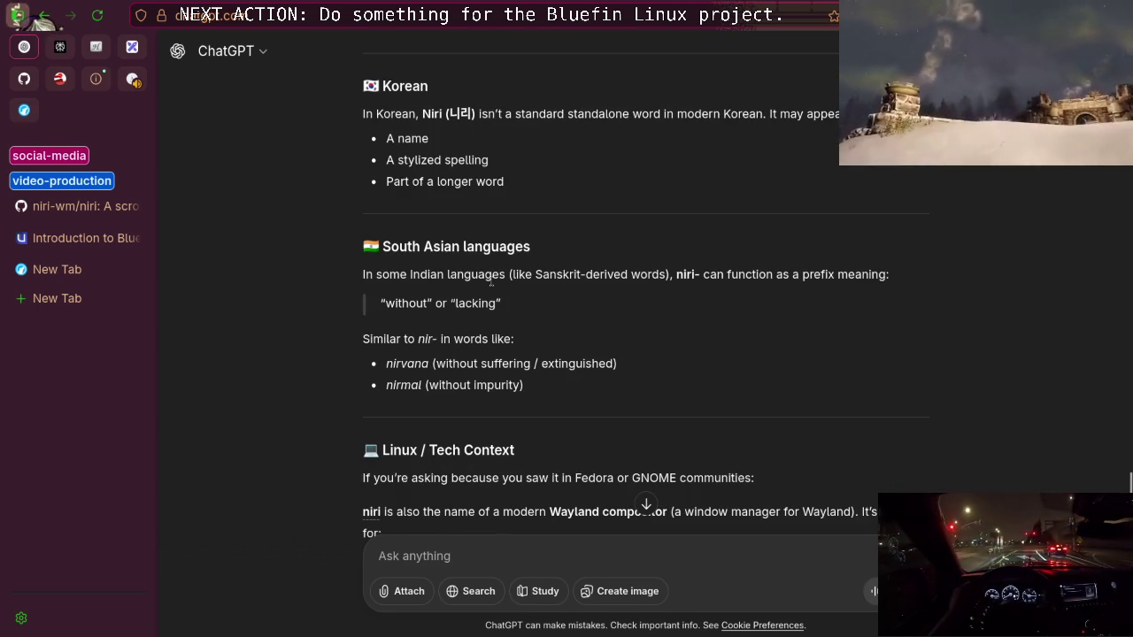
scroll(404, 308, "down", 2)
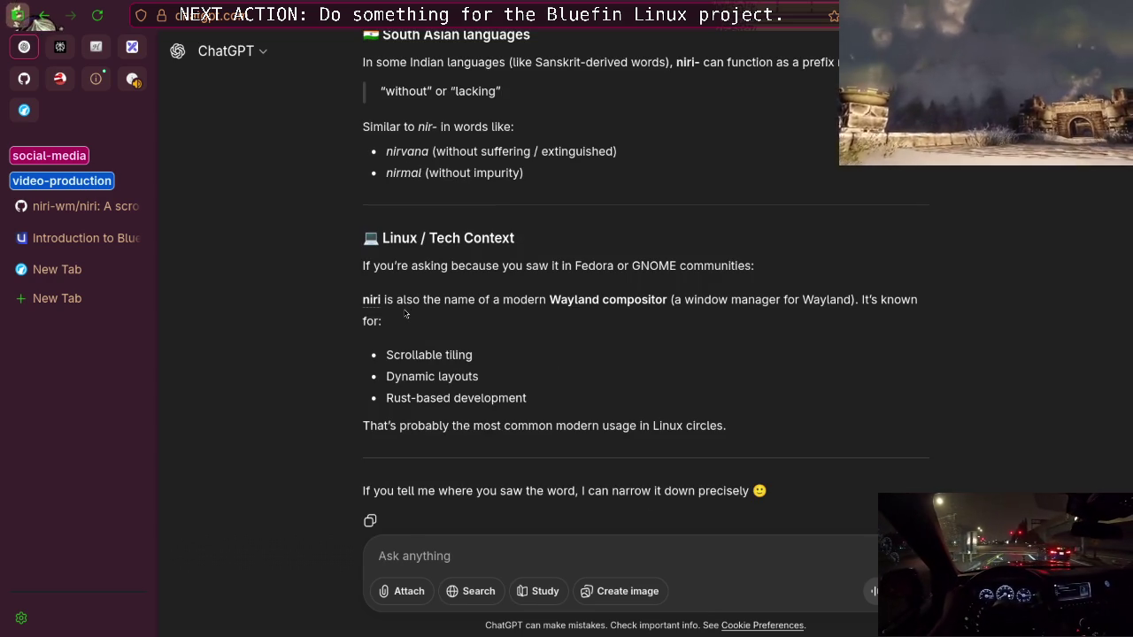
scroll(405, 308, "up", 5)
scroll(405, 308, "up", 2)
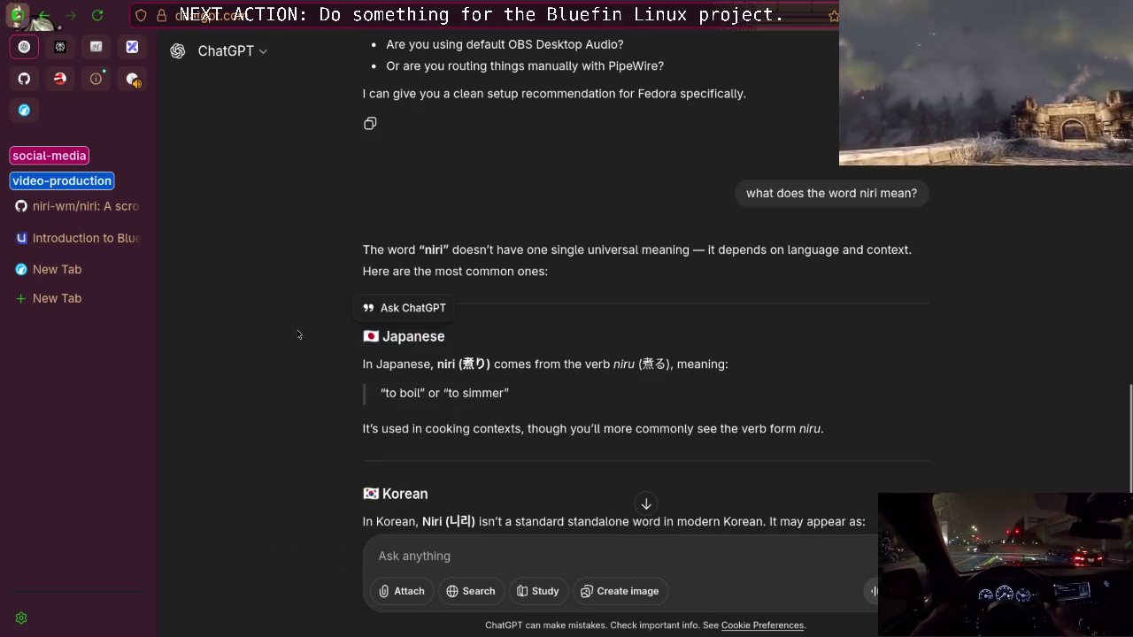
left_click(31, 241)
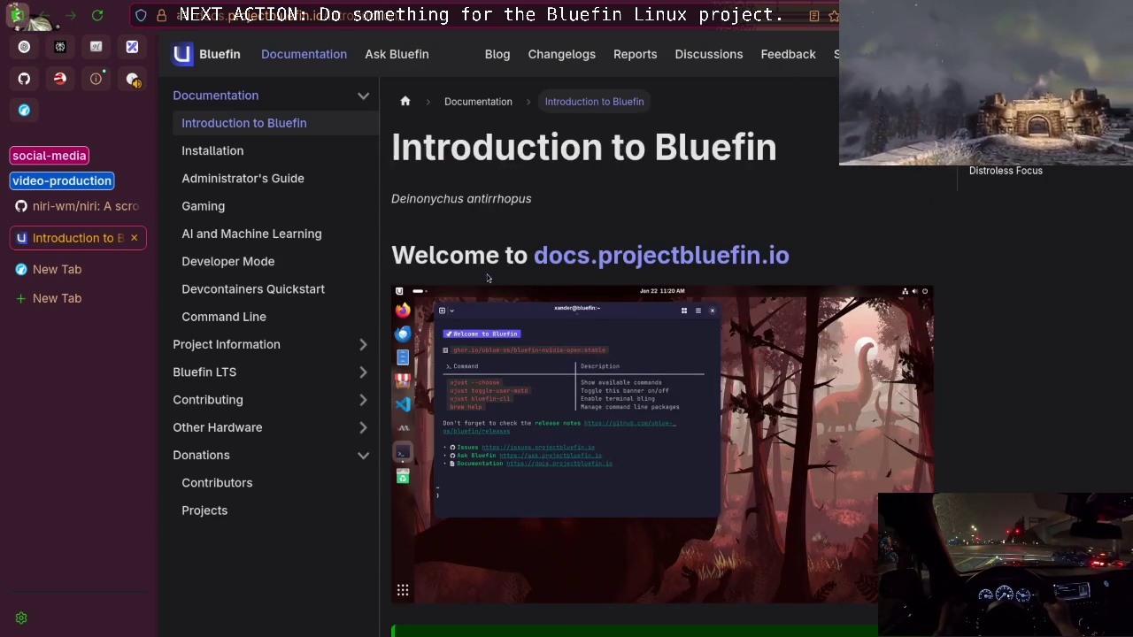
Go to the niri-wm/niri repository and browse its README Features list and demo video
left_click(71, 205)
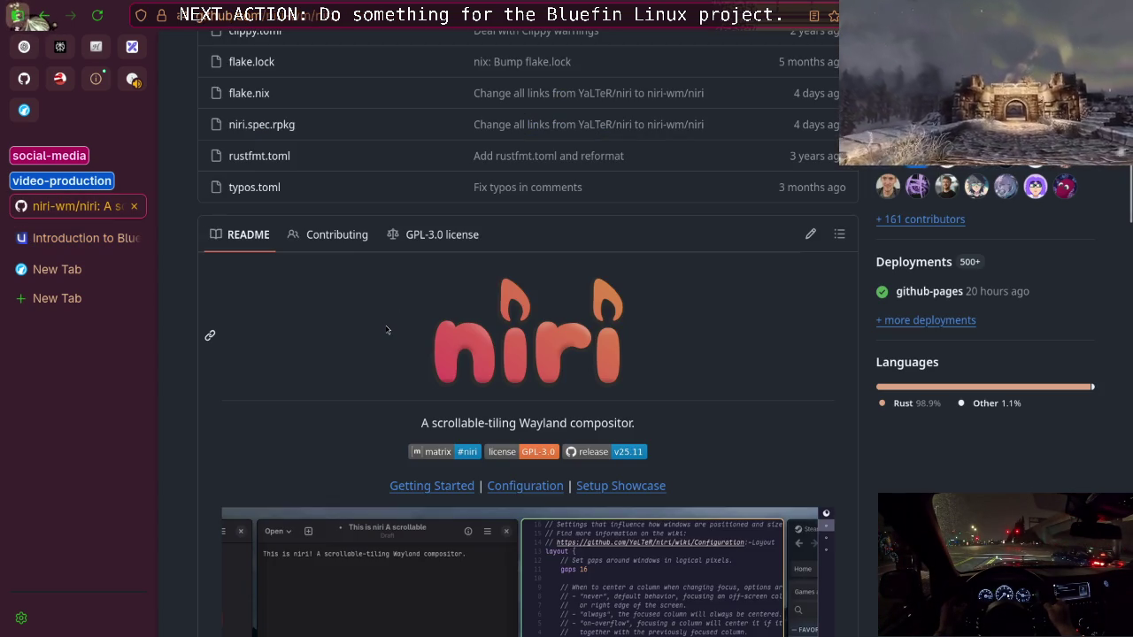
scroll(387, 325, "down", 4)
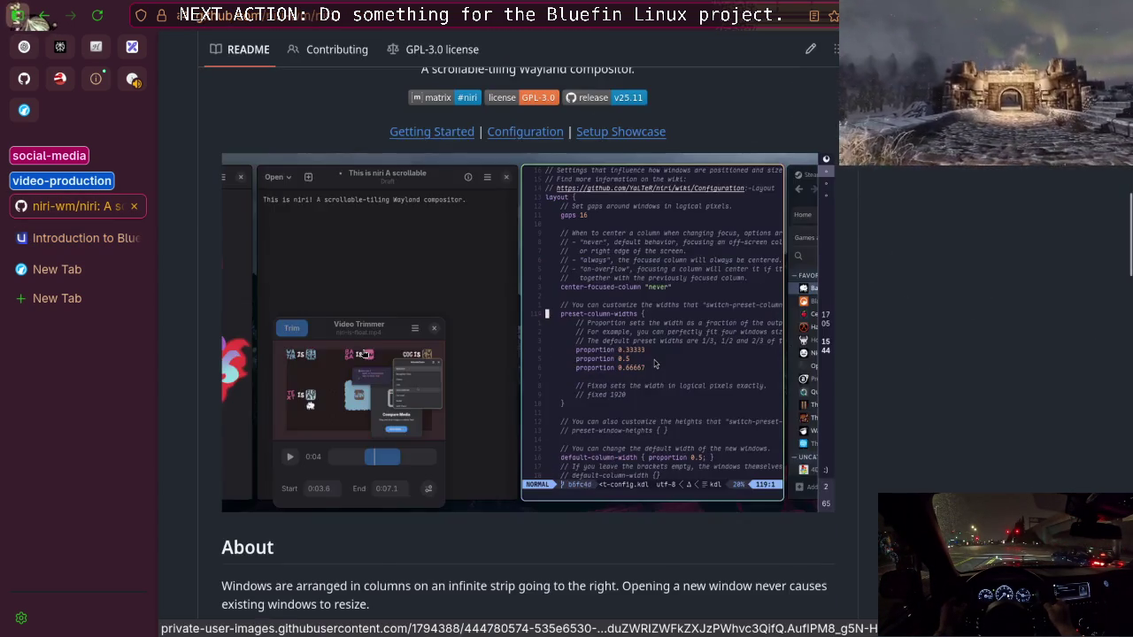
scroll(579, 366, "down", 3)
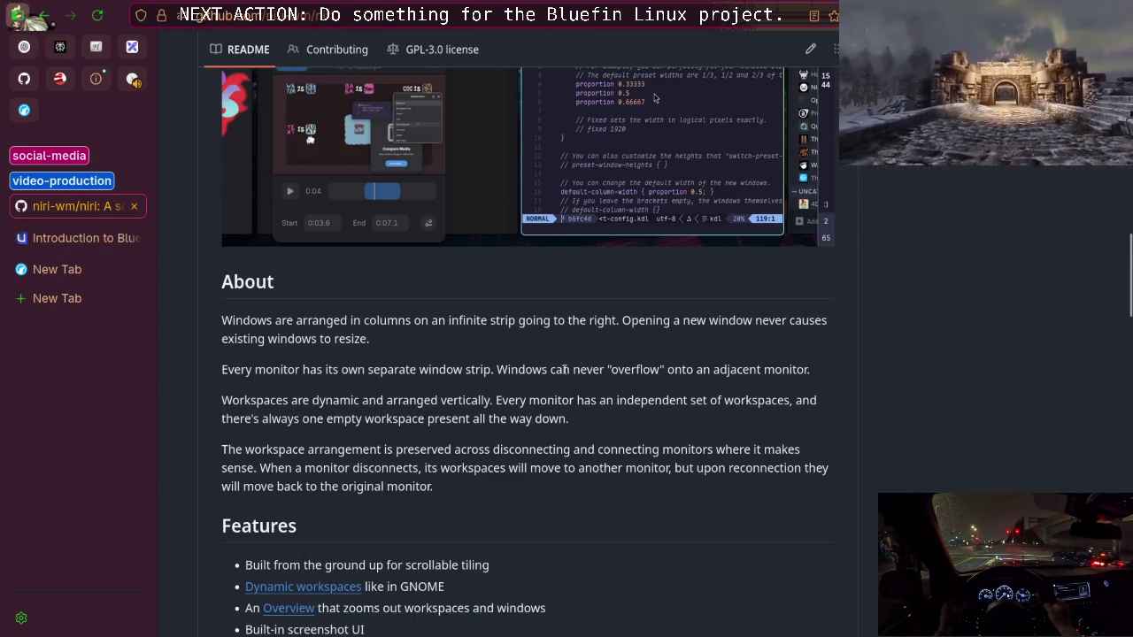
scroll(578, 368, "down", 2)
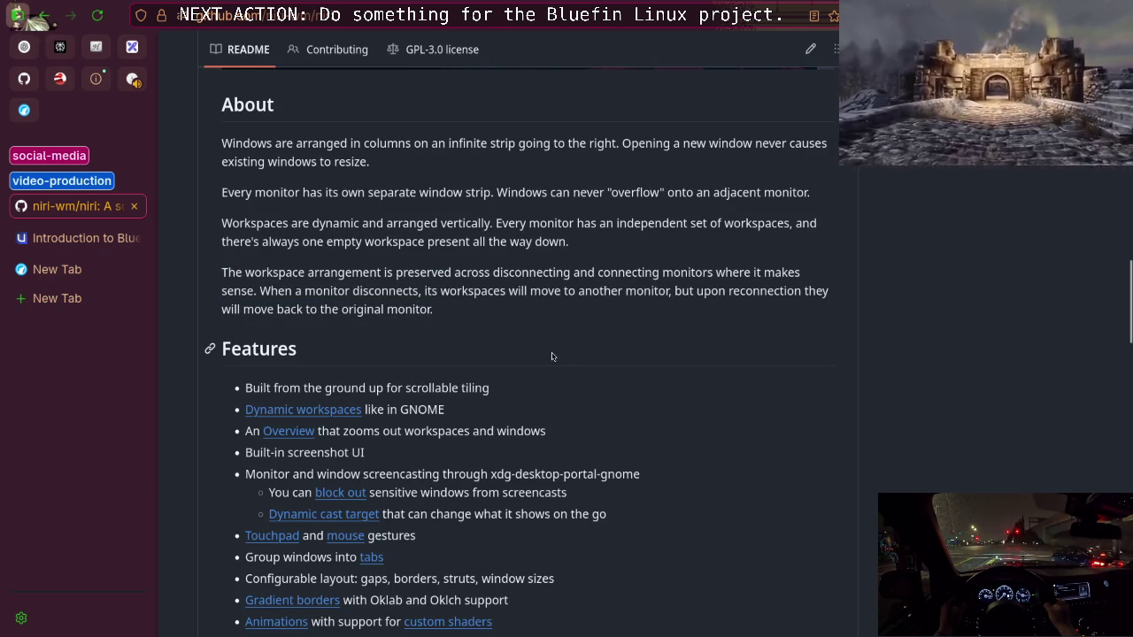
scroll(550, 356, "down", 3)
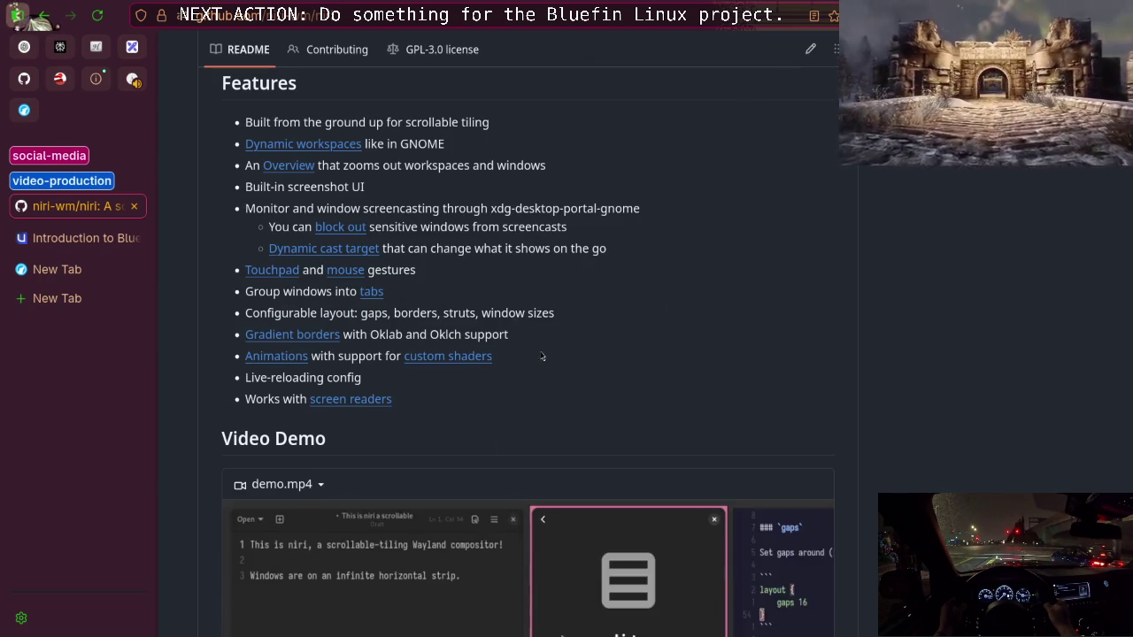
scroll(547, 356, "down", 11)
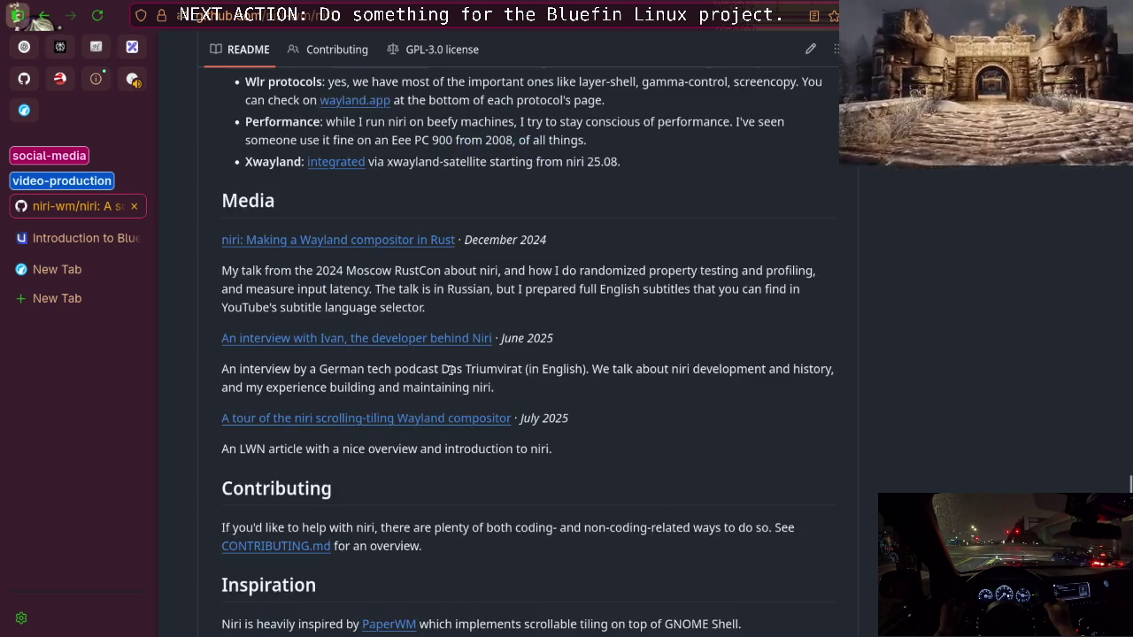
scroll(469, 371, "up", 10)
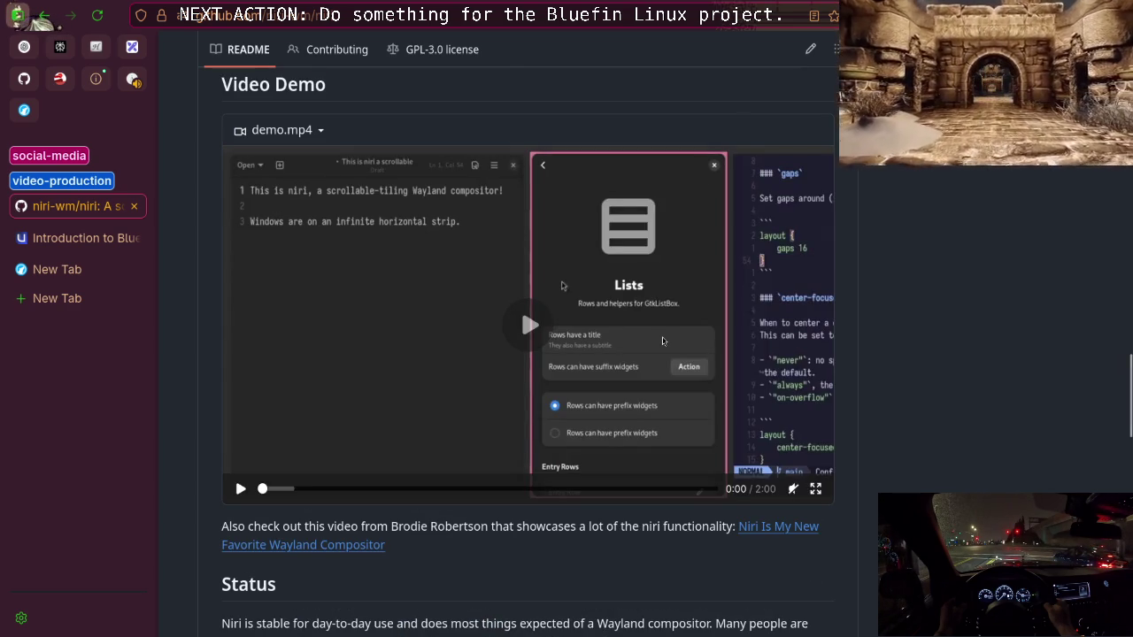
scroll(662, 340, "up", 5)
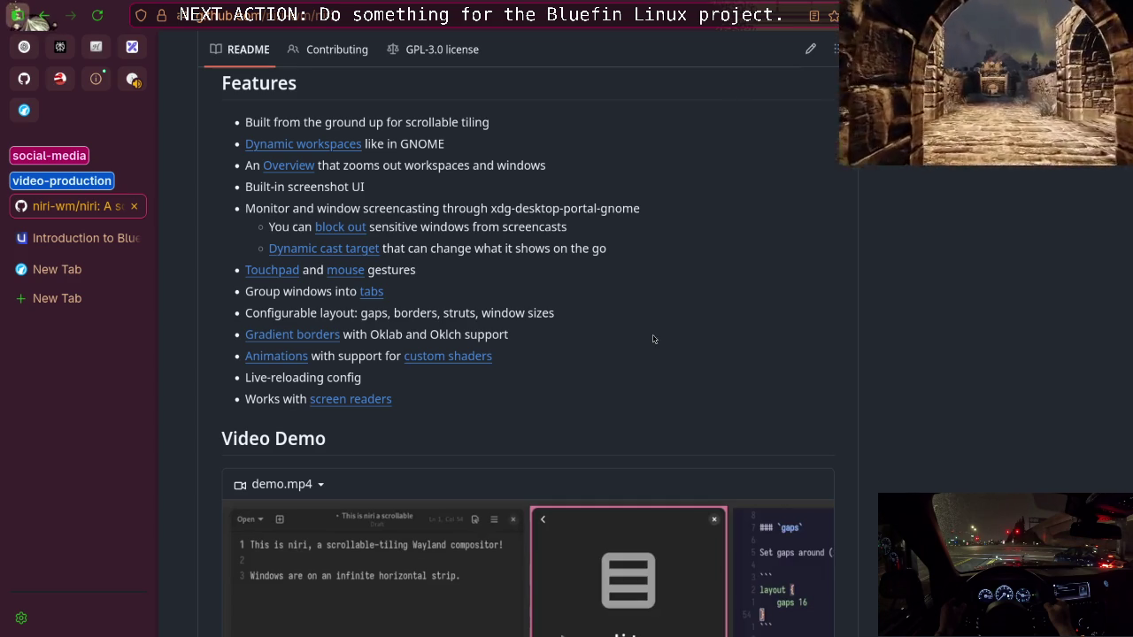
scroll(657, 340, "up", 10)
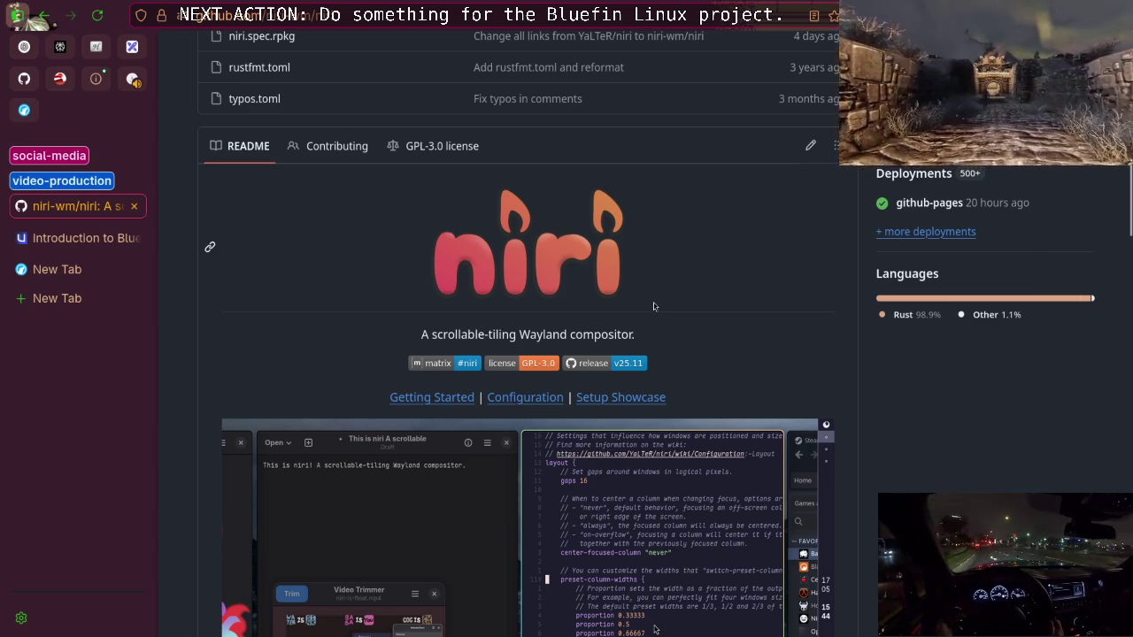
left_click_drag(425, 337, 665, 336)
left_click(674, 333)
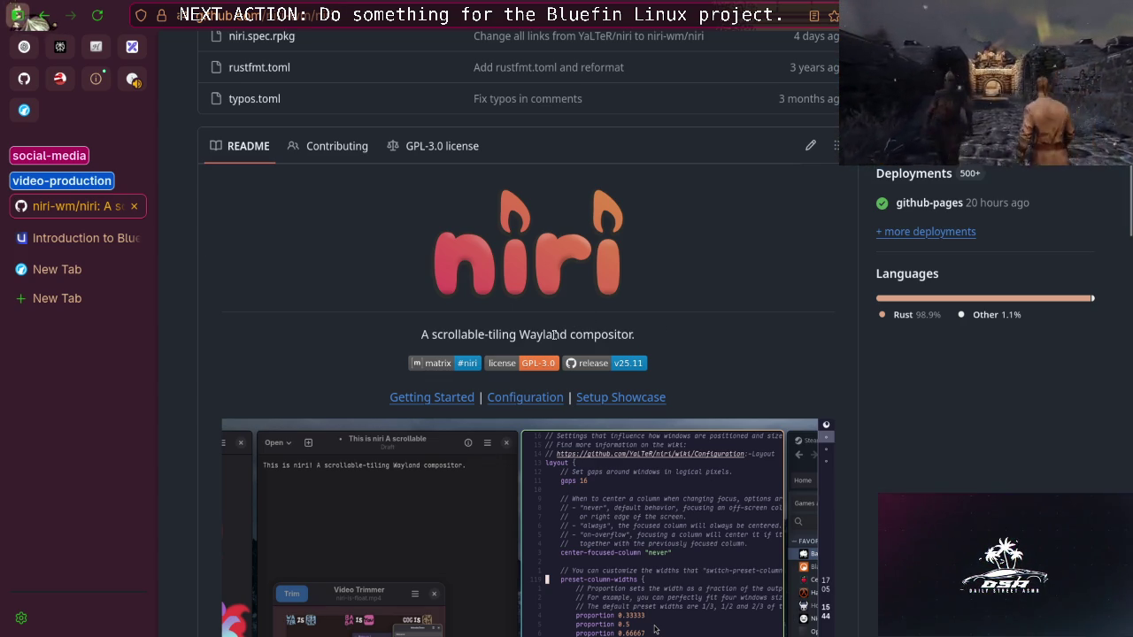
scroll(655, 292, "down", 3)
scroll(651, 301, "up", 3)
scroll(626, 315, "down", 4)
scroll(626, 314, "up", 4)
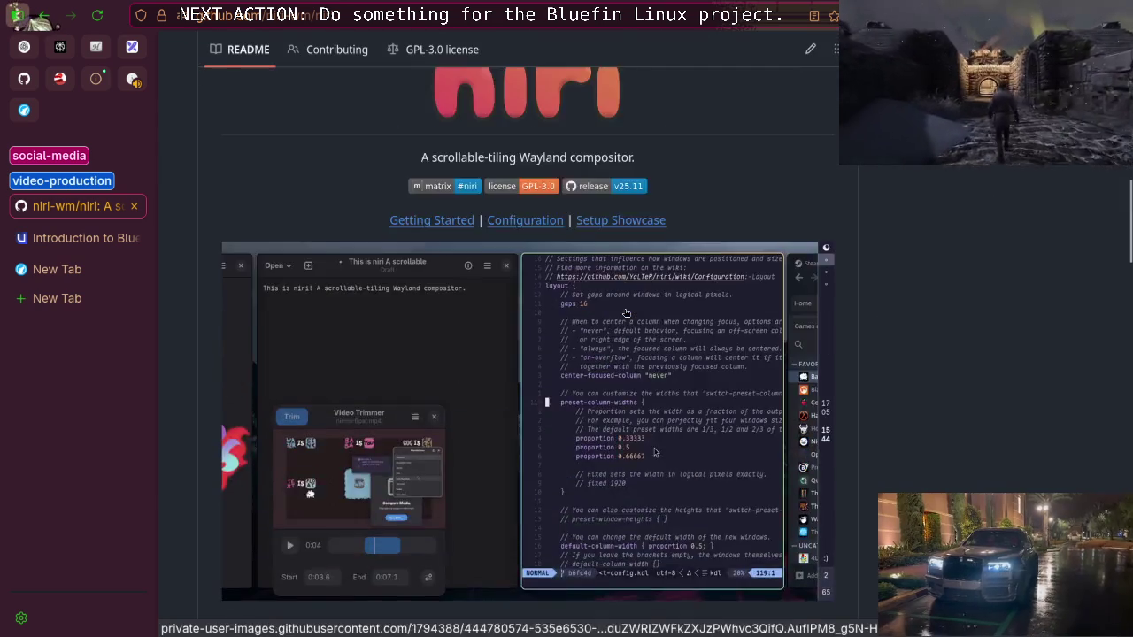
triple_click(749, 334)
left_click(695, 332)
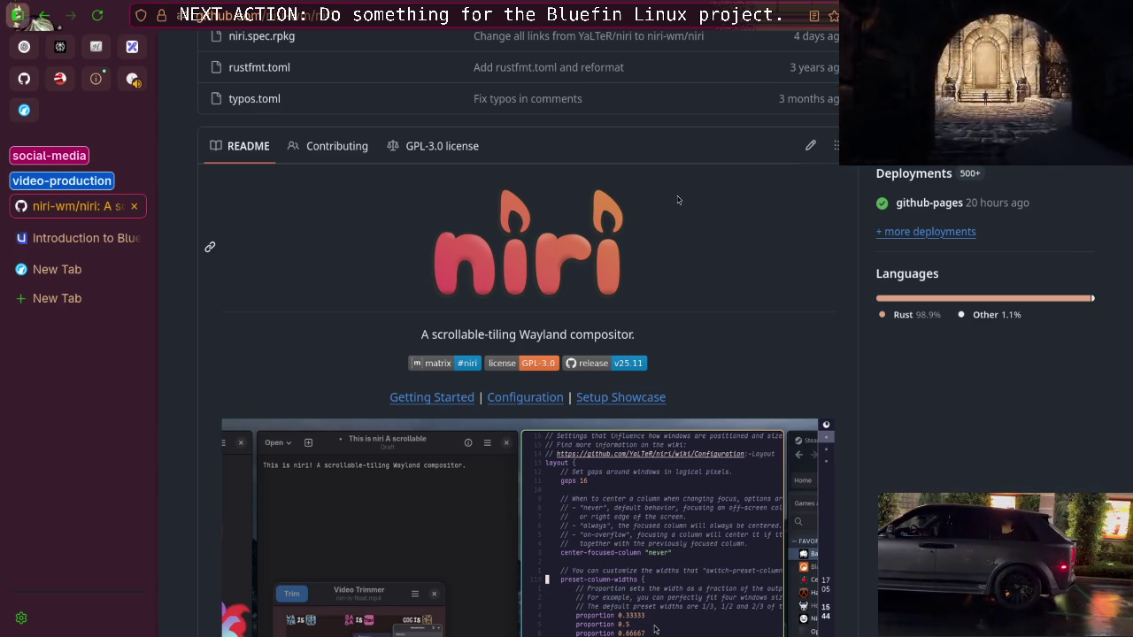
scroll(584, 204, "up", 15)
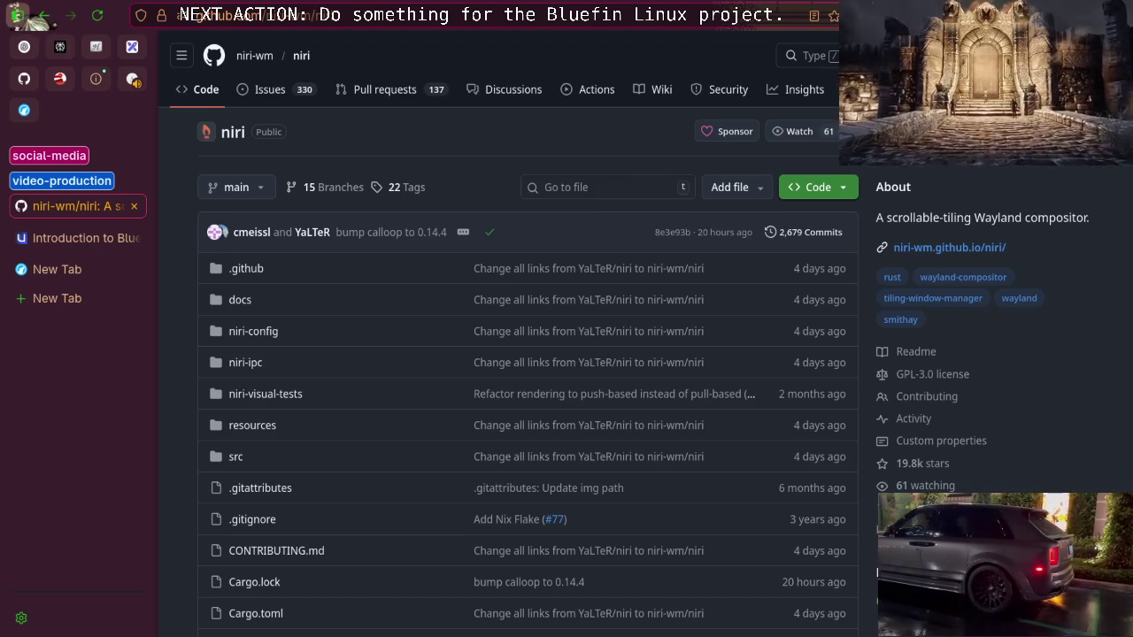
scroll(524, 267, "down", 4)
scroll(524, 268, "up", 4)
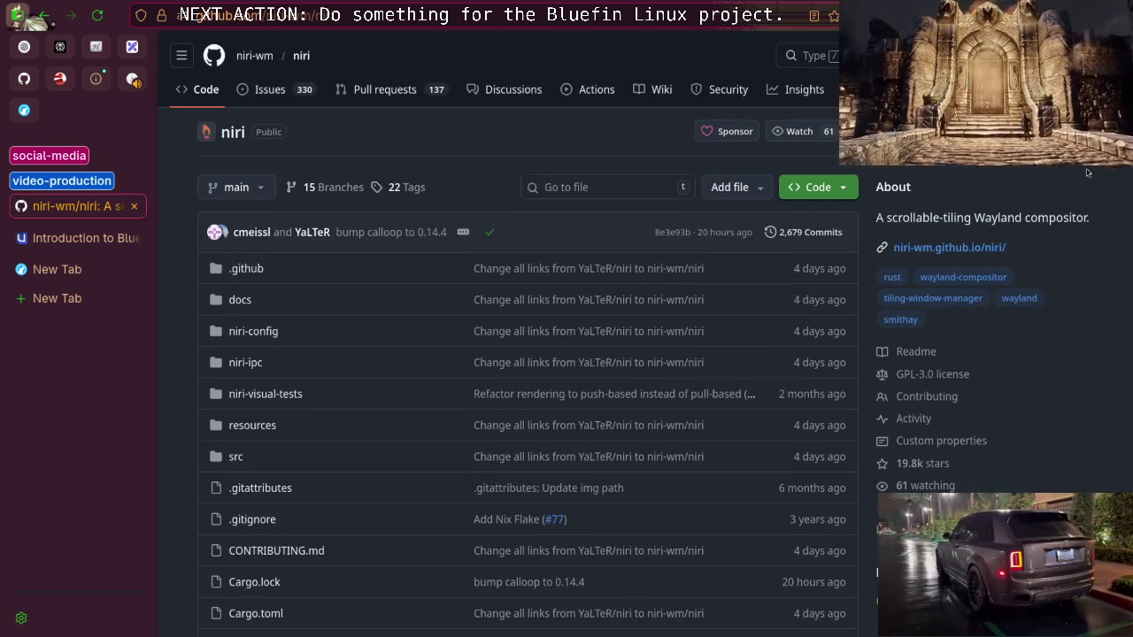
left_click(1078, 131)
Start a new star list and insert the :bulb: emoji at the start of its name
left_click(943, 222)
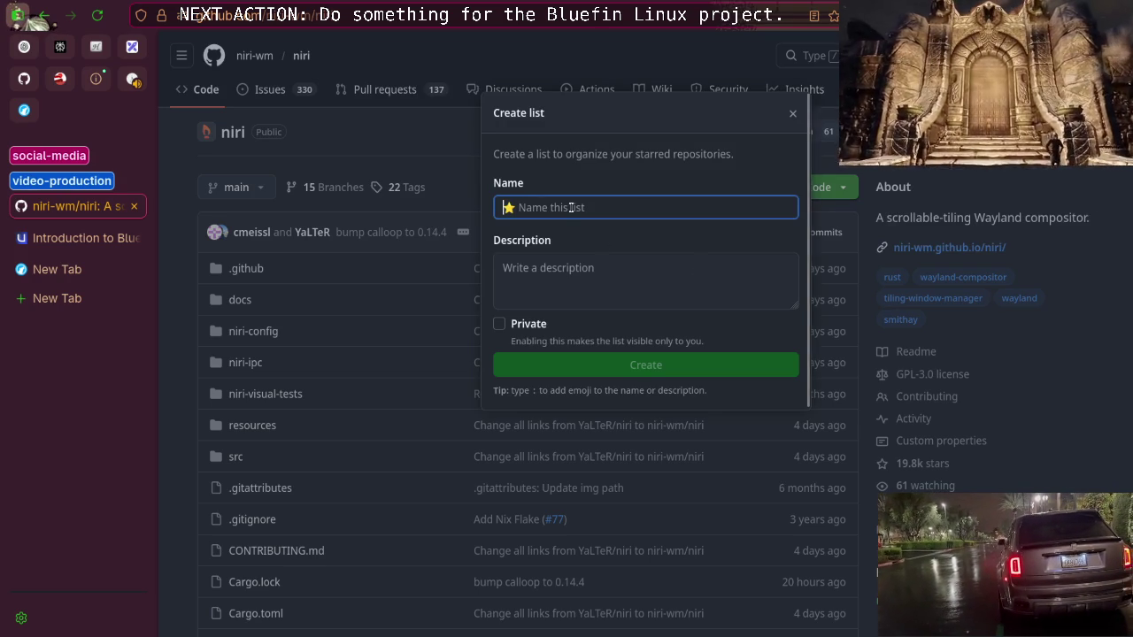
type(":")
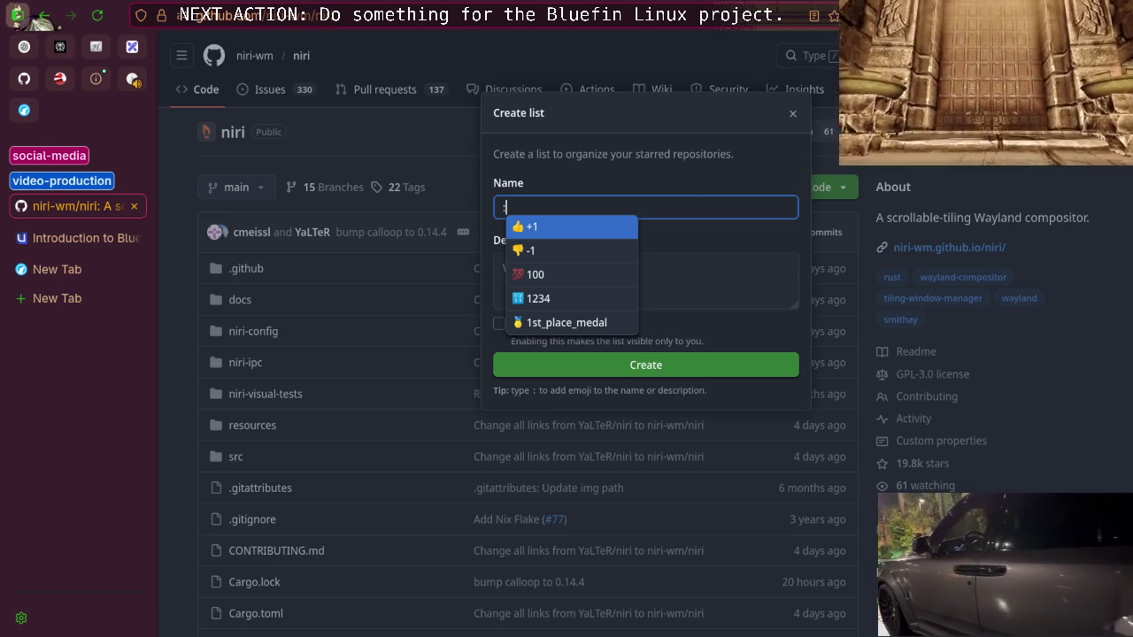
type("ide")
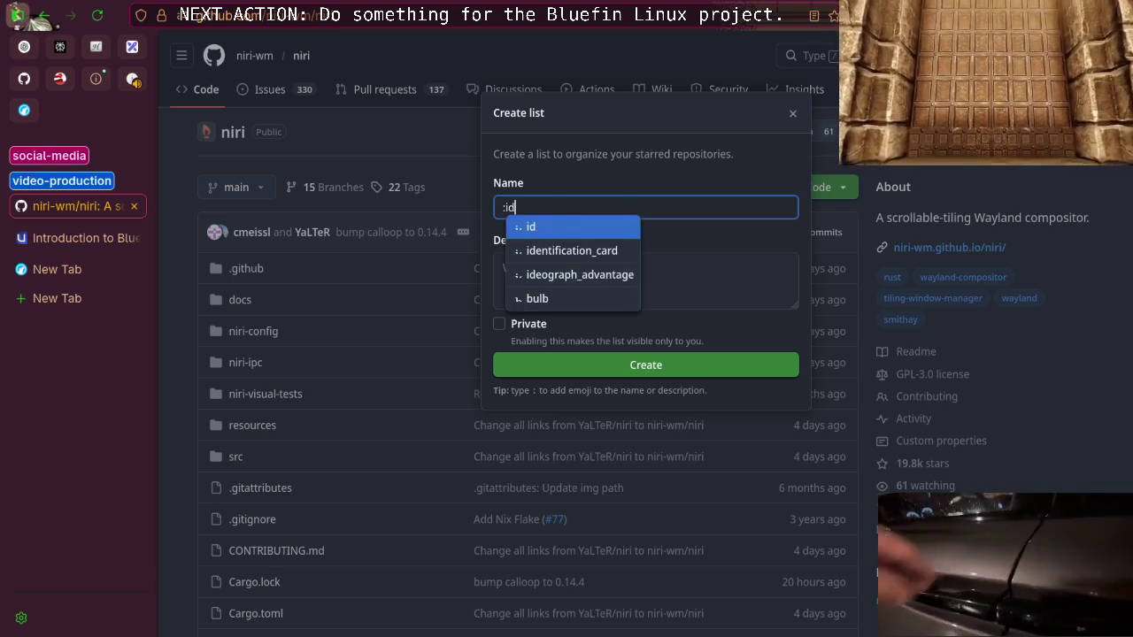
key("Down")
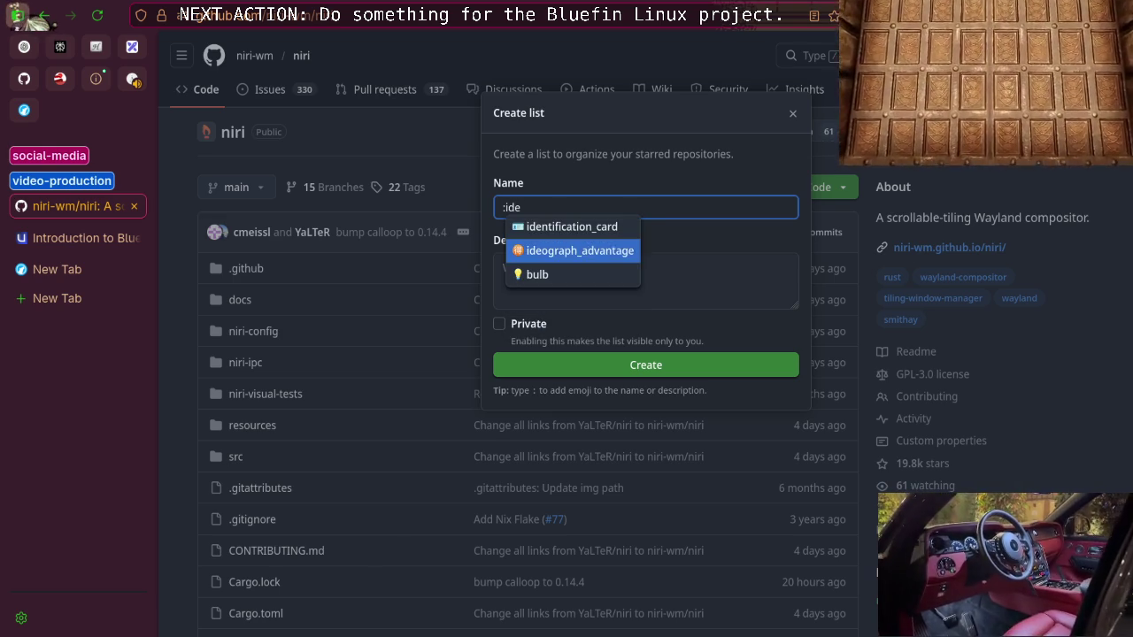
key("Down")
key("Return")
Finish the list name with 'stream recommends', correcting typos along the way
type("stra")
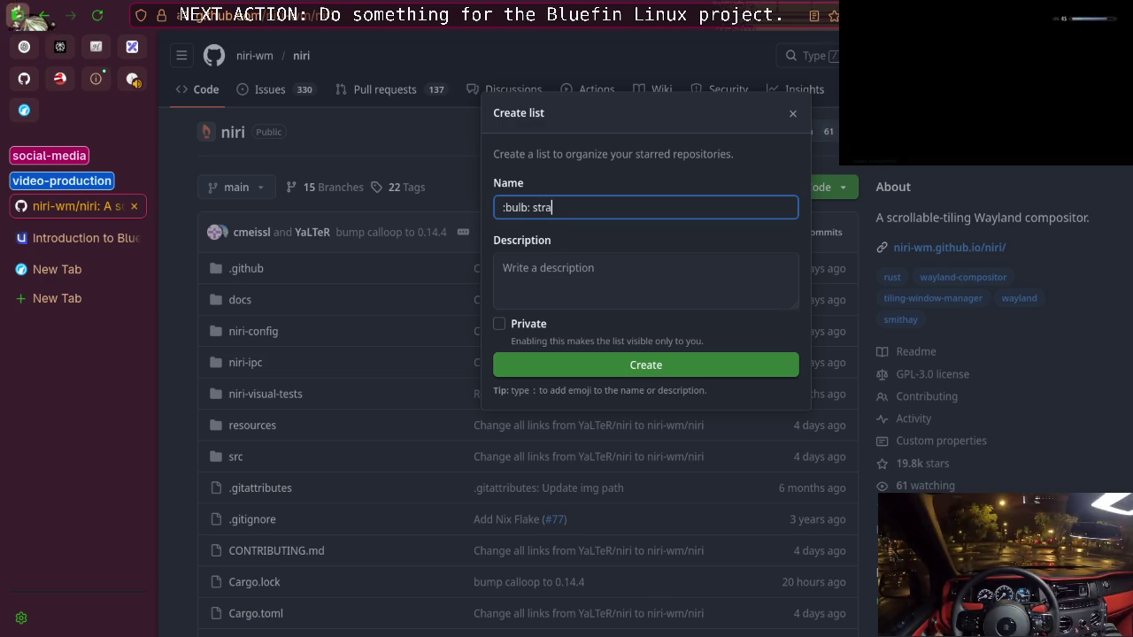
key("BackSpace")
type("eam-")
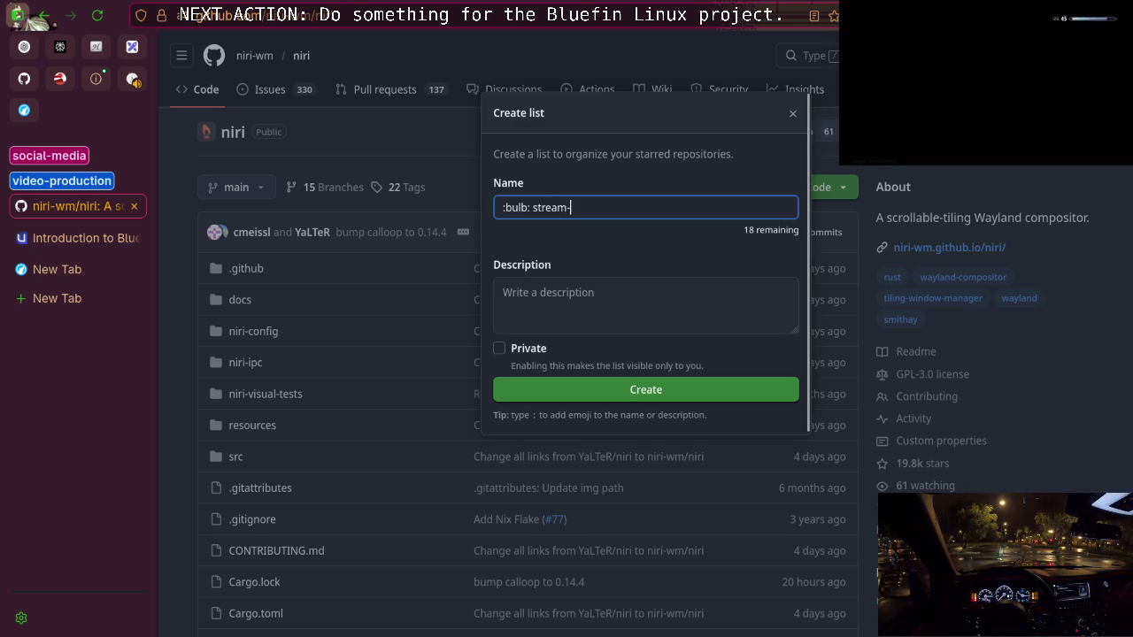
key("BackSpace")
type("u")
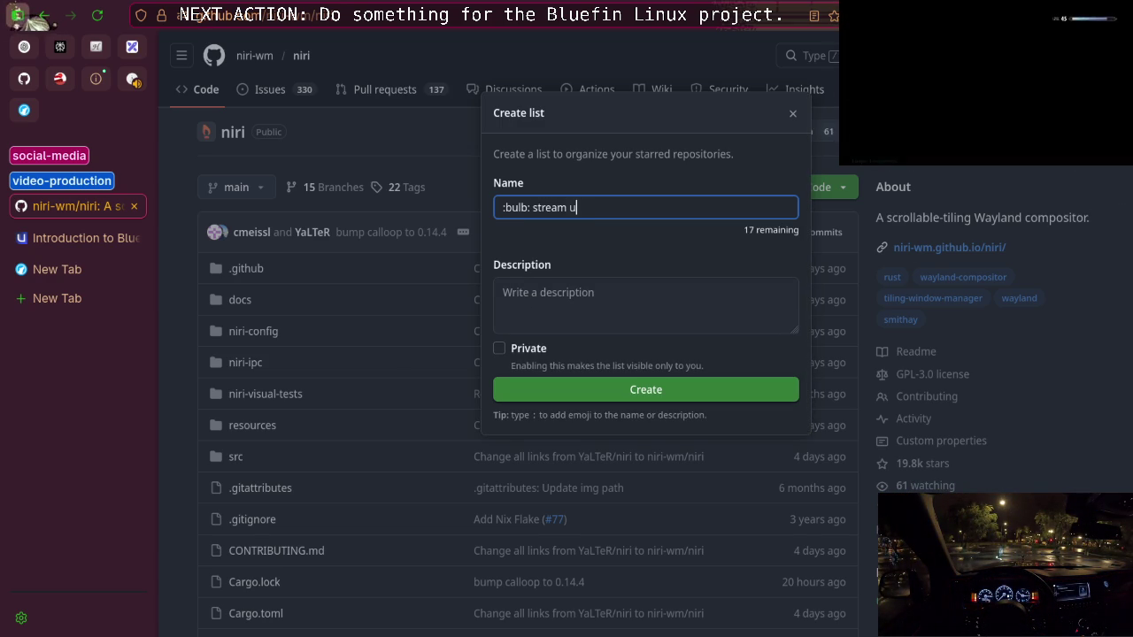
key("BackSpace")
type("s")
key("BackSpace")
type("recommends")
Move to the list description, try a few letters, then leave it empty
left_click(616, 287)
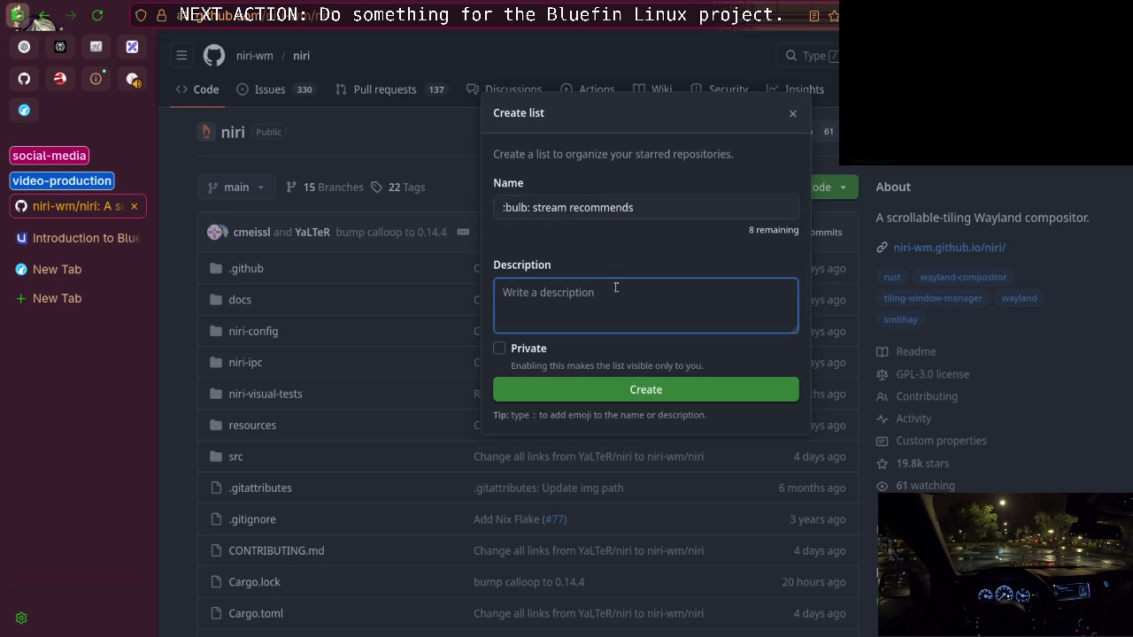
type("F")
key("BackSpace")
type("R")
key("BackSpace")
type("Soft")
key("BackSpace")
key("BackSpace")
key("BackSpace")
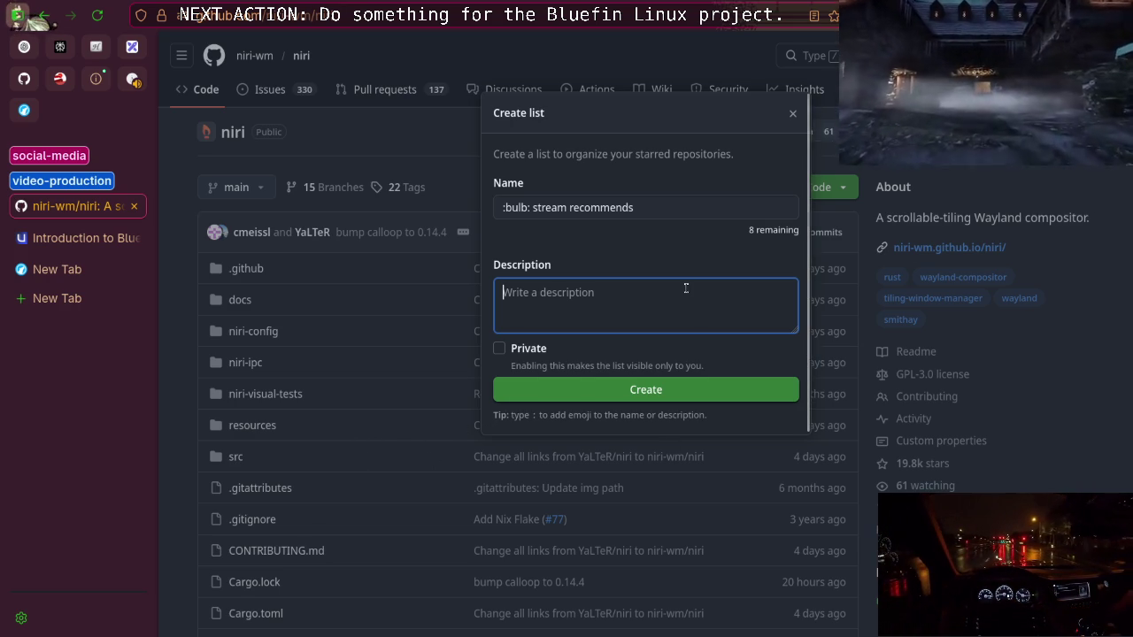
double_click(685, 206)
key("ctrl+a")
left_click(636, 284)
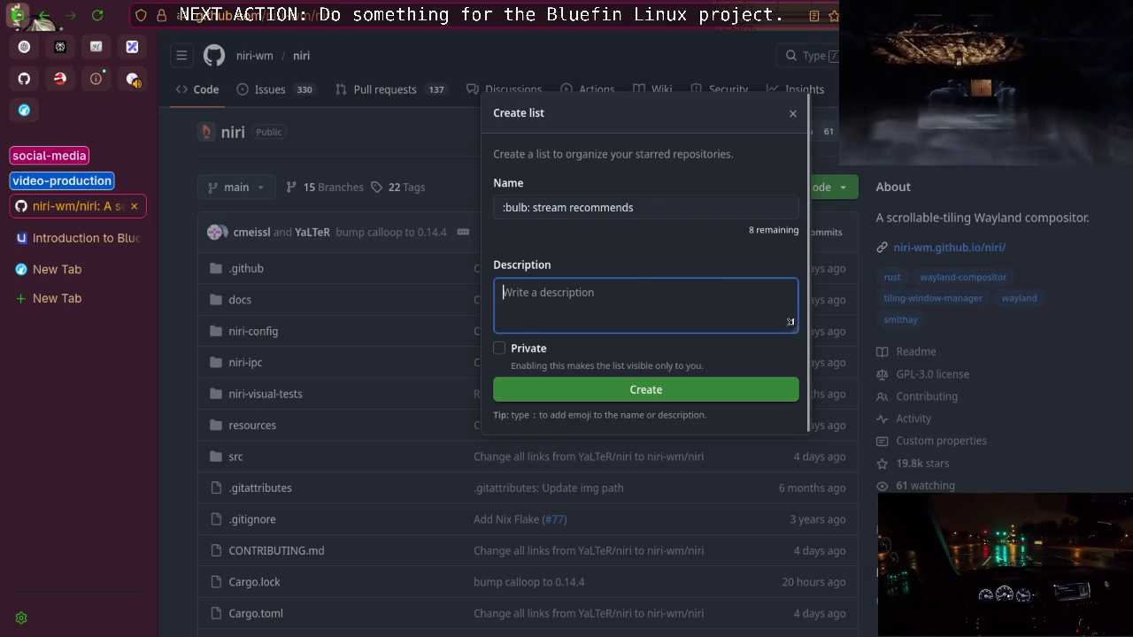
triple_click(685, 206)
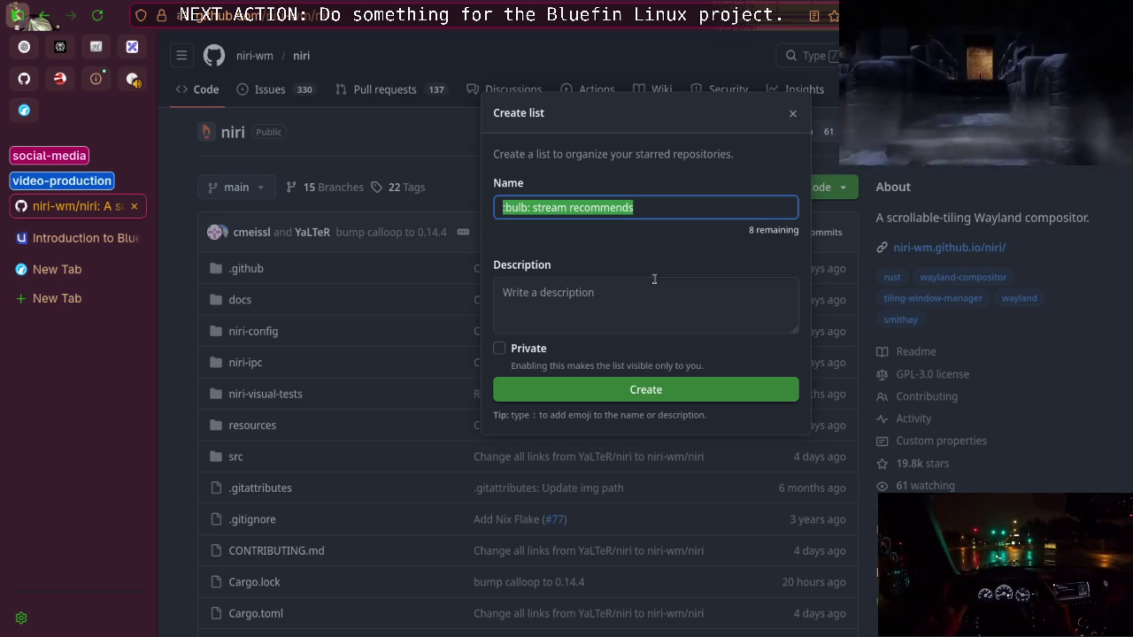
double_click(666, 210)
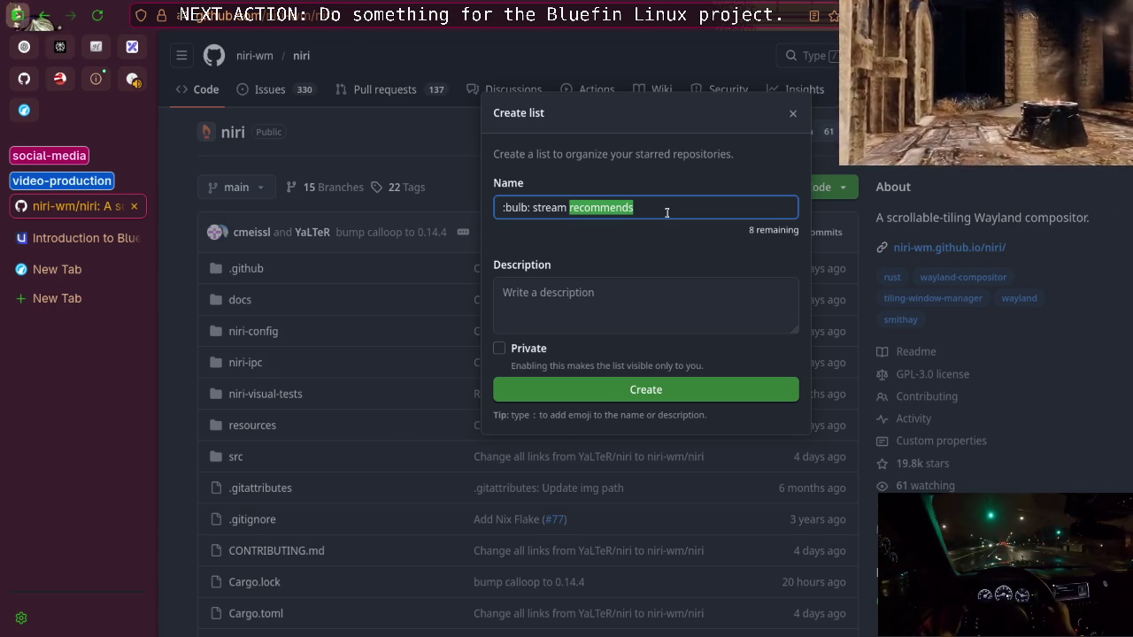
left_click(517, 207)
double_click(517, 207)
double_click(619, 208)
triple_click(655, 212)
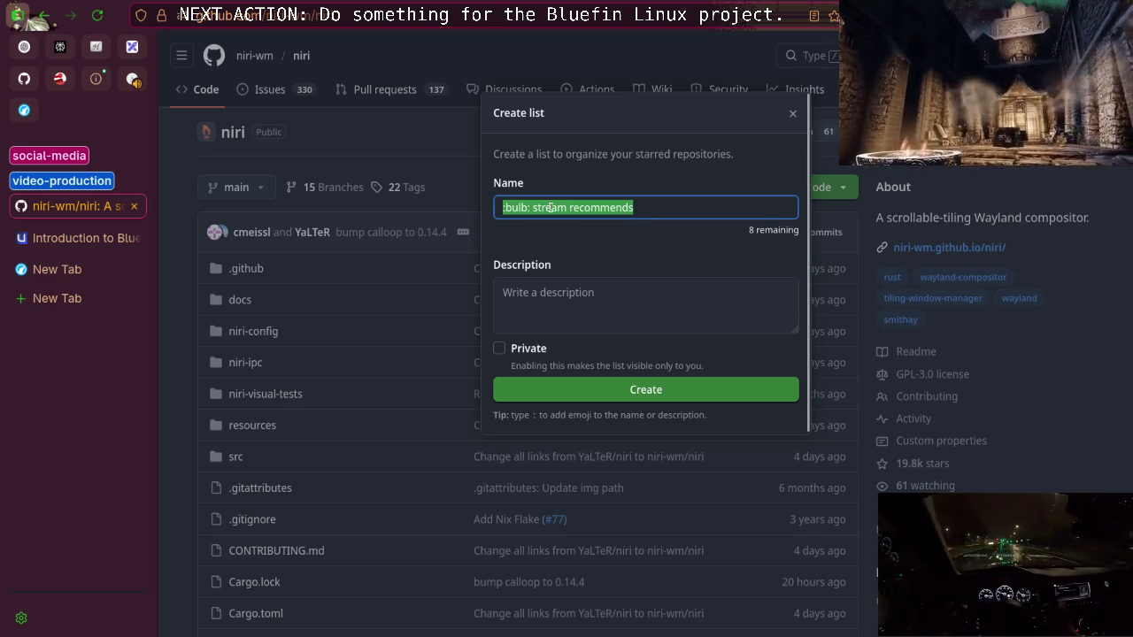
left_click(654, 282)
Begin the description, discarding the mistyped 'Soft' attempts
type("S")
key("BackSpace")
type("Sofw")
key("BackSpace")
key("BackSpace")
type("ft")
key("BackSpace")
type("t")
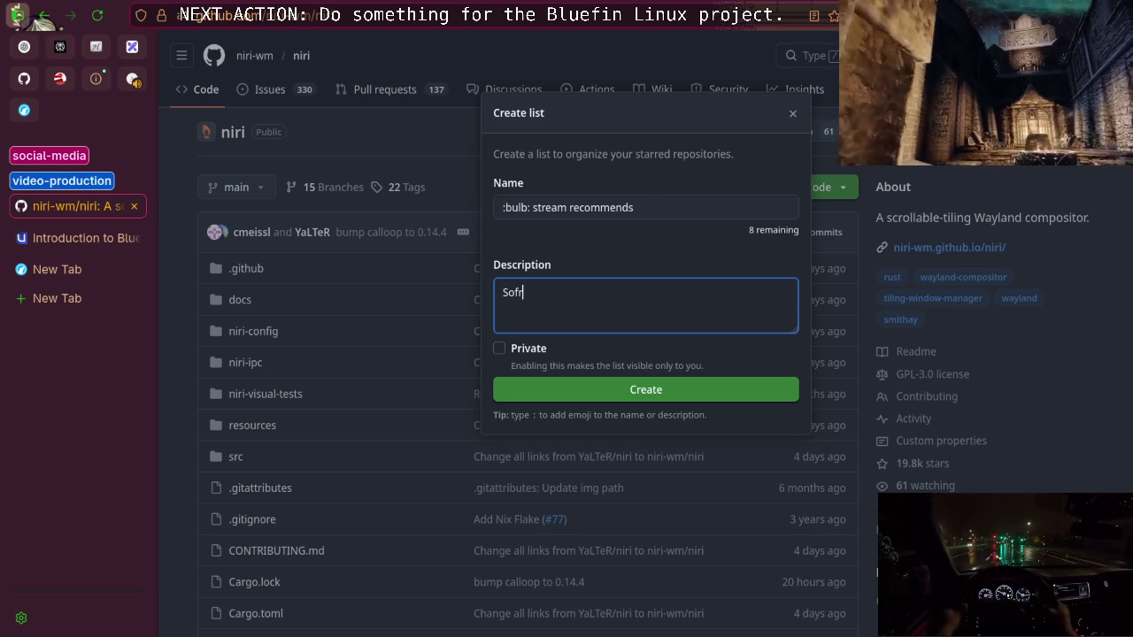
key("ctrl+a")
Write the description 'Stuff my stream recommended.', fixing its misspellings
type("Sf")
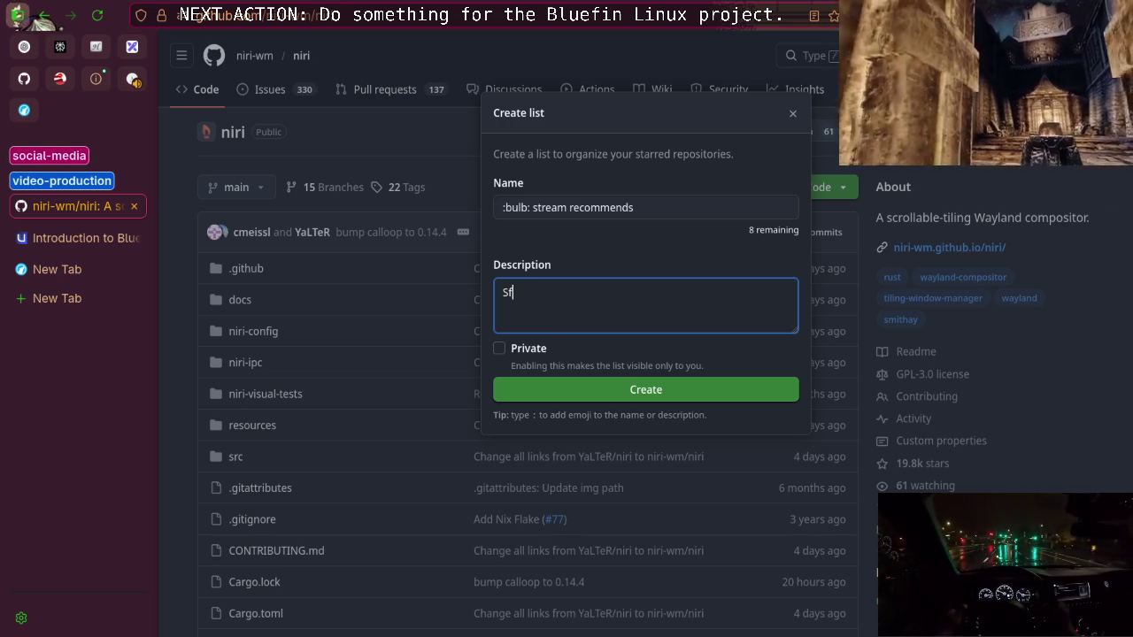
key("BackSpace")
type("tuff ")
type("m")
key("BackSpace")
type("my stream ")
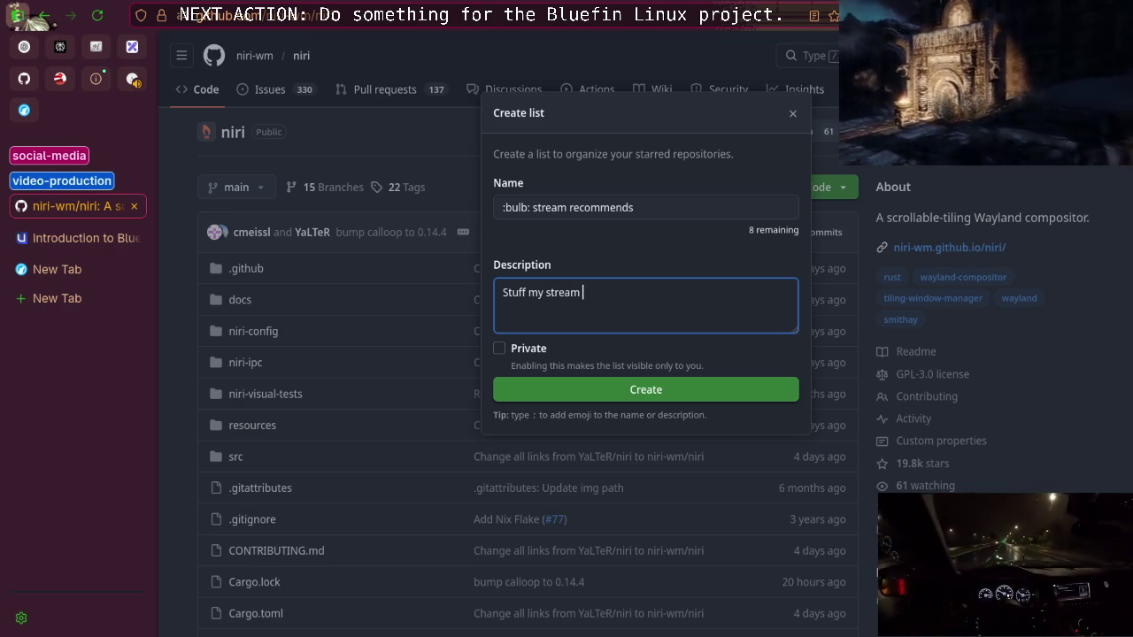
type("recco")
key("BackSpace")
key("BackSpace")
type("ommended.")
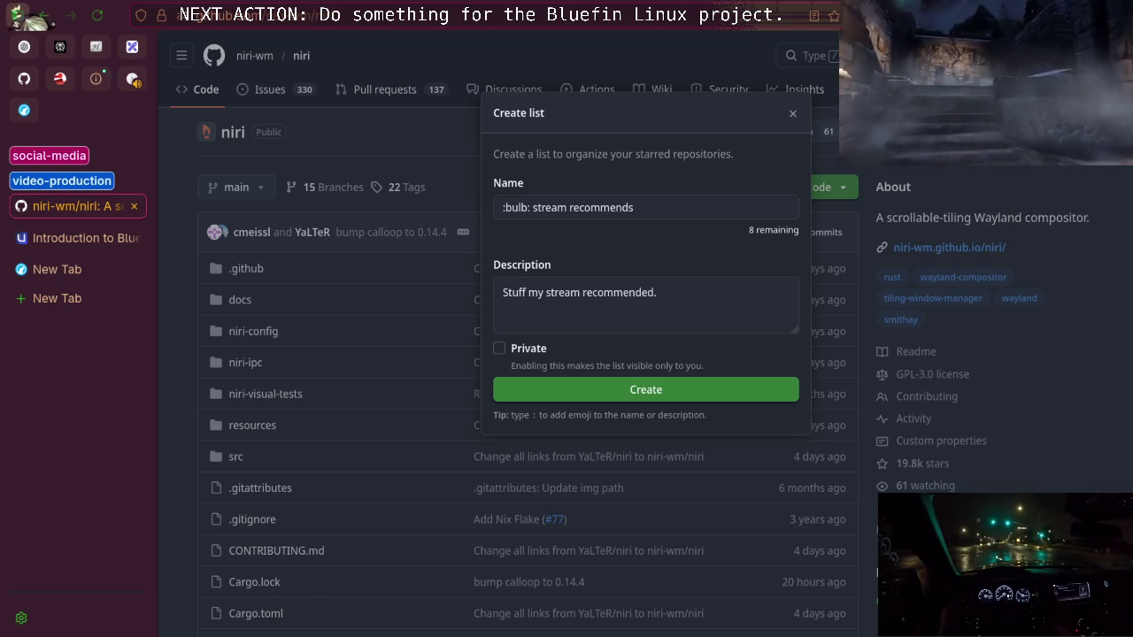
left_click(666, 212)
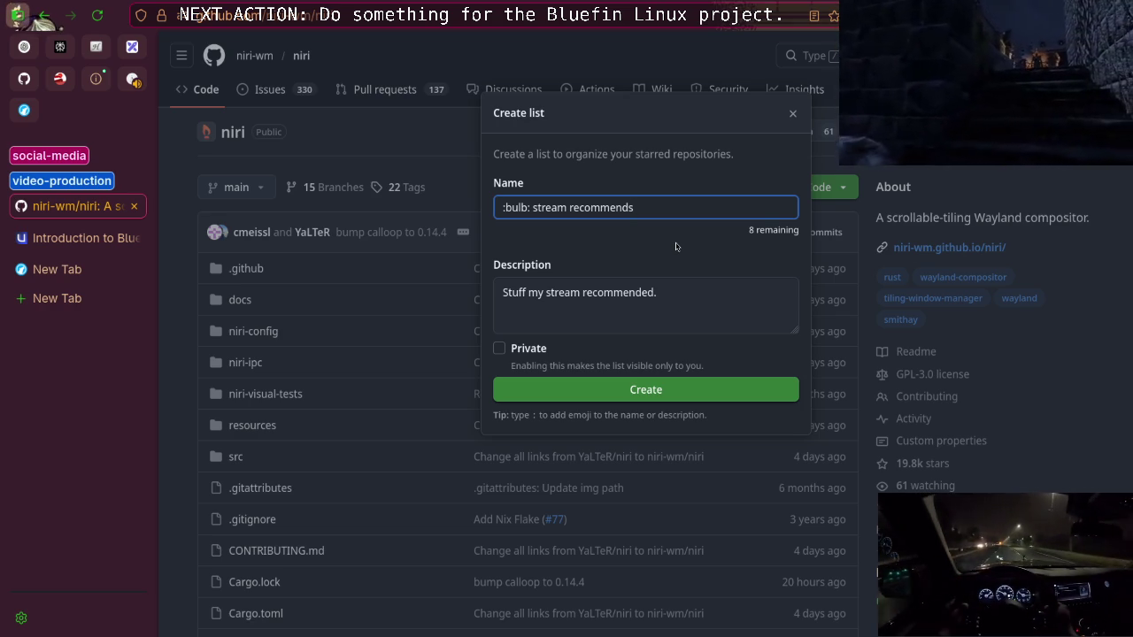
triple_click(656, 213)
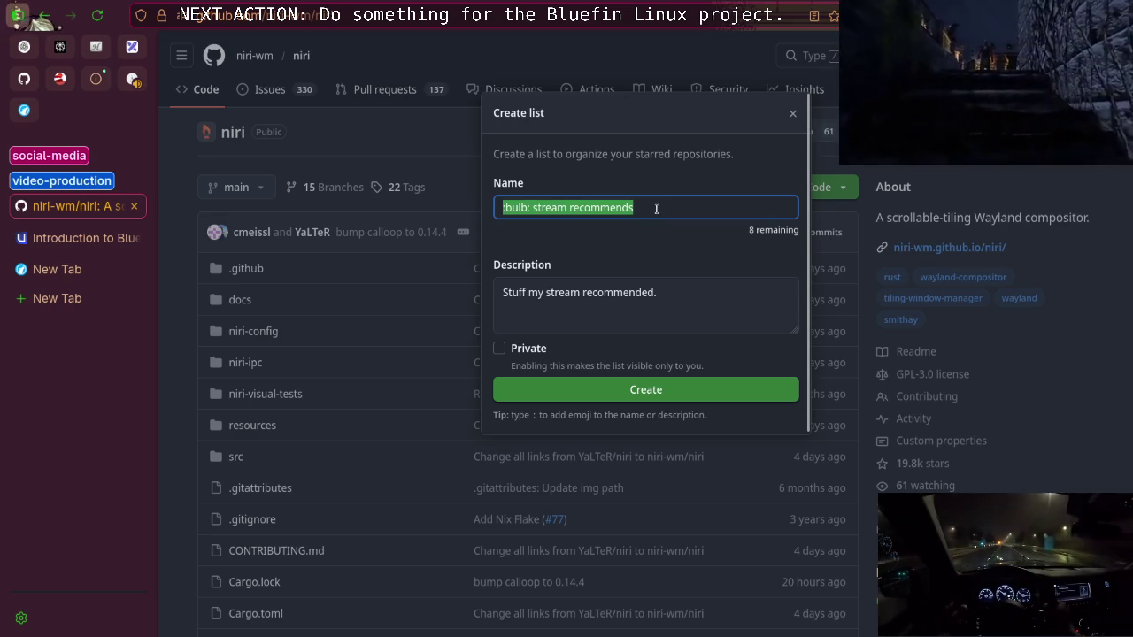
triple_click(704, 307)
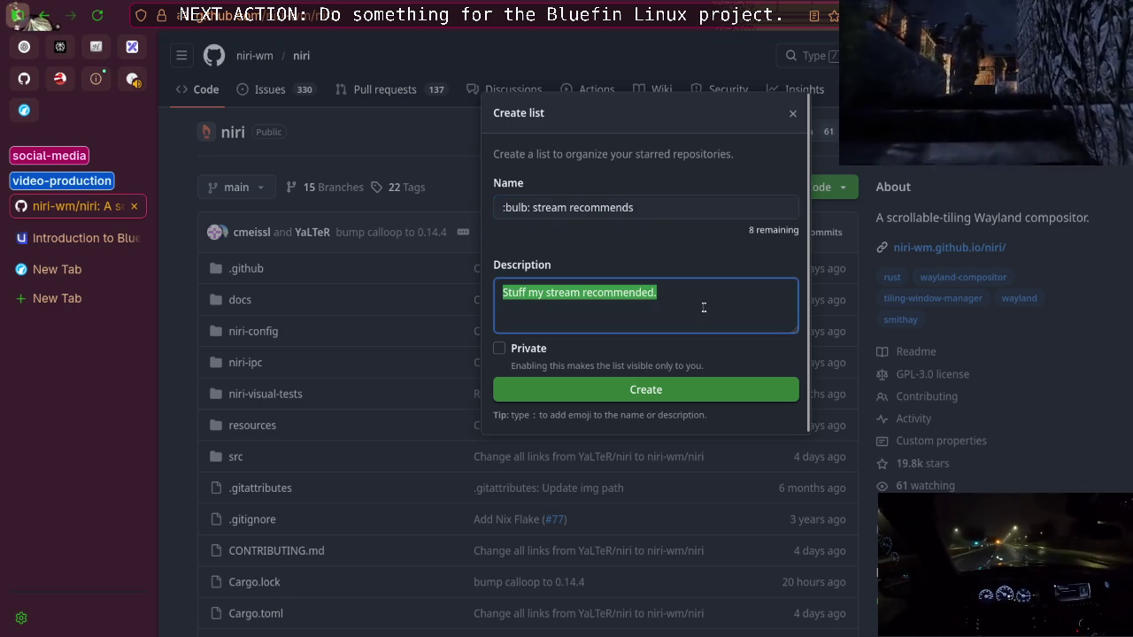
triple_click(696, 298)
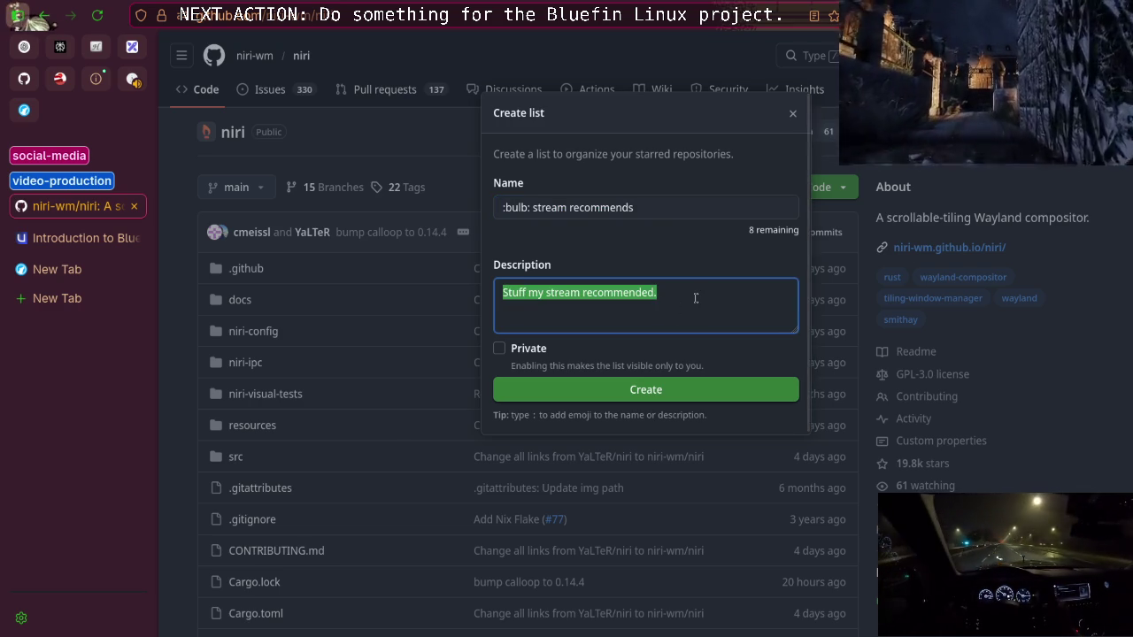
triple_click(696, 298)
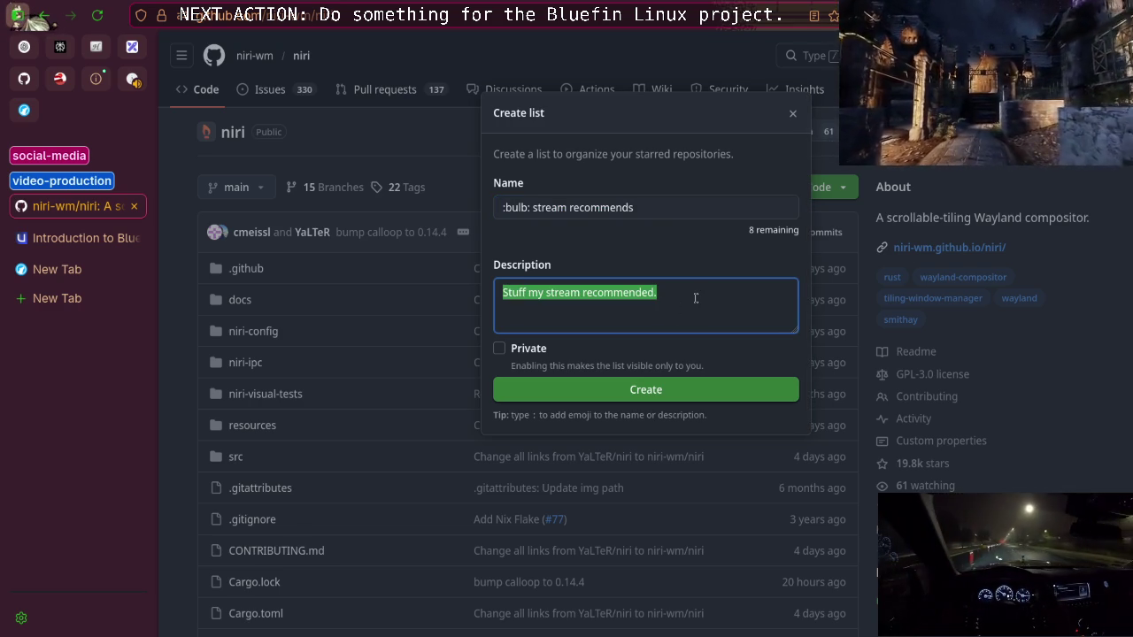
left_click(696, 298)
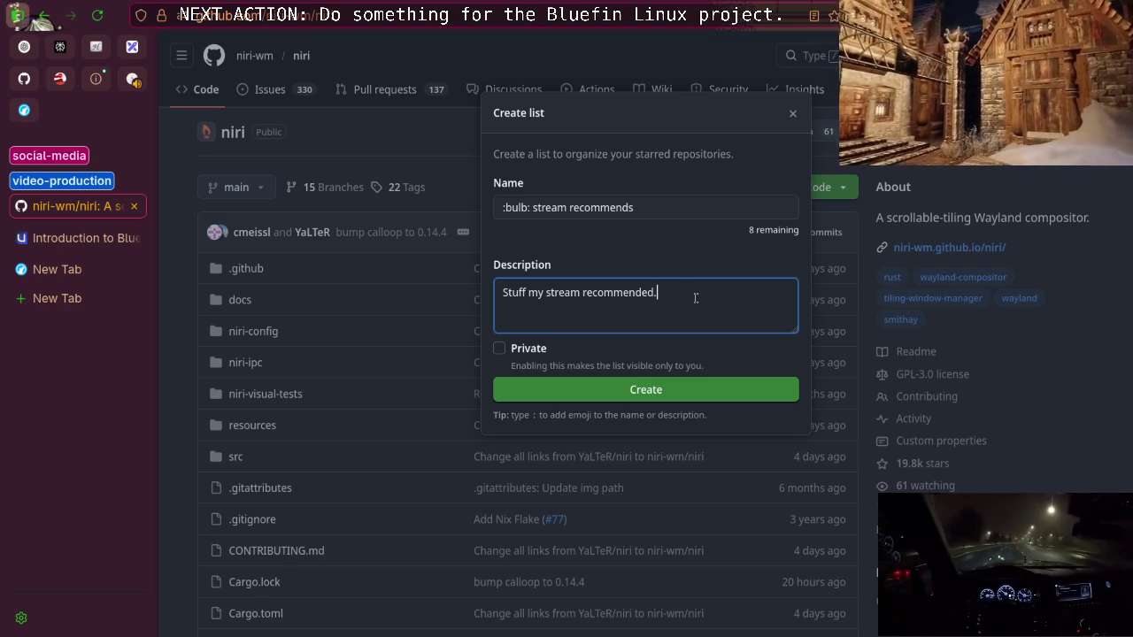
double_click(546, 207)
left_click(661, 209)
triple_click(661, 209)
left_click(709, 285)
left_click(699, 293)
key("ctrl+a")
Create the ':bulb: stream recommends' list and return to the niri repository page
left_click(603, 397)
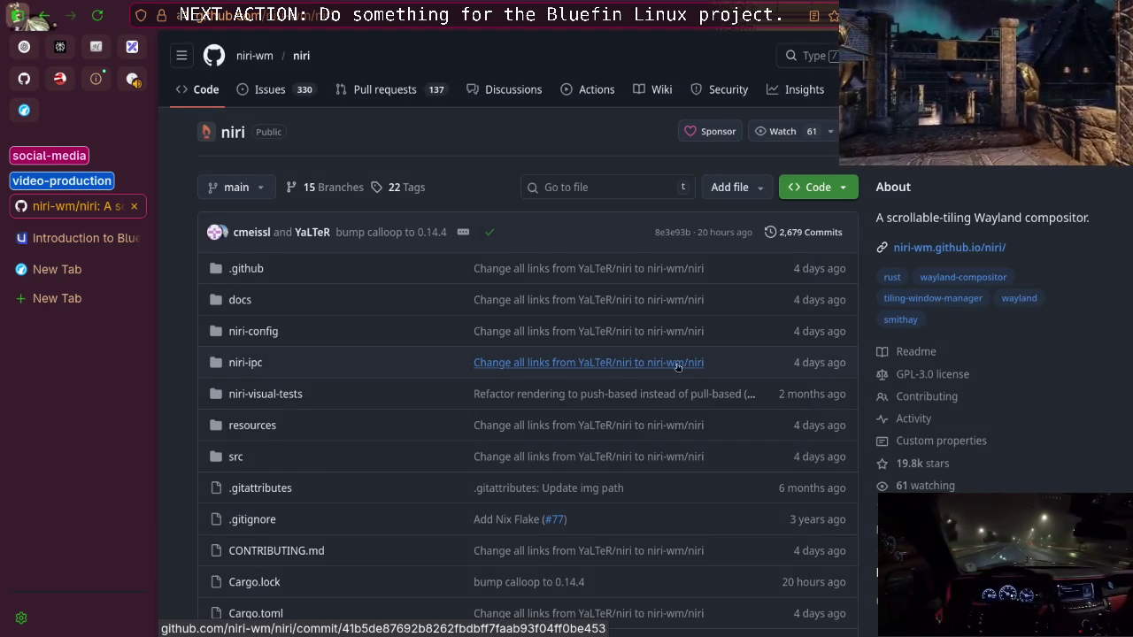
scroll(686, 367, "down", 2)
scroll(655, 368, "up", 1)
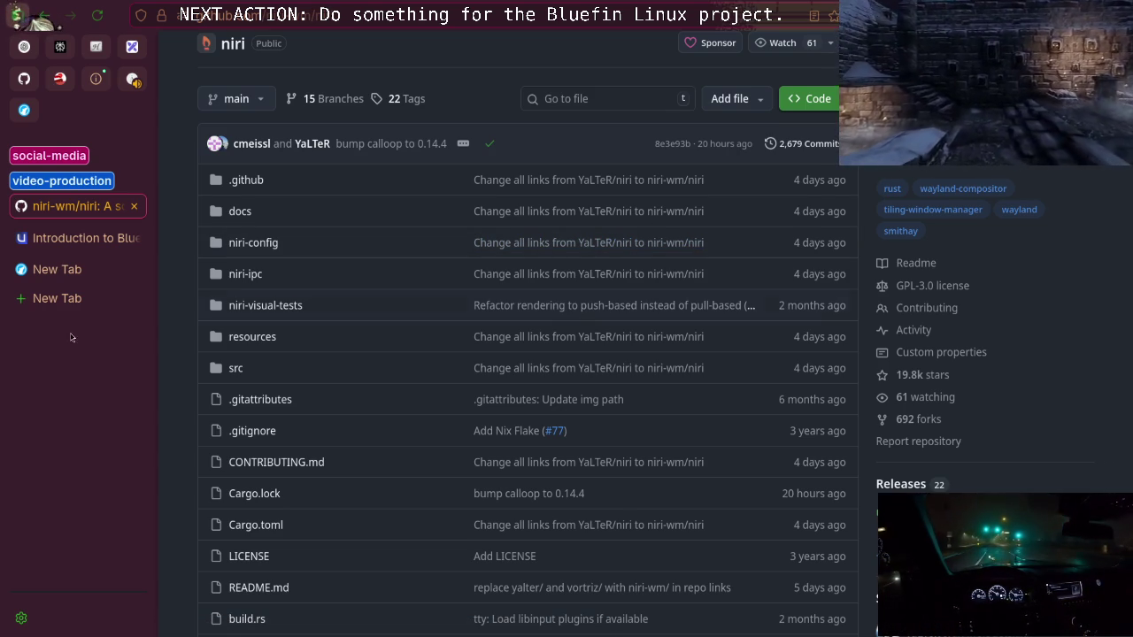
scroll(401, 261, "down", 2)
scroll(400, 261, "up", 3)
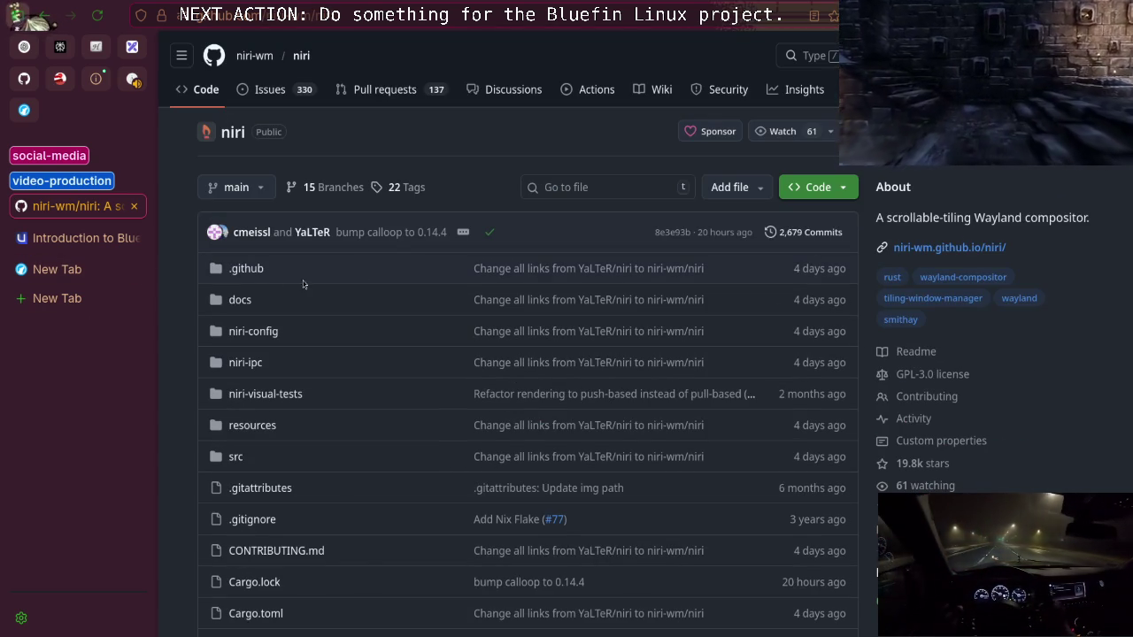
Close the niri-wm/niri tab and select 'Bluefin' in the Introduction page heading
left_click(134, 207)
scroll(475, 274, "down", 3)
scroll(474, 273, "up", 3)
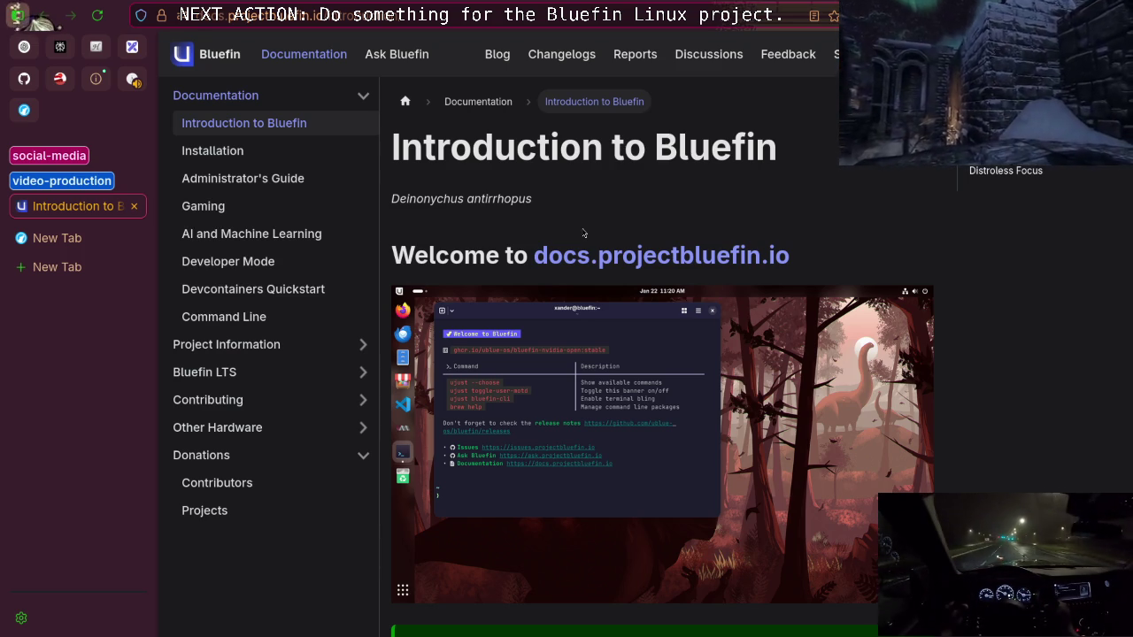
double_click(724, 151)
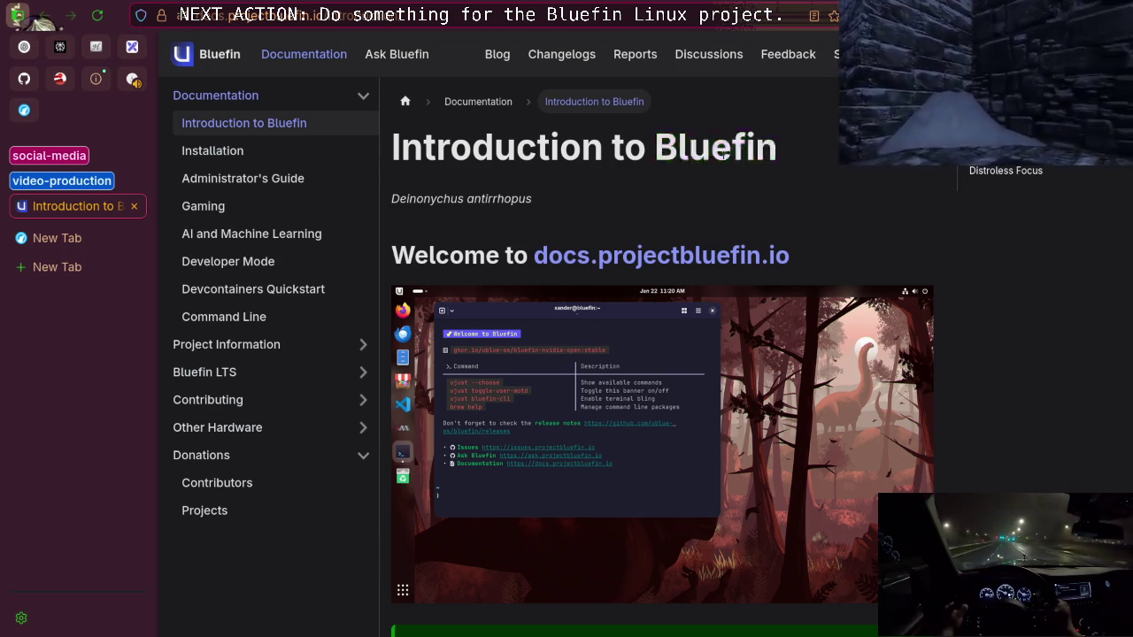
double_click(697, 155)
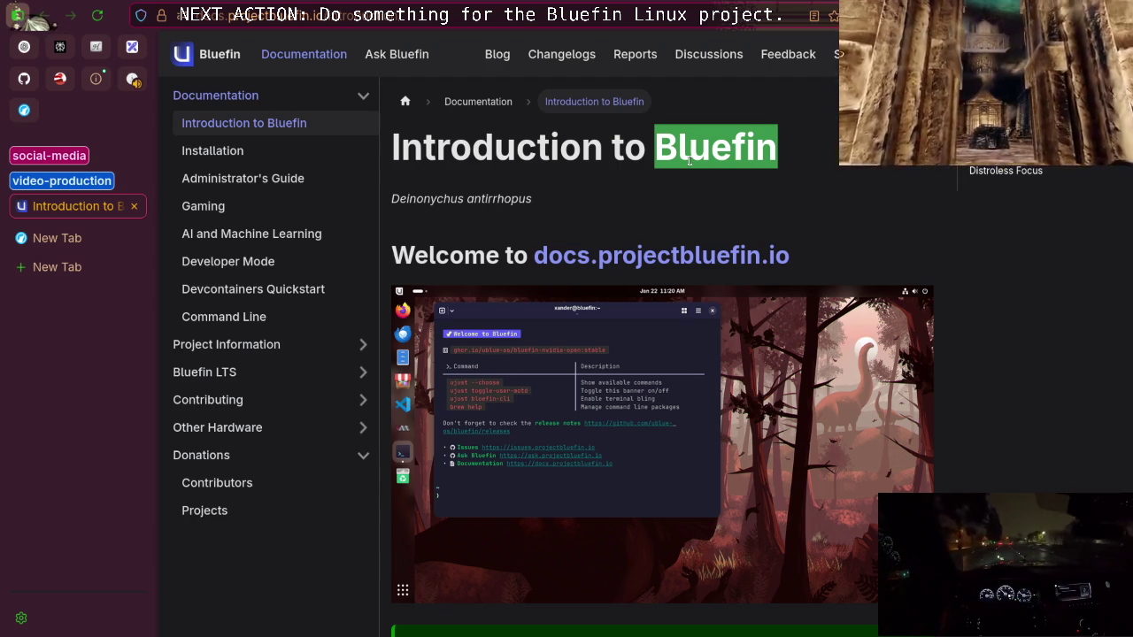
scroll(483, 298, "down", 5)
Close the in-page search and switch to the terminal showing the fastfetch summary
scroll(483, 297, "up", 5)
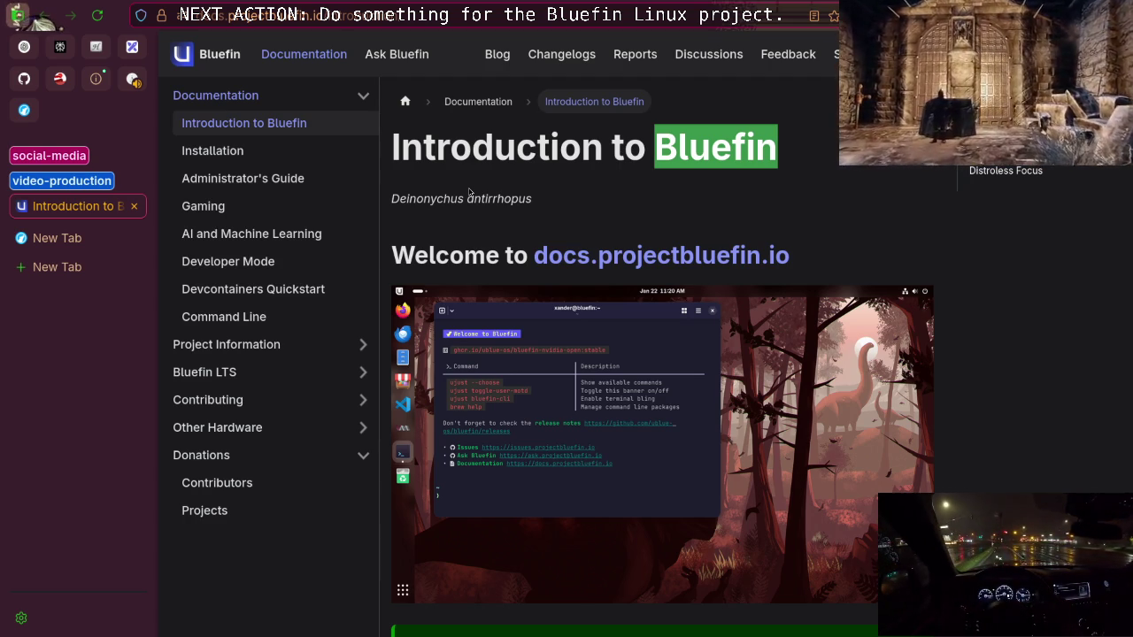
key("Escape")
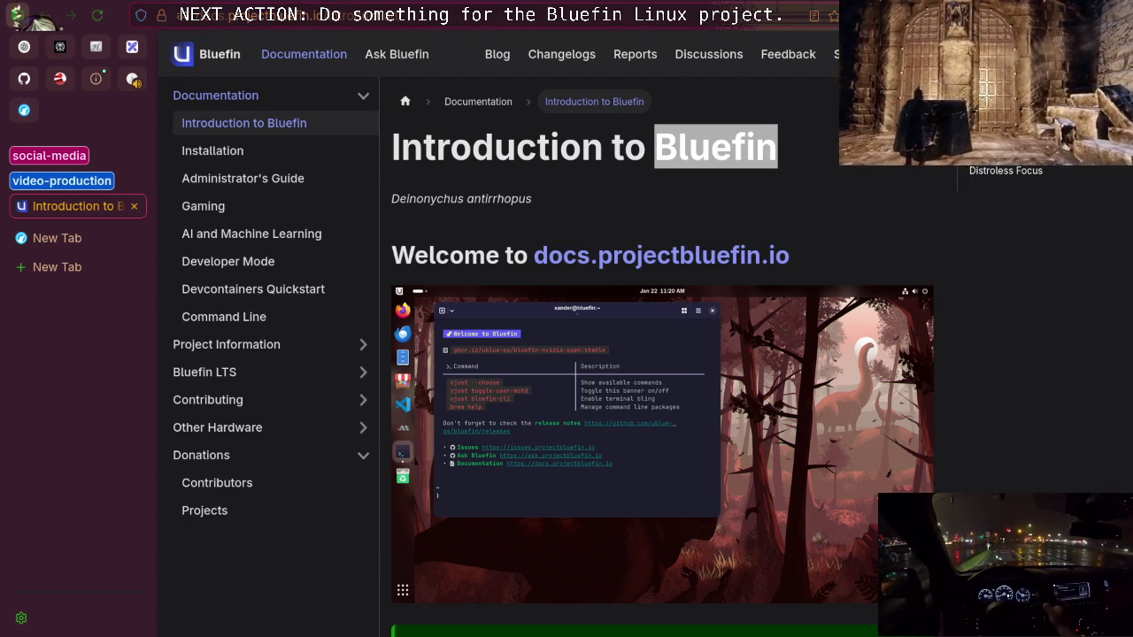
key("alt+Tab")
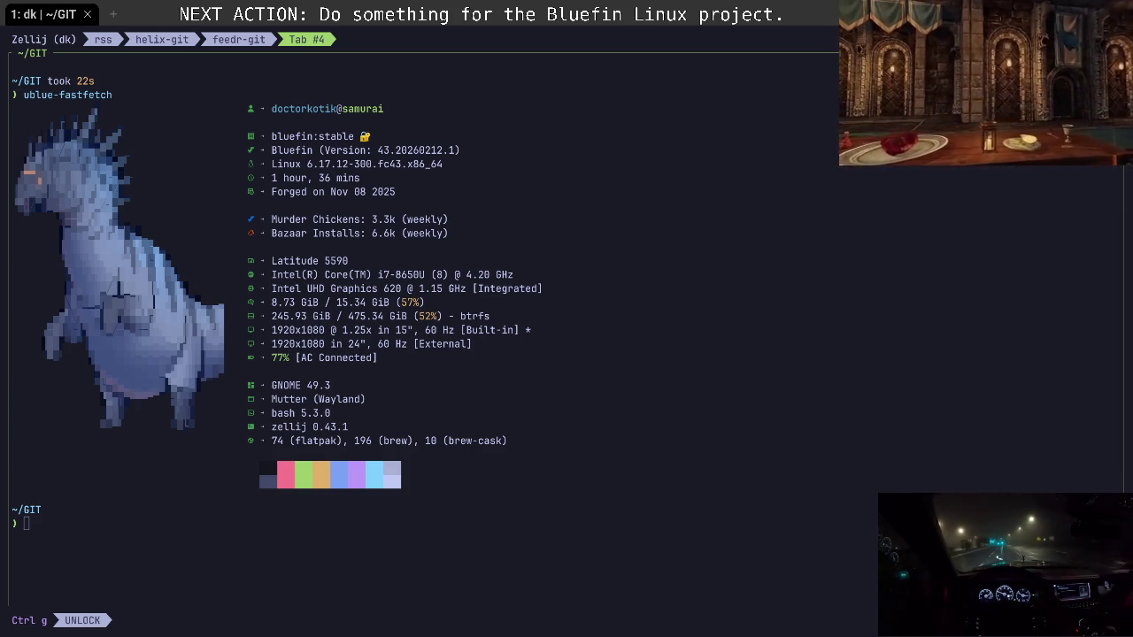
Return to the browser's Introduction to Bluefin page and clear the title selection
key("alt+Tab")
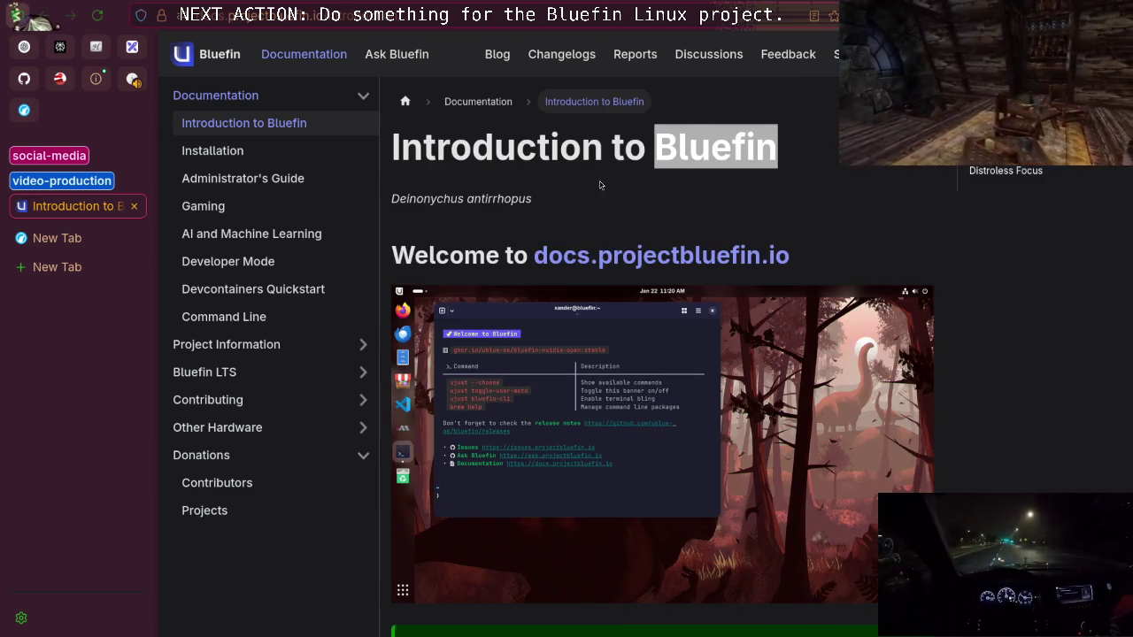
left_click(584, 176)
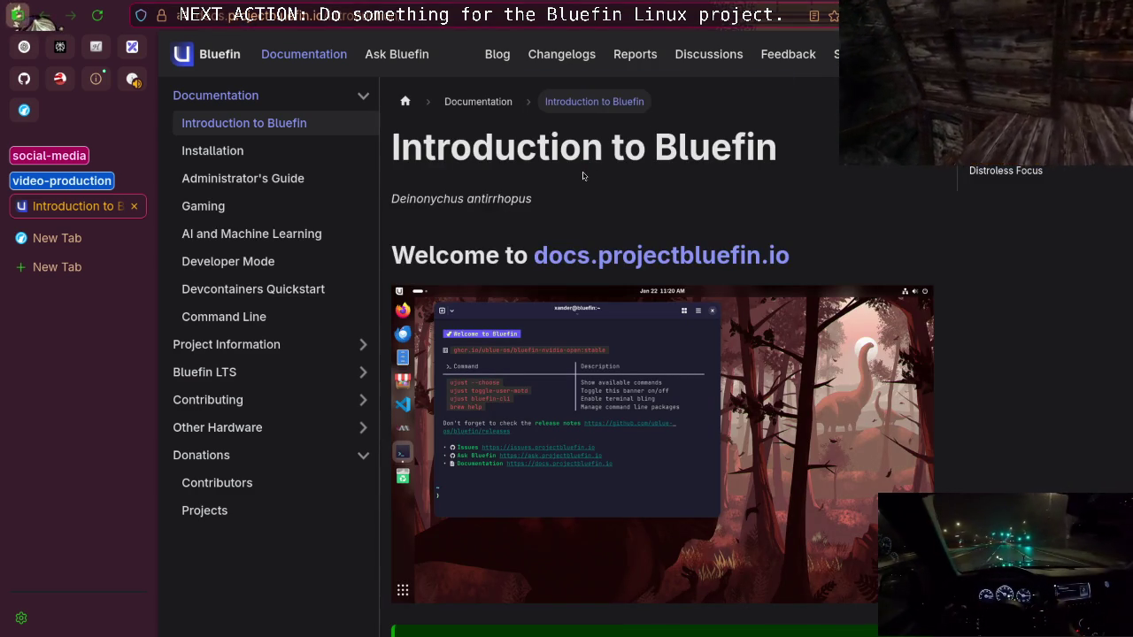
Open the Contributor's Guide, send todo.projectbluefin.io to a background tab, then close the guide
left_click(254, 399)
scroll(299, 452, "down", 2)
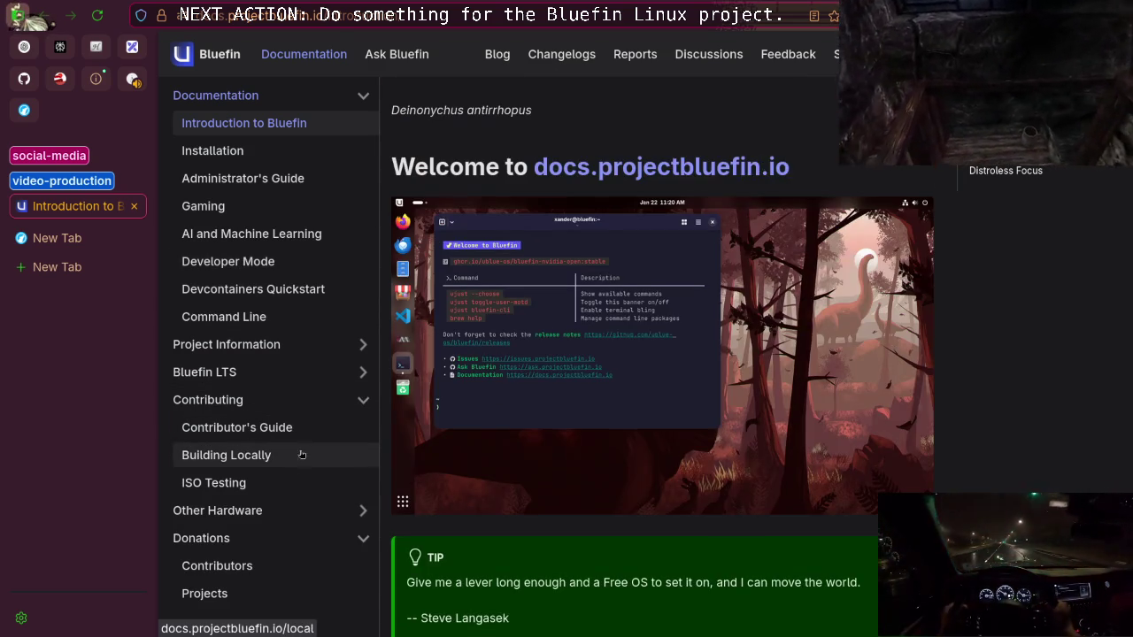
left_click(248, 434)
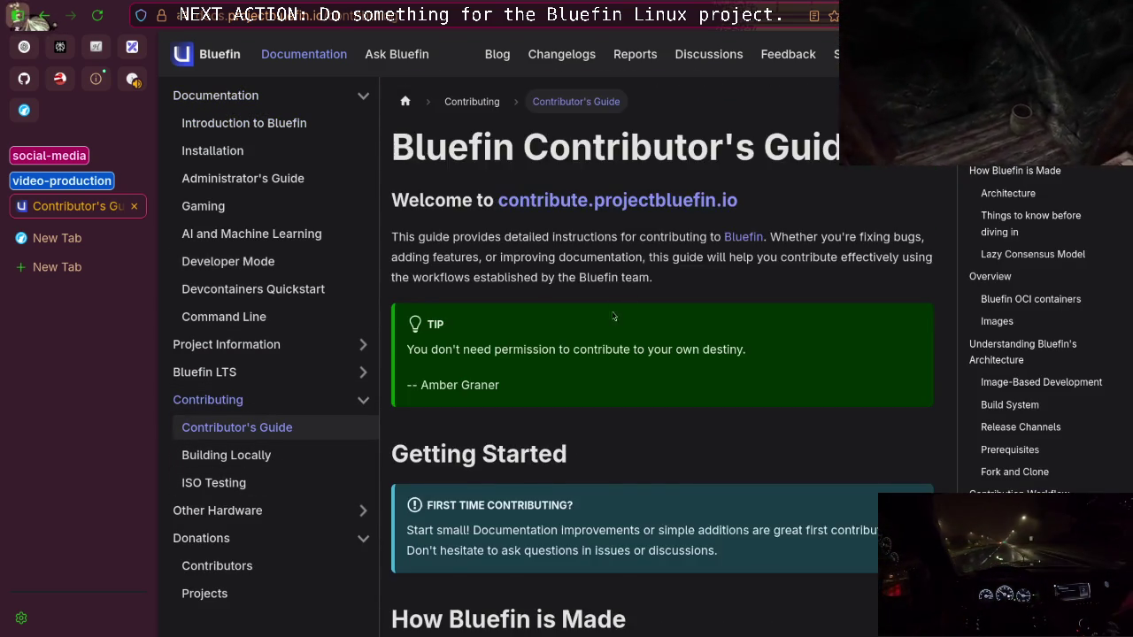
scroll(622, 312, "down", 5)
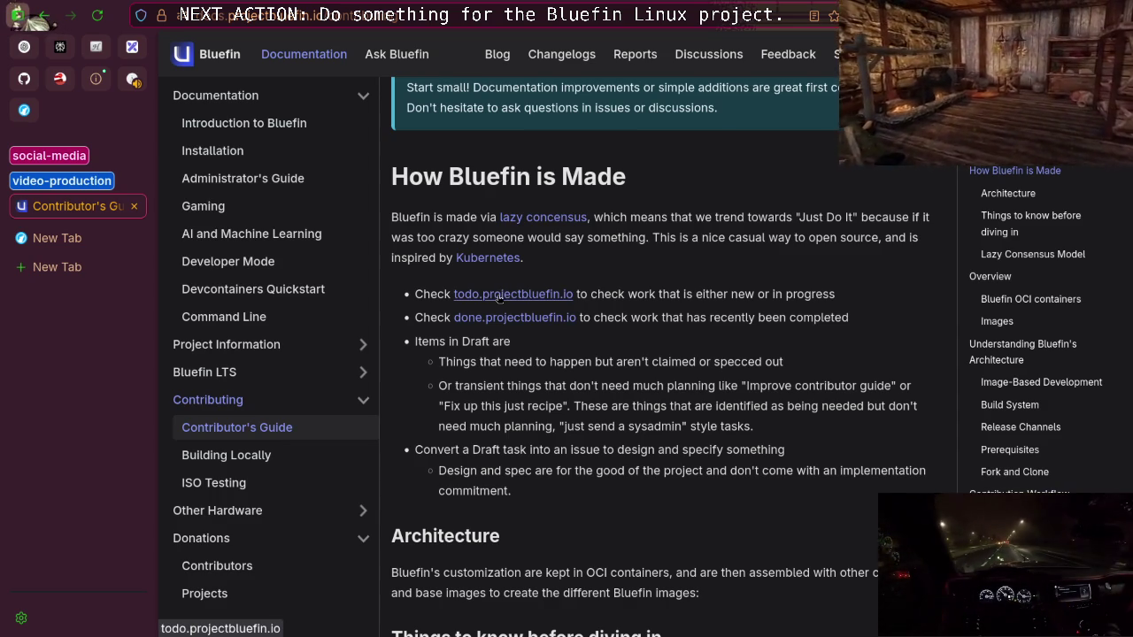
middle_click(494, 299)
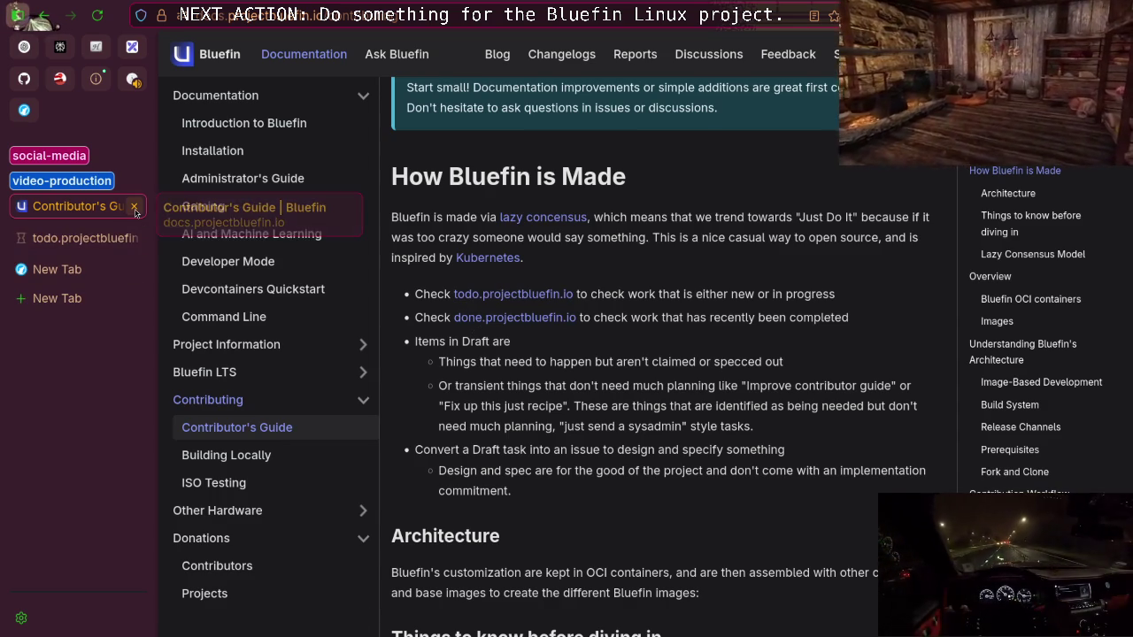
left_click(134, 207)
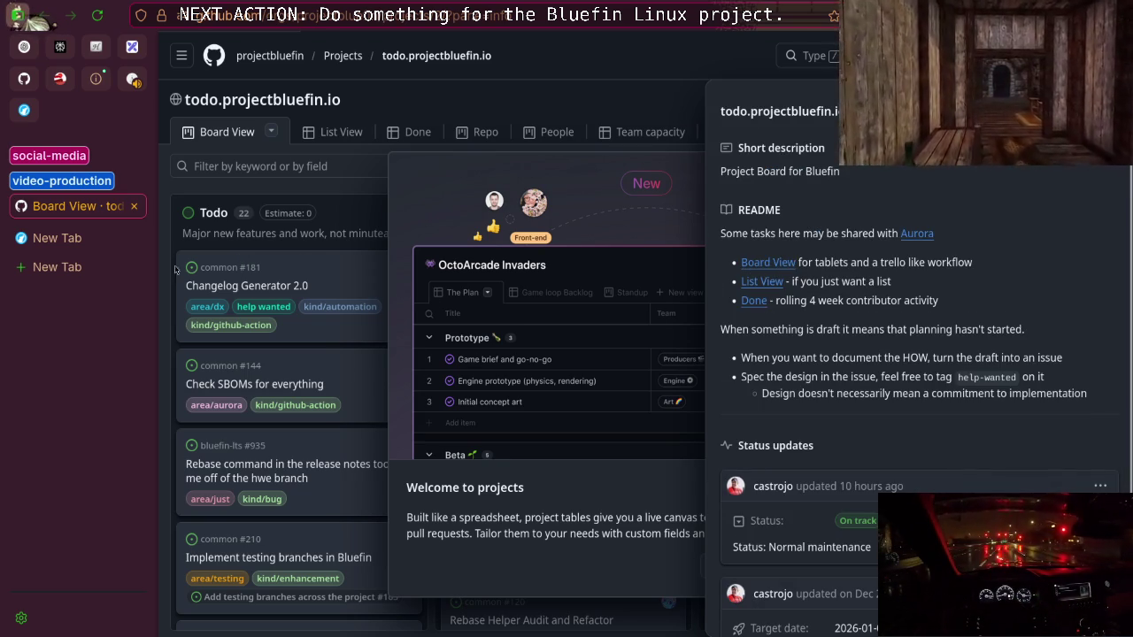
Dismiss the welcome dialog, README panel and display-options notice, briefly checking the view options
mouse_move(64, 187)
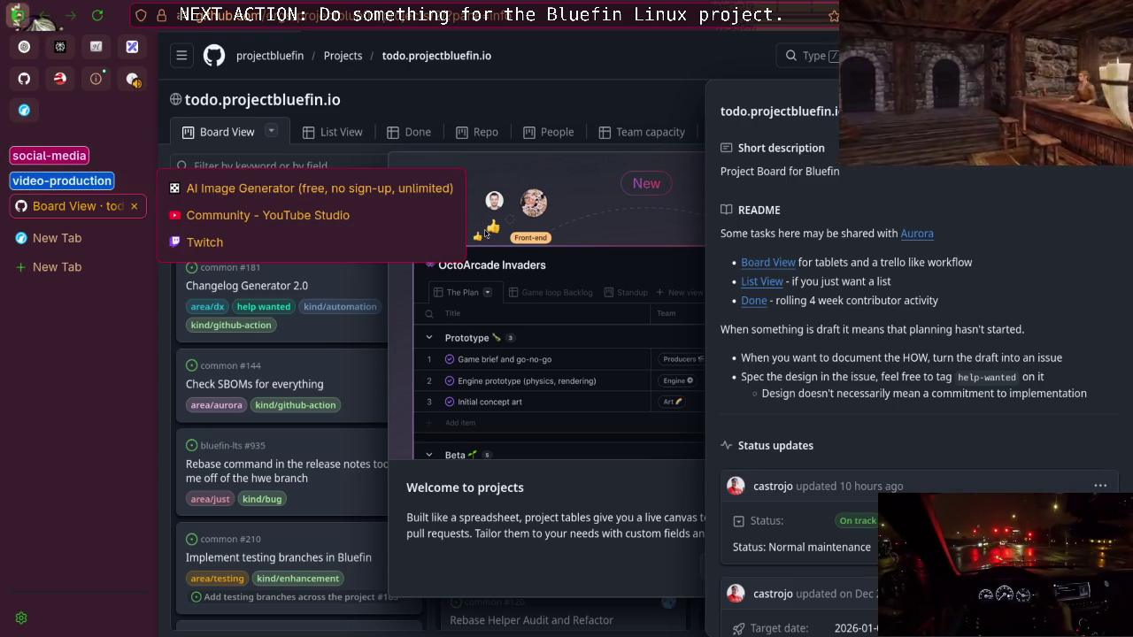
key("Escape")
key("Escape")
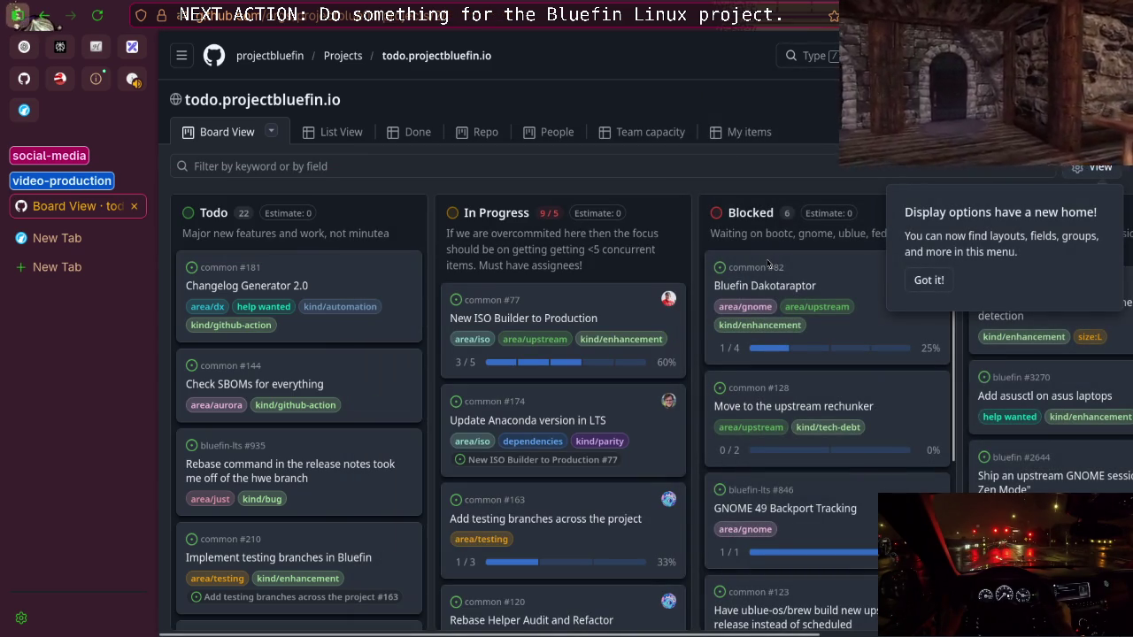
left_click(928, 280)
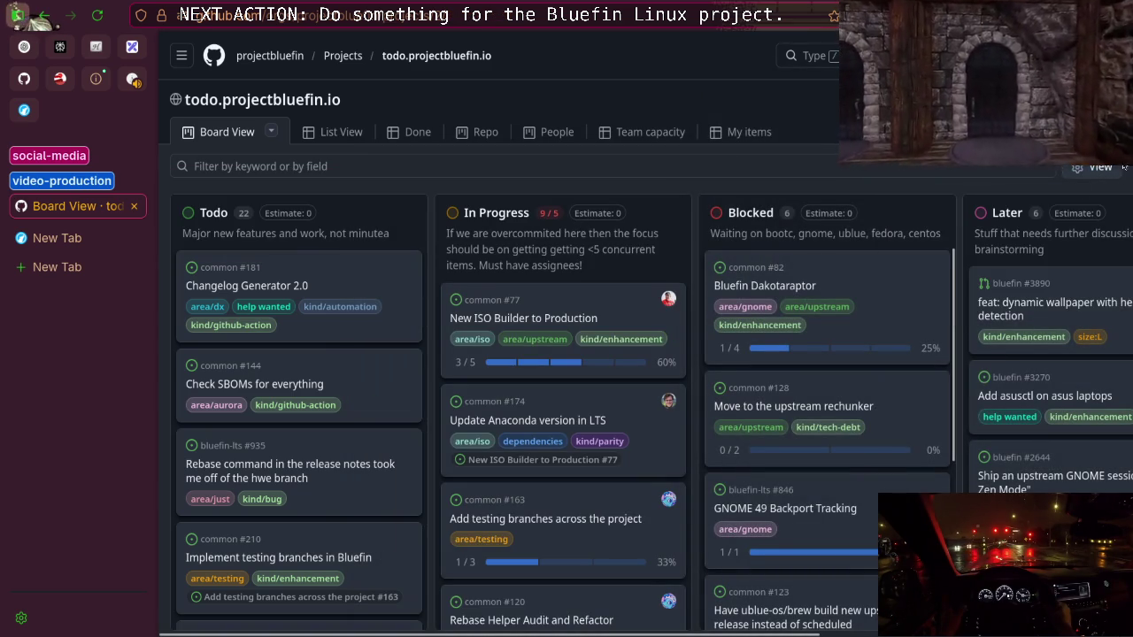
left_click(1097, 170)
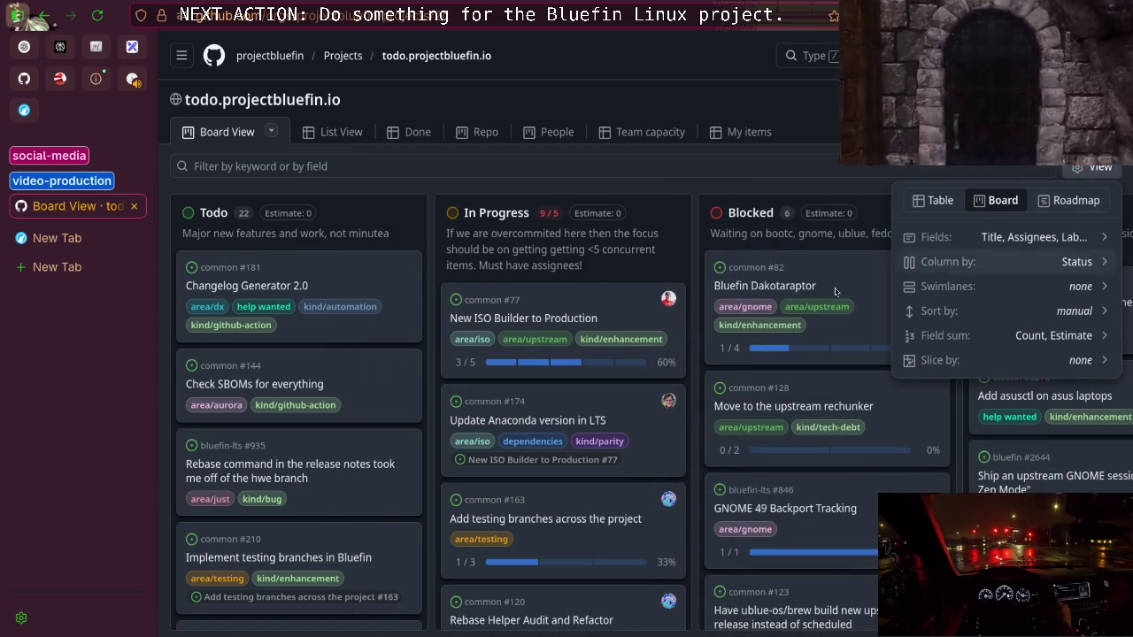
left_click(1083, 177)
Scroll through the board's columns, then switch the project to the List view
scroll(496, 416, "down", 2)
scroll(496, 416, "up", 2)
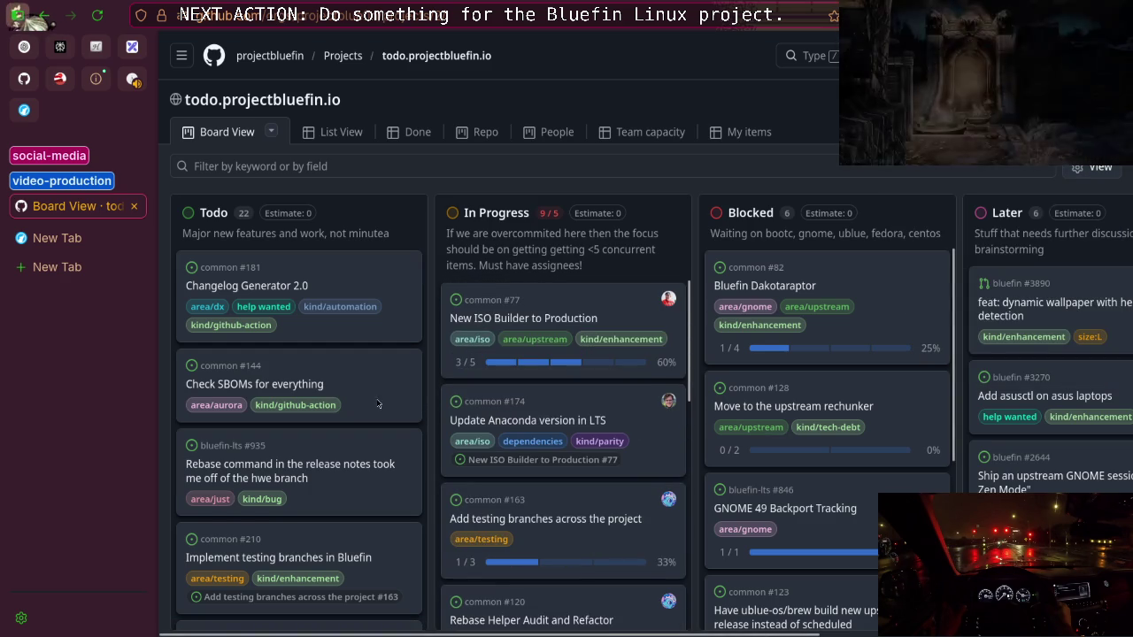
scroll(307, 394, "down", 2)
scroll(307, 393, "up", 2)
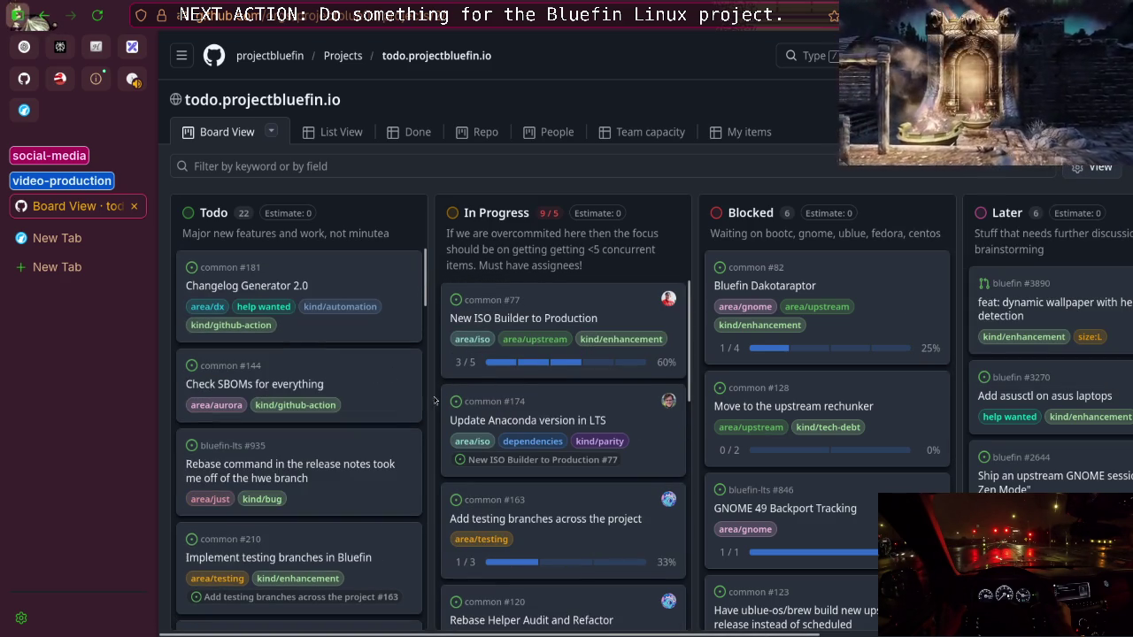
scroll(521, 377, "down", 3)
scroll(521, 377, "down", 3)
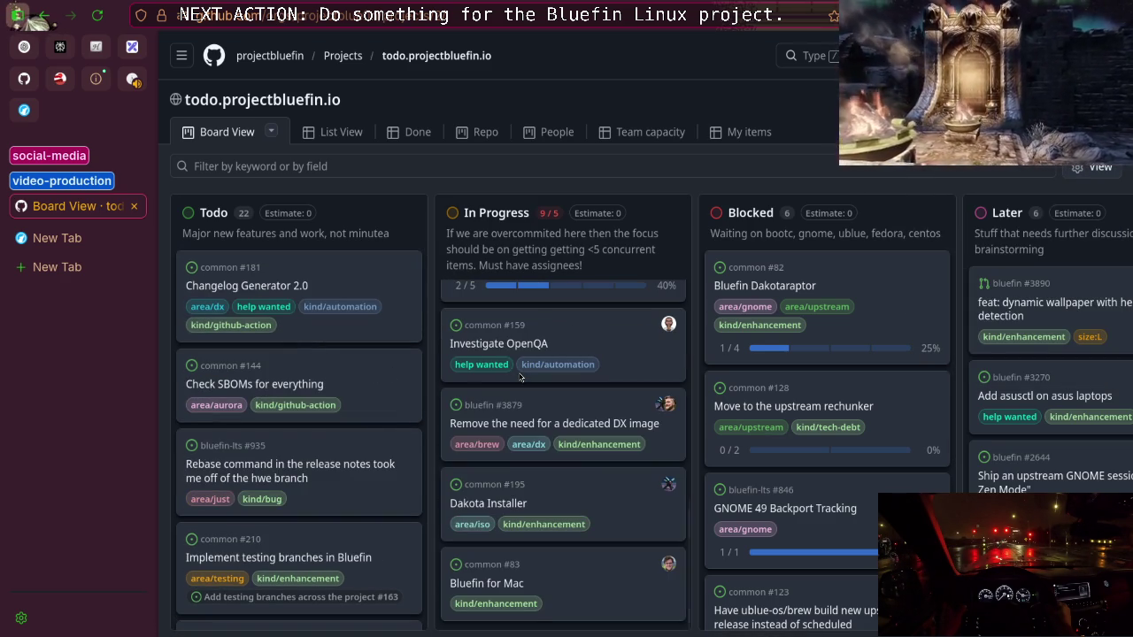
scroll(522, 377, "up", 3)
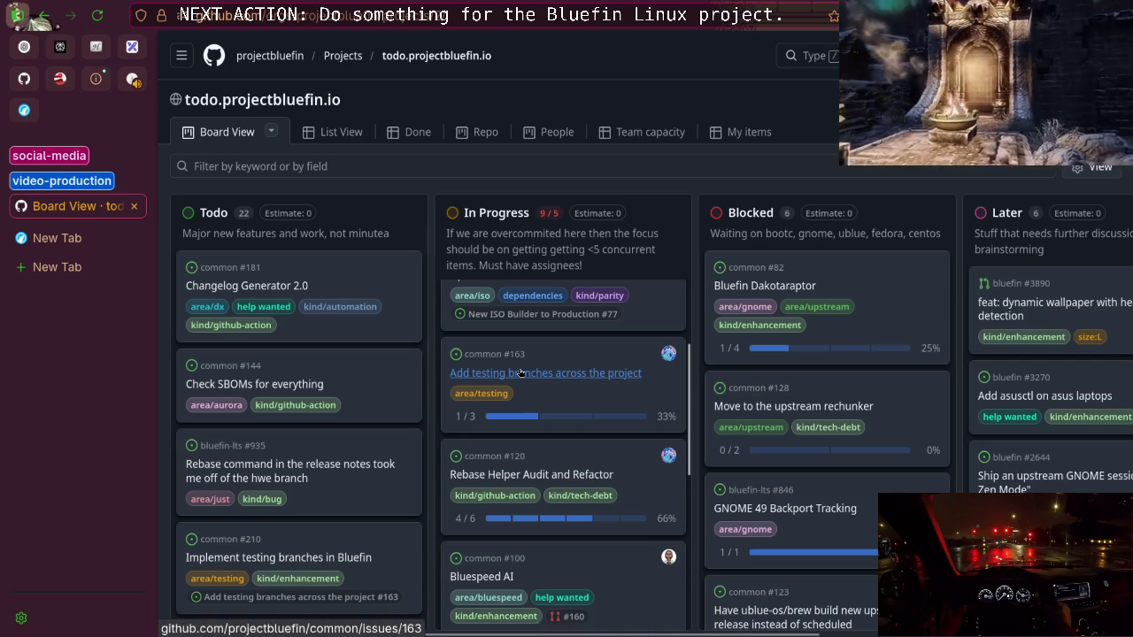
scroll(471, 400, "up", 2)
scroll(346, 447, "down", 4)
scroll(346, 447, "up", 5)
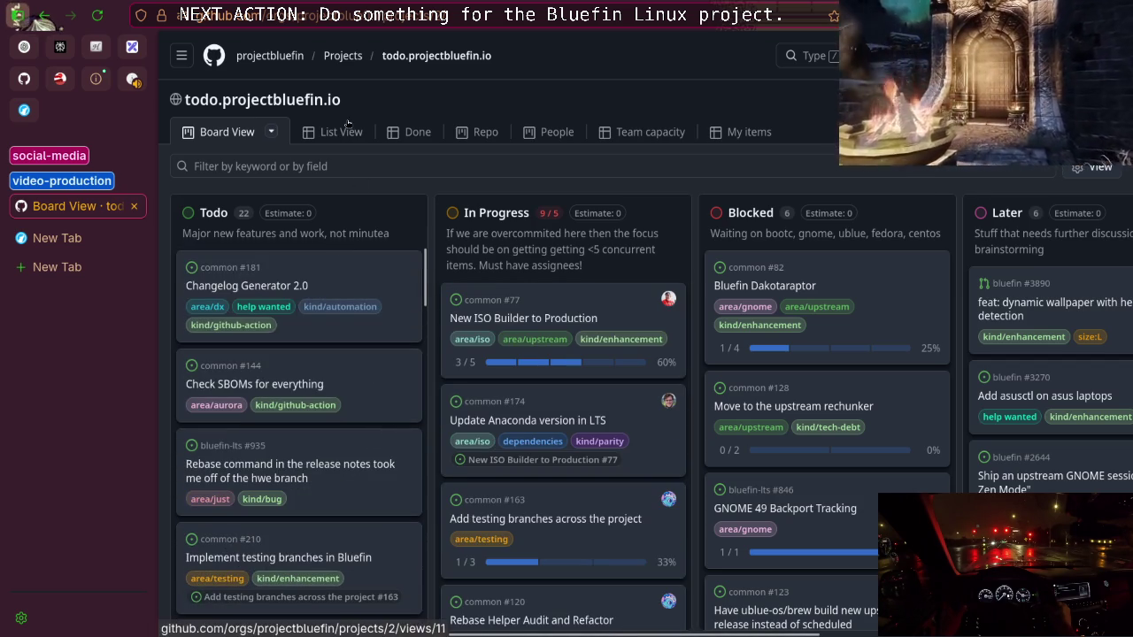
left_click(346, 132)
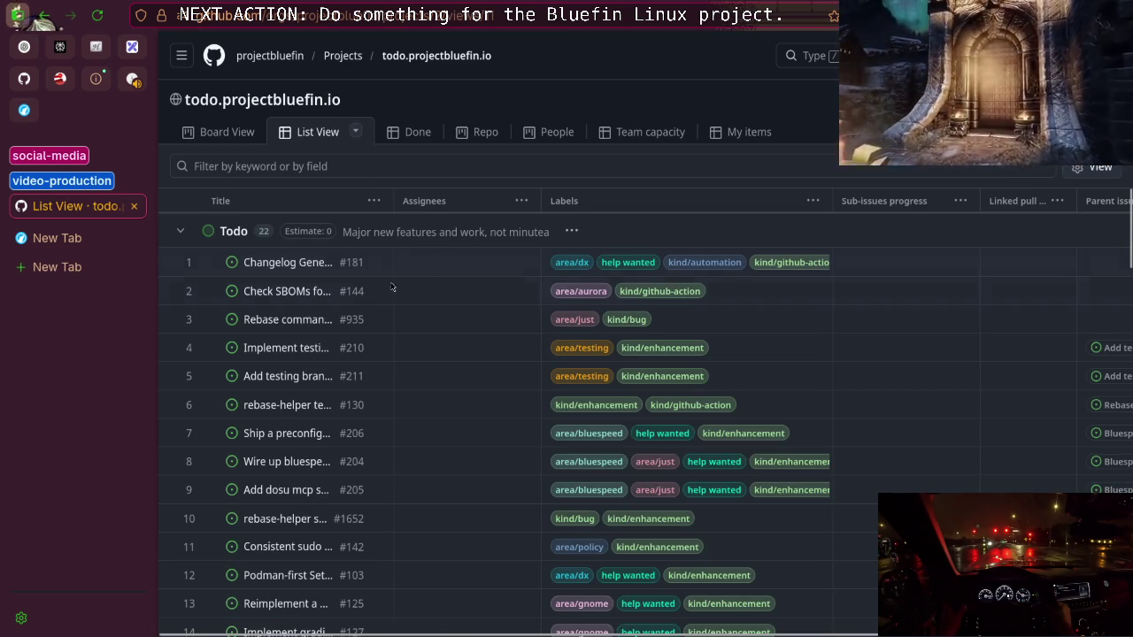
Open issue #181 Changelog Generator 2.0, load projectbluefin/common in a background tab, then switch to it
left_click(288, 264)
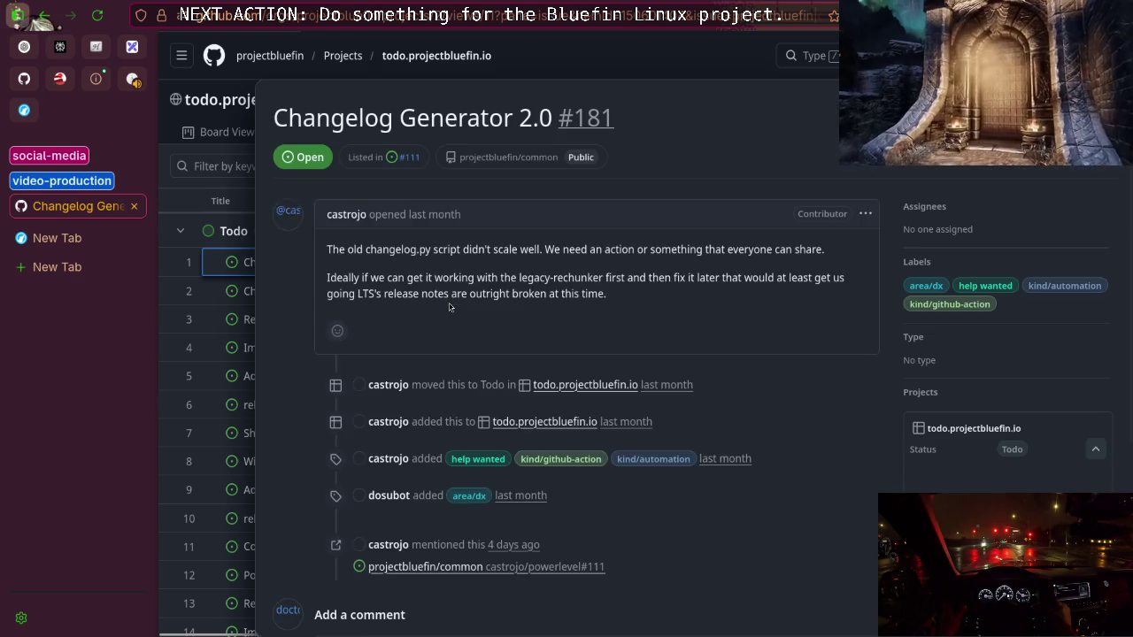
scroll(449, 307, "down", 4)
scroll(448, 307, "up", 4)
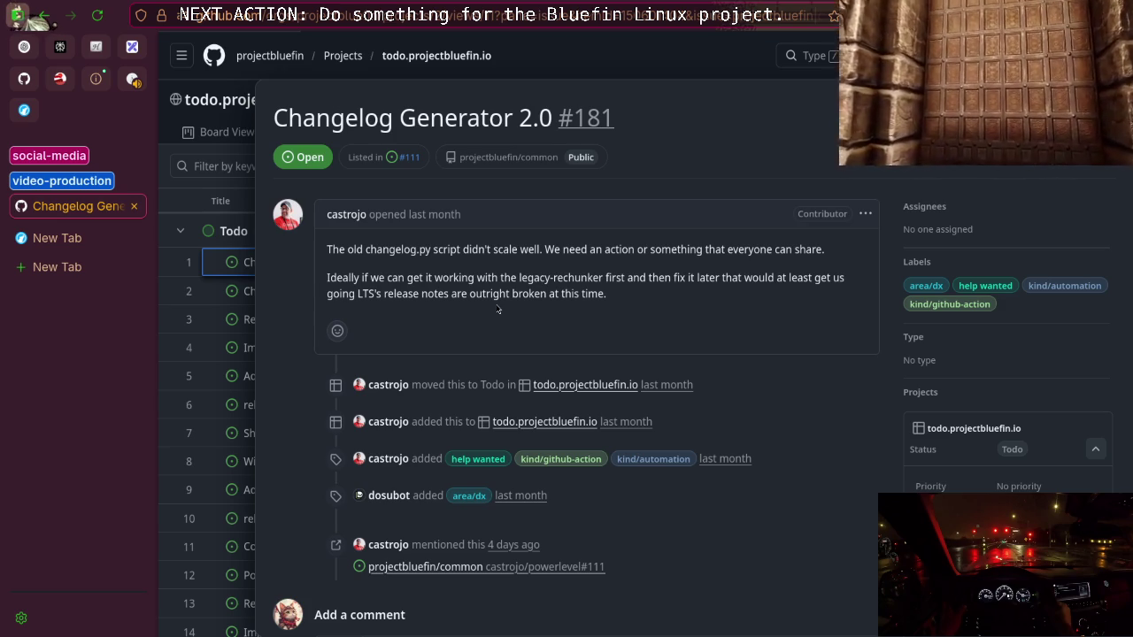
middle_click(539, 157)
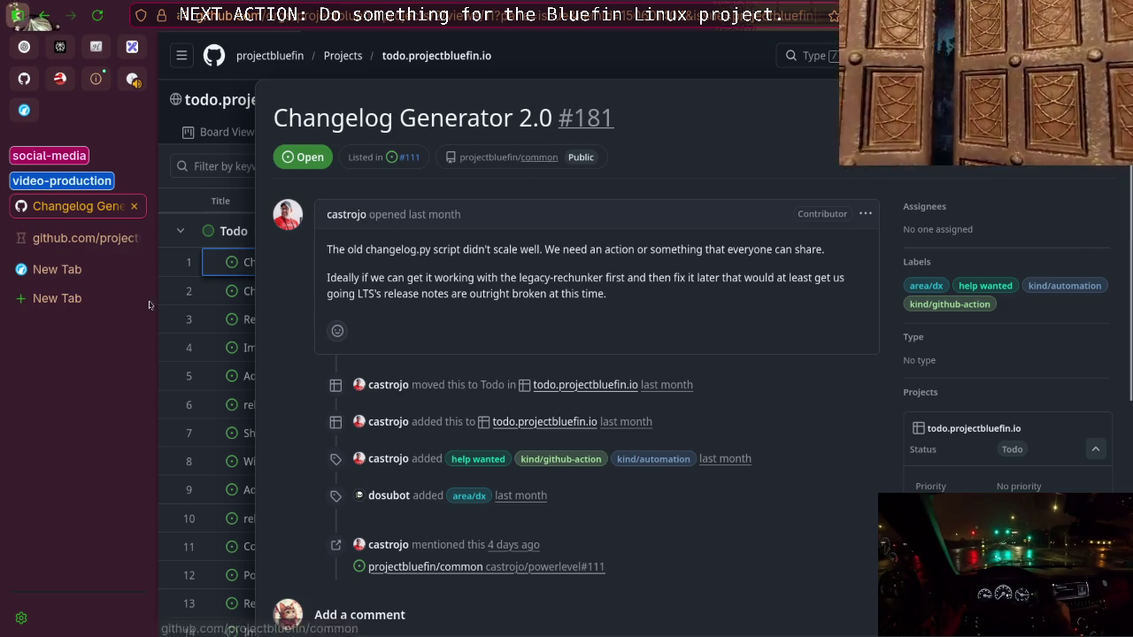
left_click(87, 248)
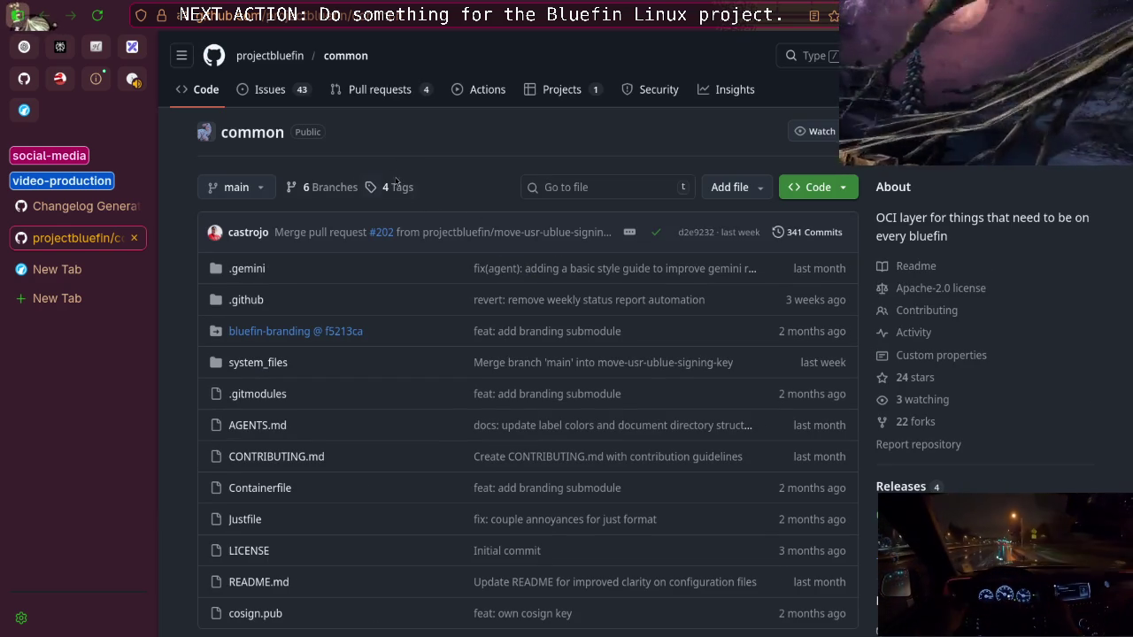
Open the star dropdown on projectbluefin/common to show its star lists
left_click(1082, 131)
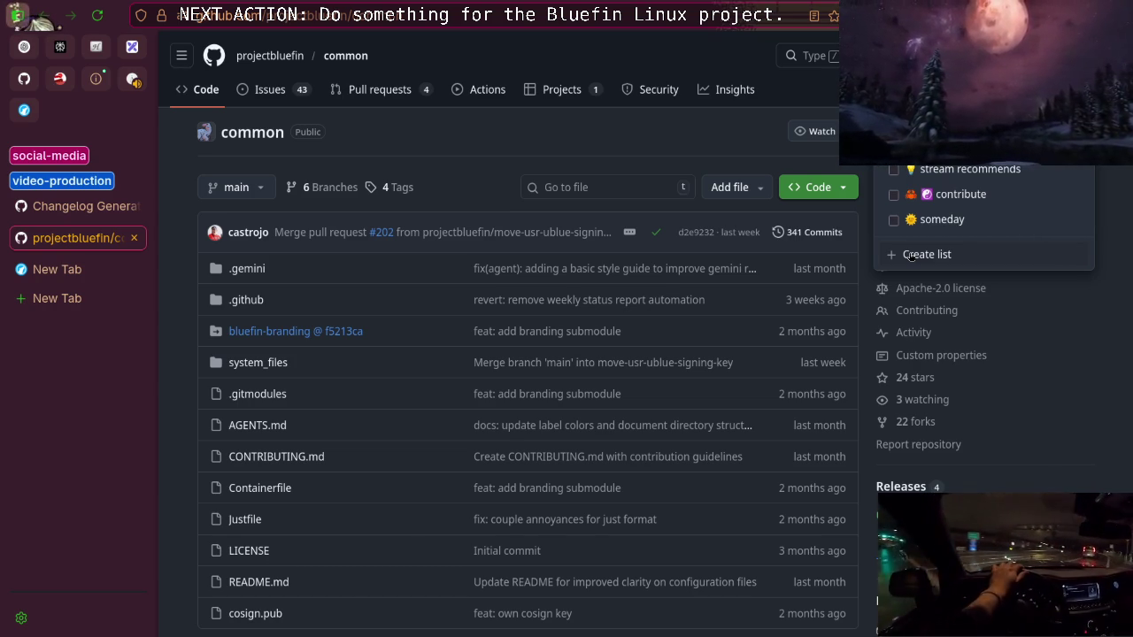
Start a new star list via Create list, then switch to an empty new tab
left_click(912, 256)
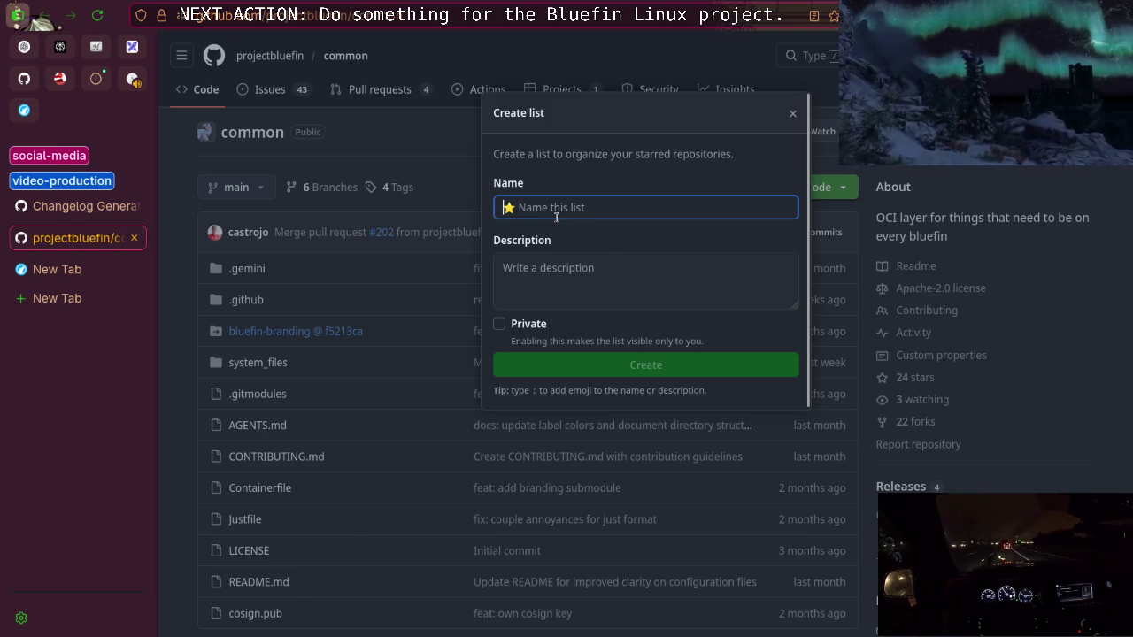
left_click(57, 269)
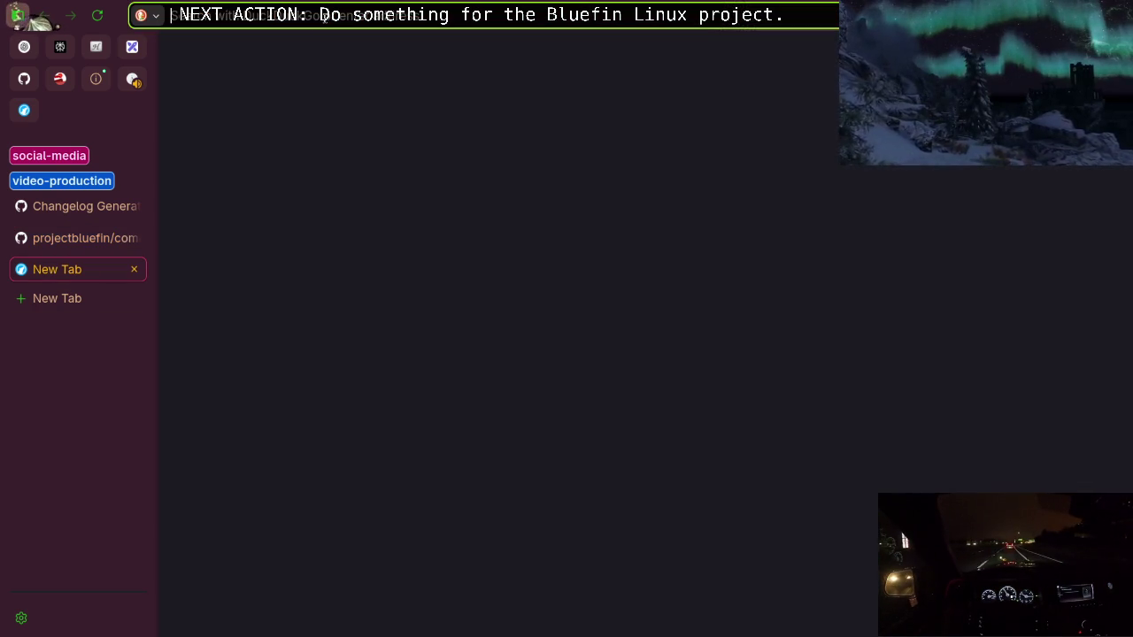
Search for 'bluefin linux', open projectbluefin.io and bookmark the Bluefin homepage
type("bl")
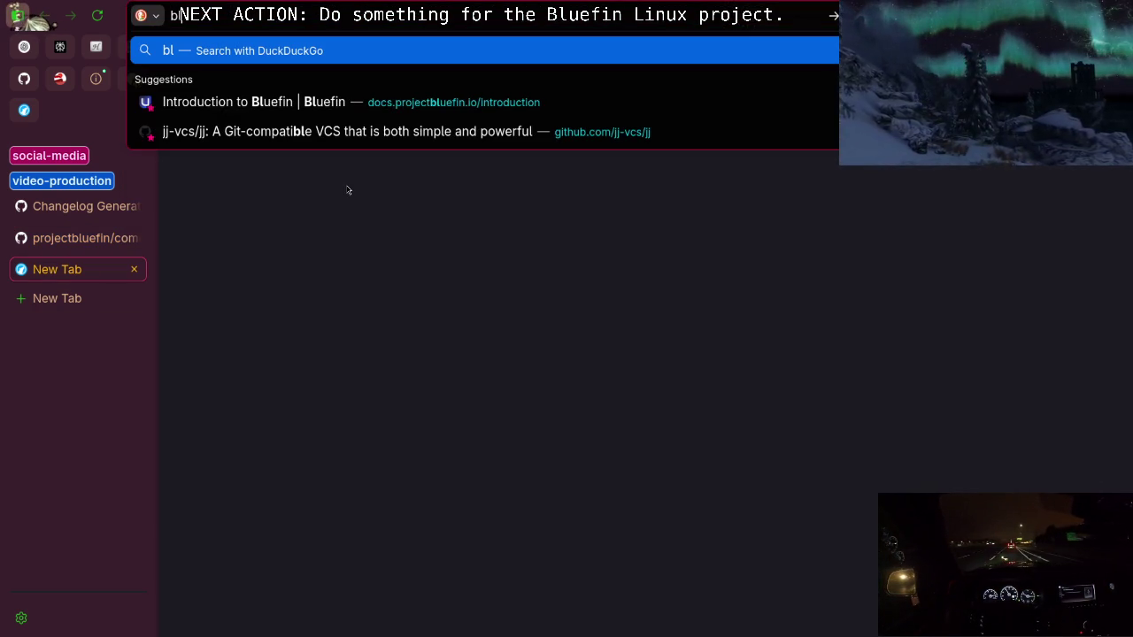
type("uefin linux")
key("Return")
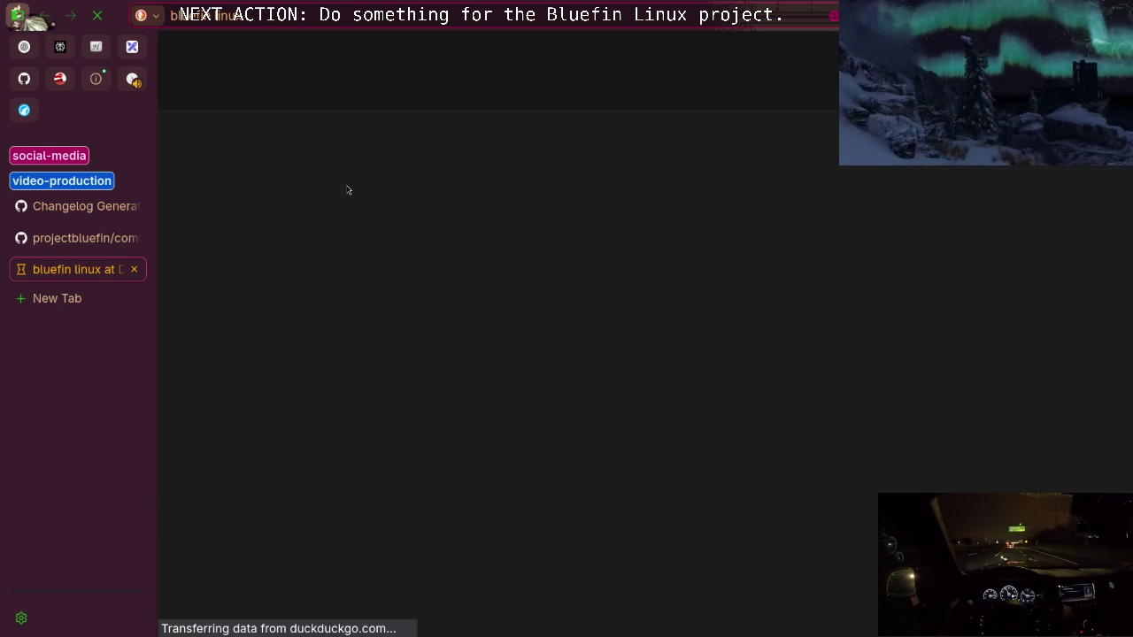
left_click(426, 200)
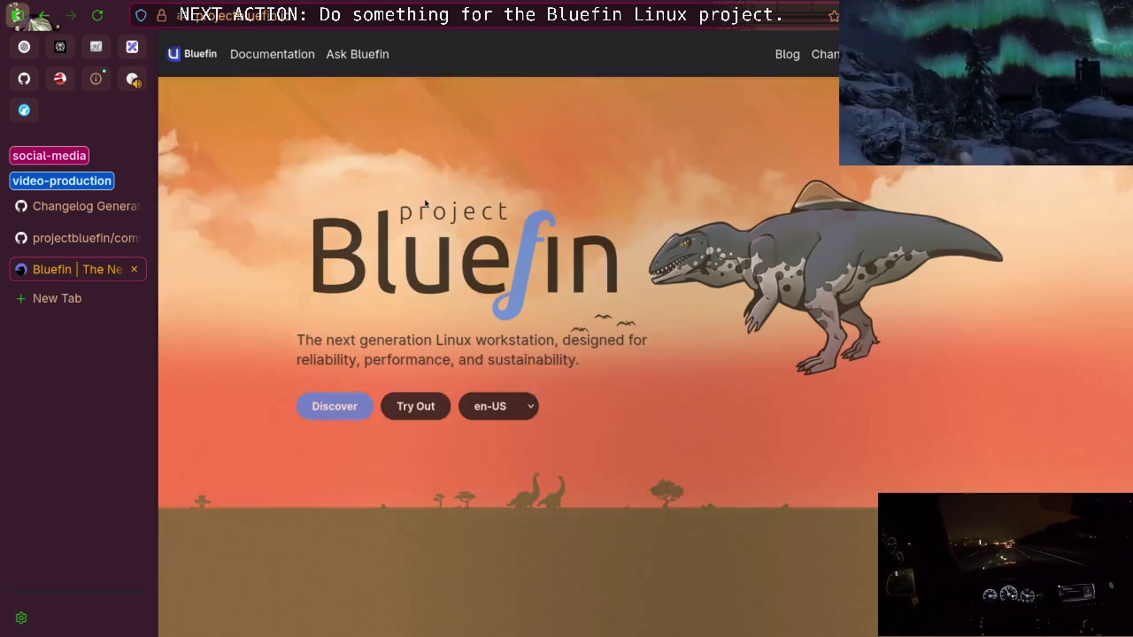
key("ctrl+d")
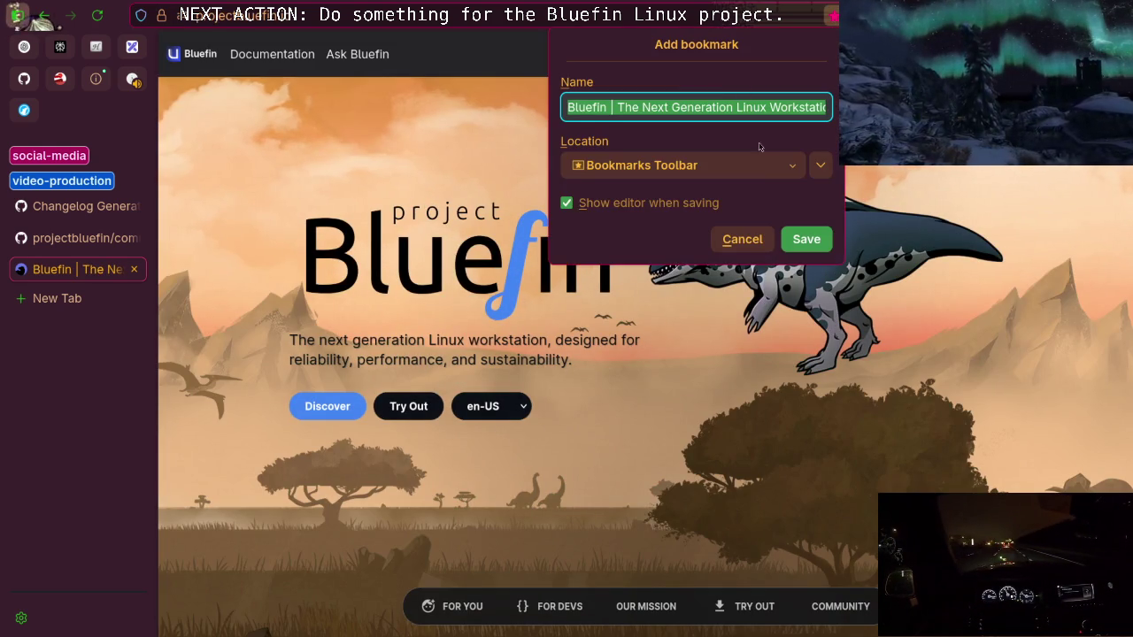
key("Return")
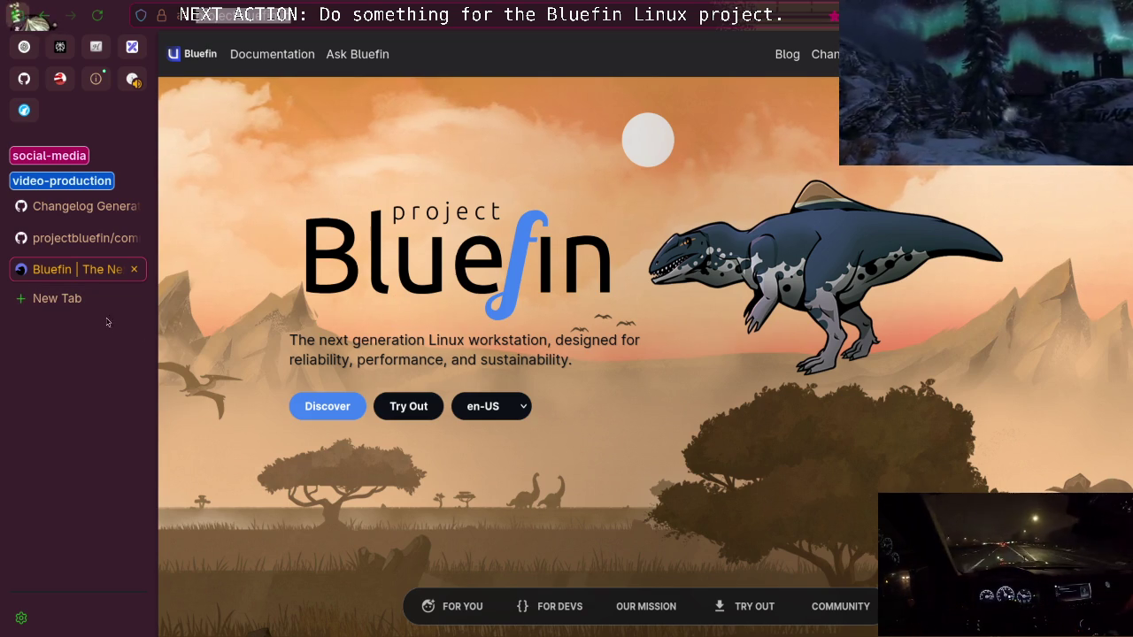
Return to the projectbluefin/common tab with its Create list form
left_click(56, 299)
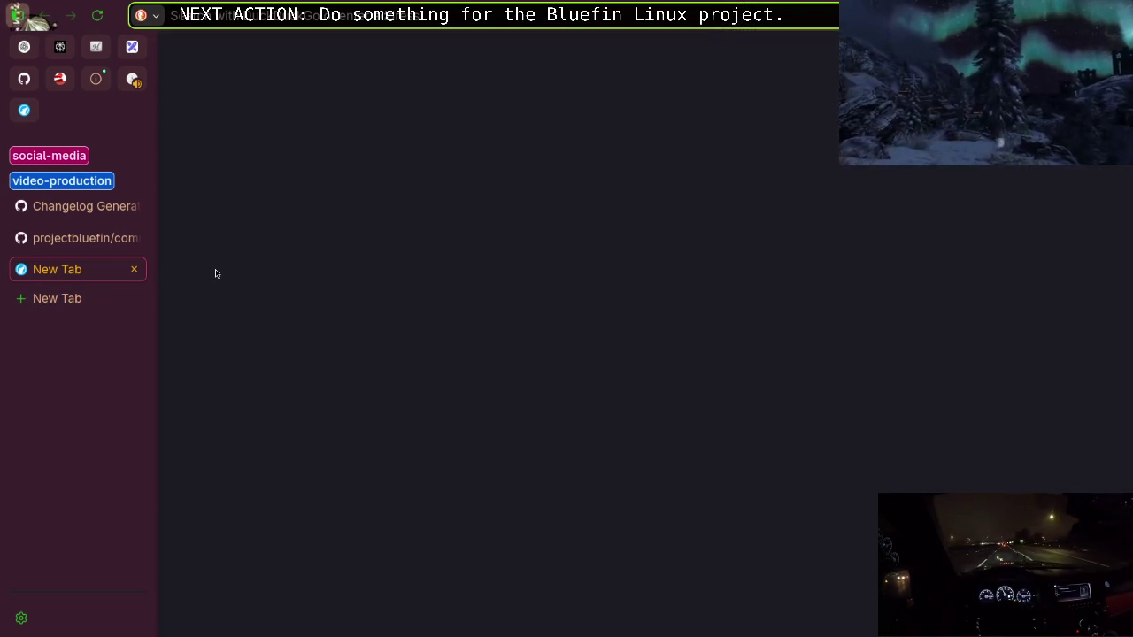
left_click(85, 241)
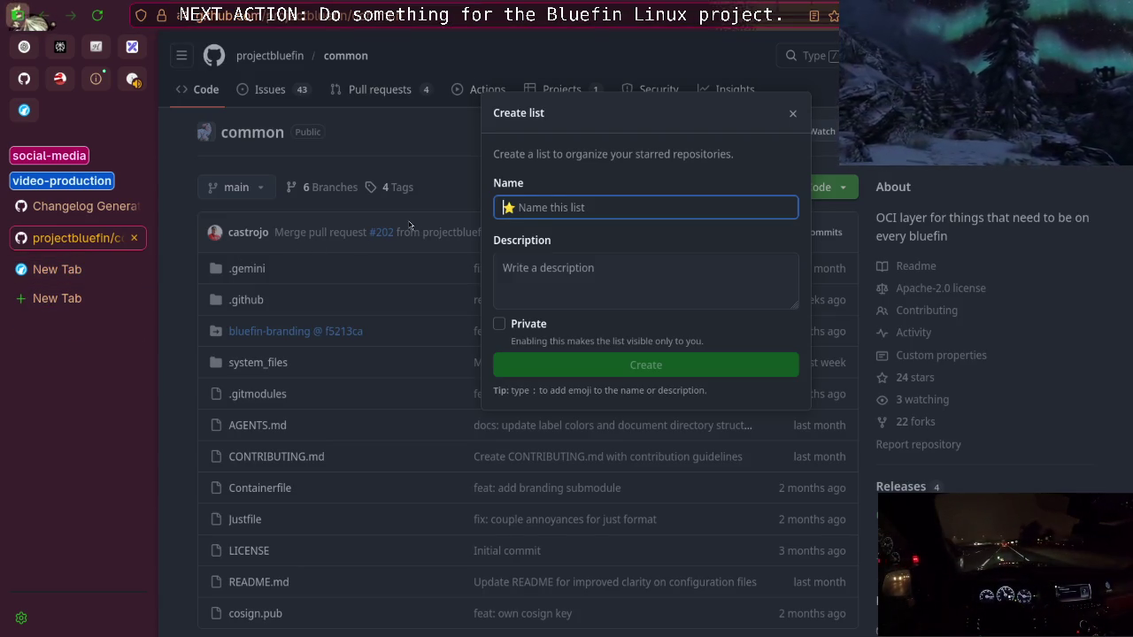
Name the list with the t-rex emoji followed by 'bluefin'
type(":i")
key("BackSpace")
type("d")
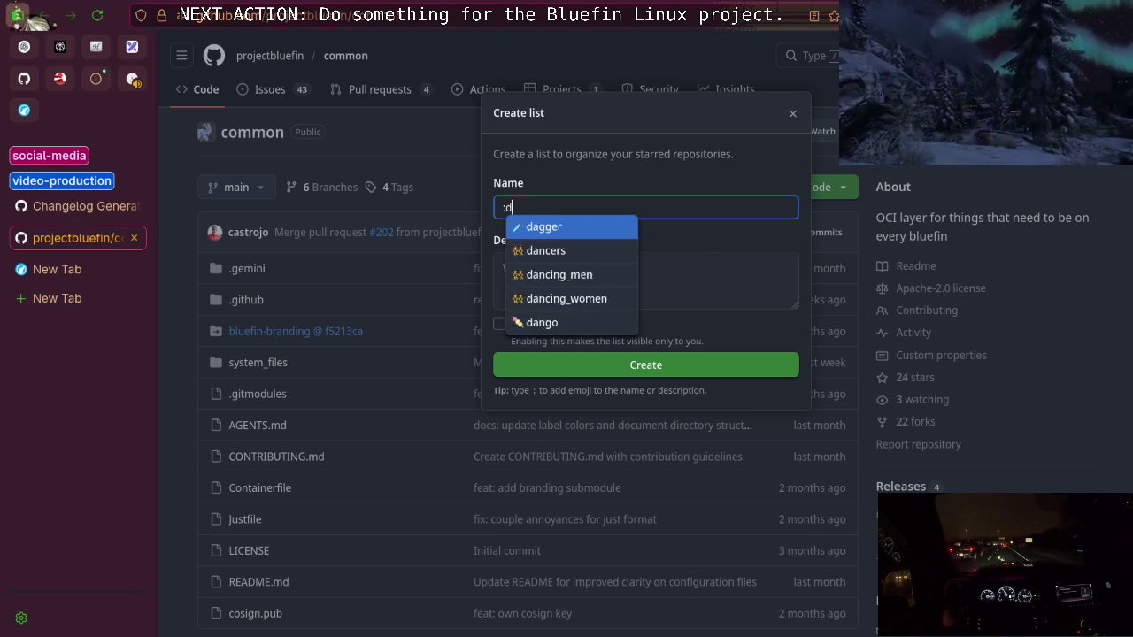
type("ino")
key("Down")
key("Up")
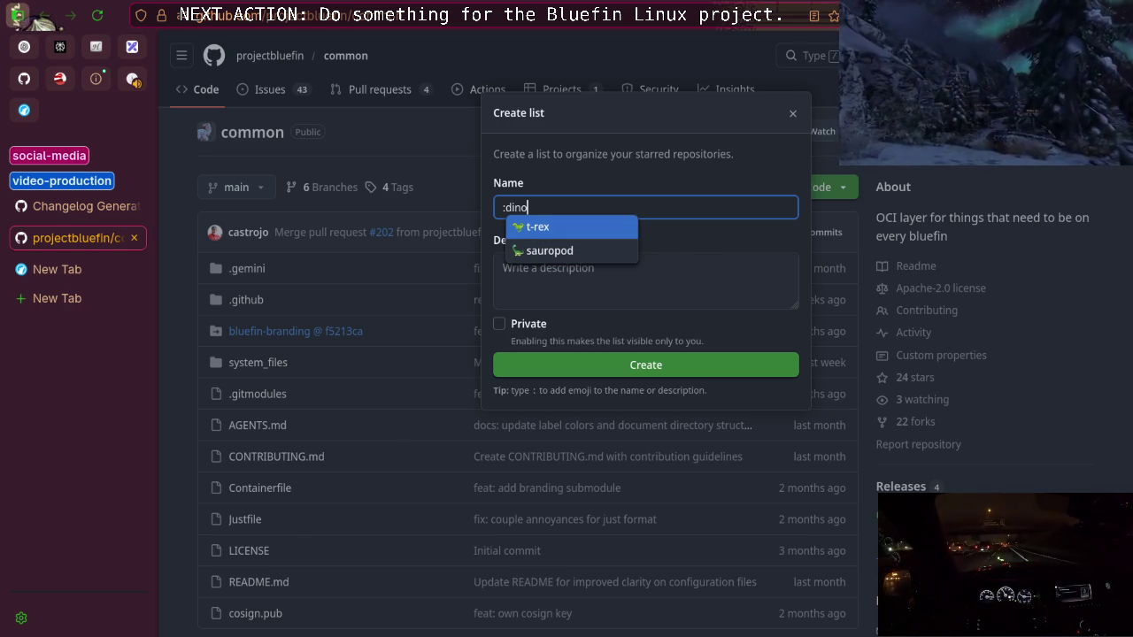
key("Return")
type("bluefin")
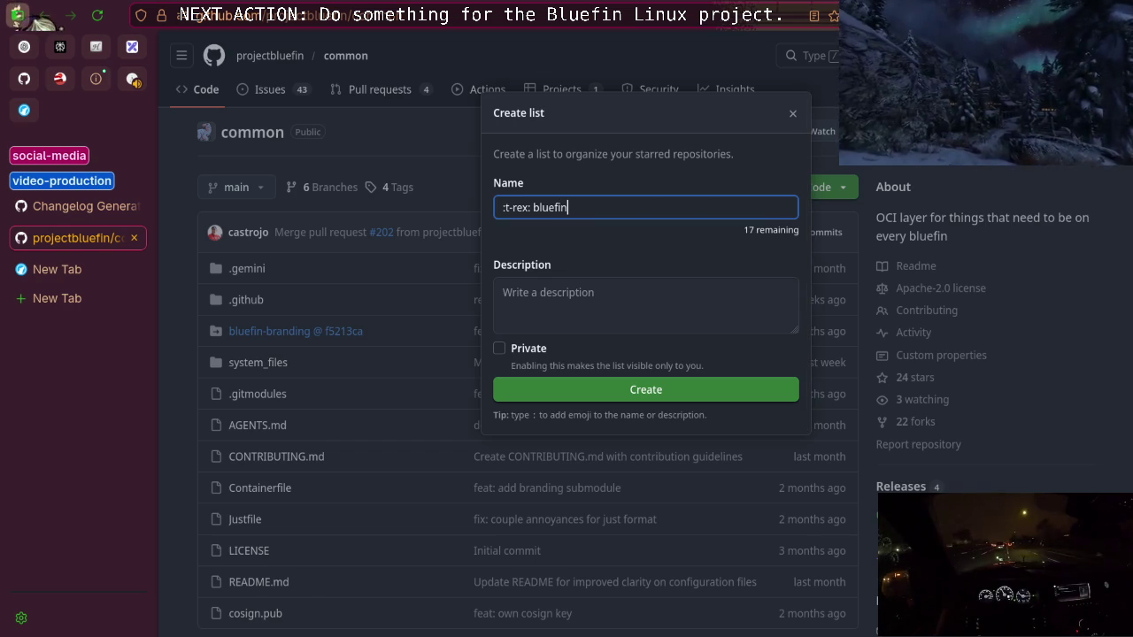
key("ctrl+a")
Draft a description along the lines of 'If dinos would have existed, they would'
left_click(509, 310)
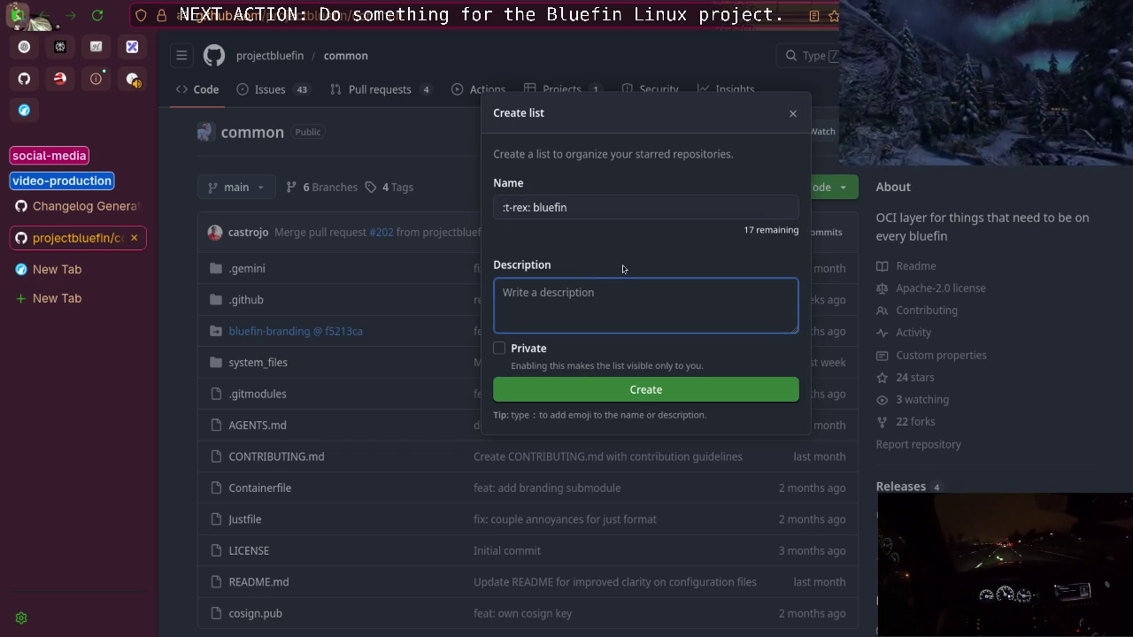
type("If ")
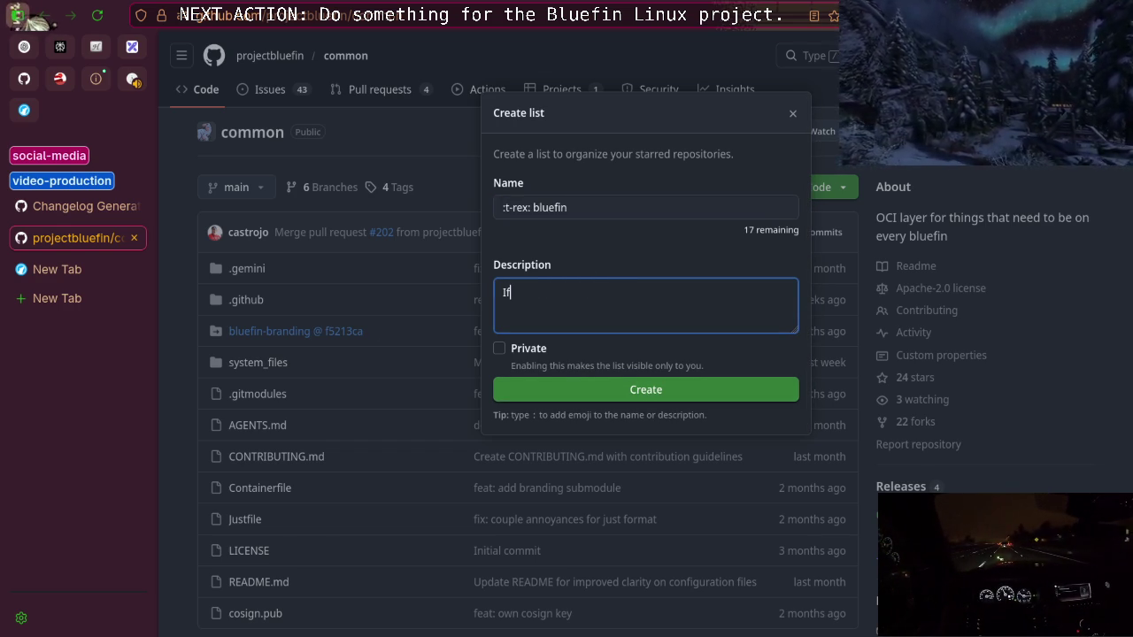
type("dino would ")
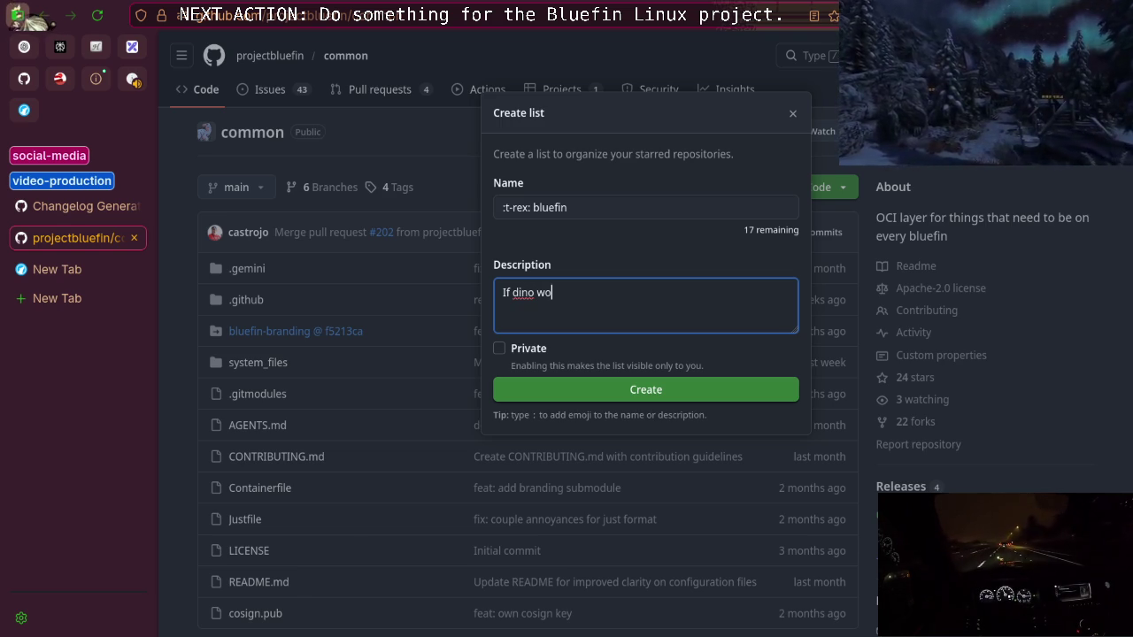
type("exist")
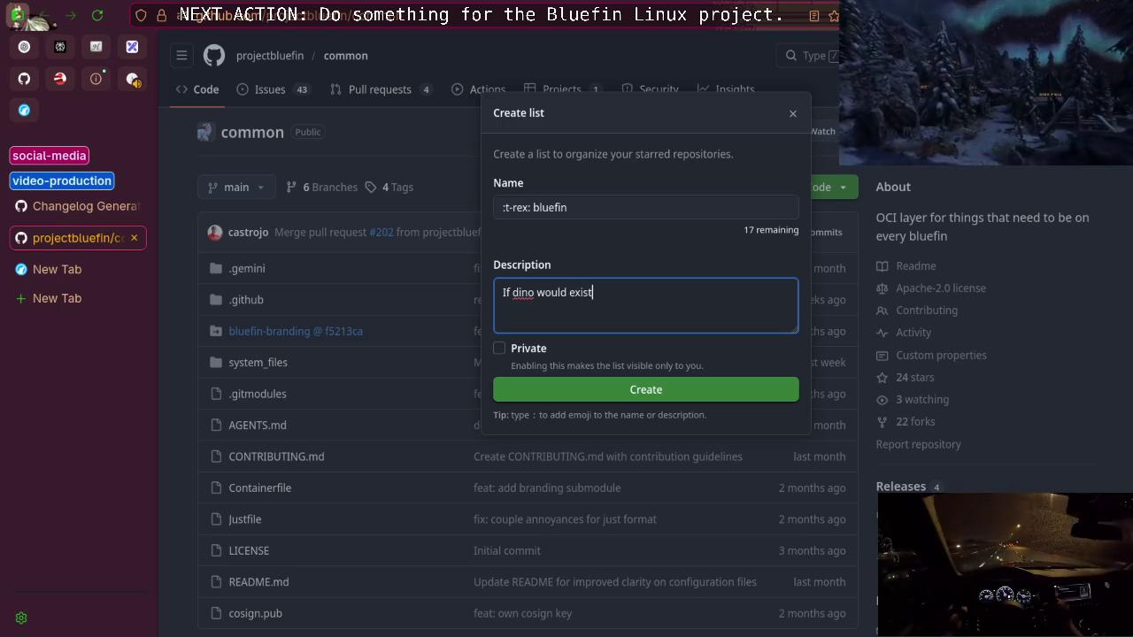
key("BackSpace")
key("BackSpace")
key("BackSpace")
key("BackSpace")
key("BackSpace")
type("have existed, we would b")
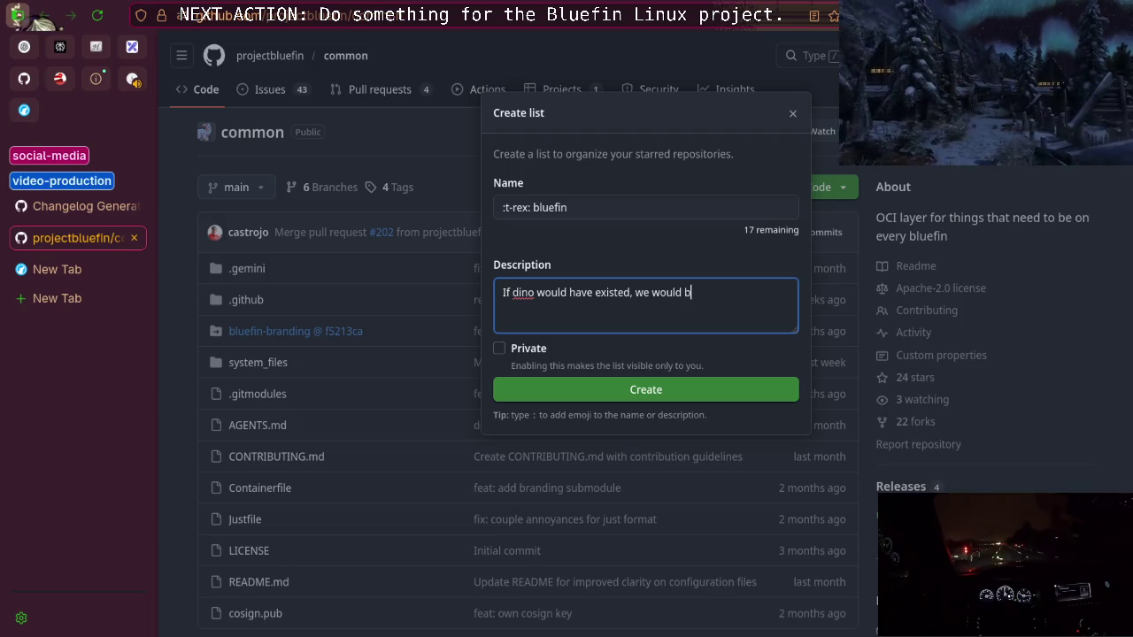
key("BackSpace")
key("BackSpace")
key("BackSpace")
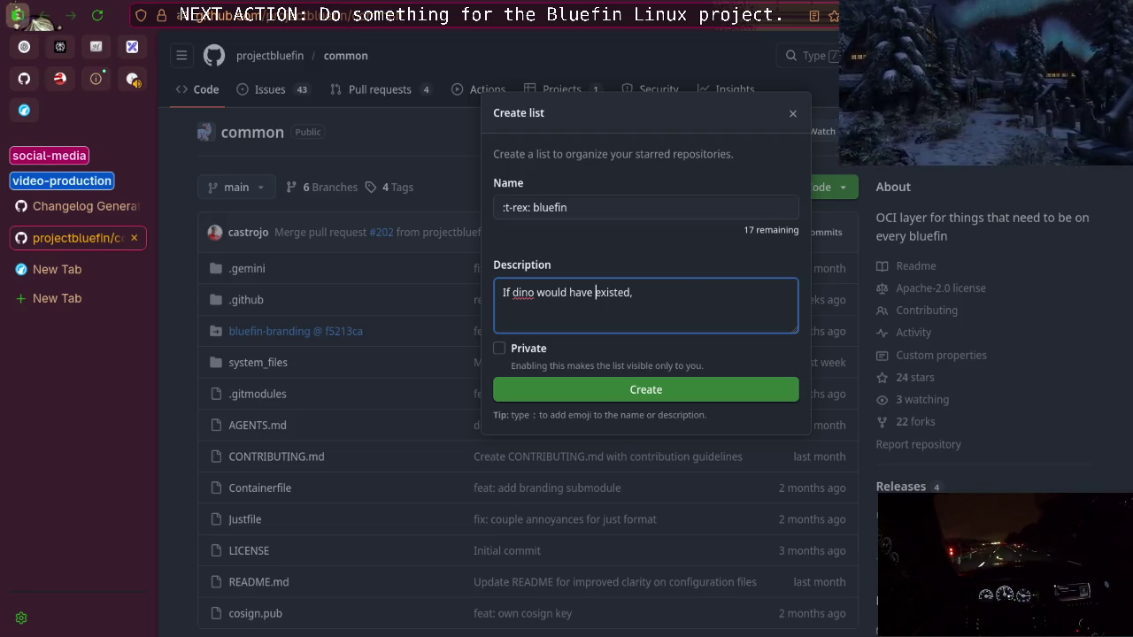
type("s")
key("ctrl+Right")
key("ctrl+Right")
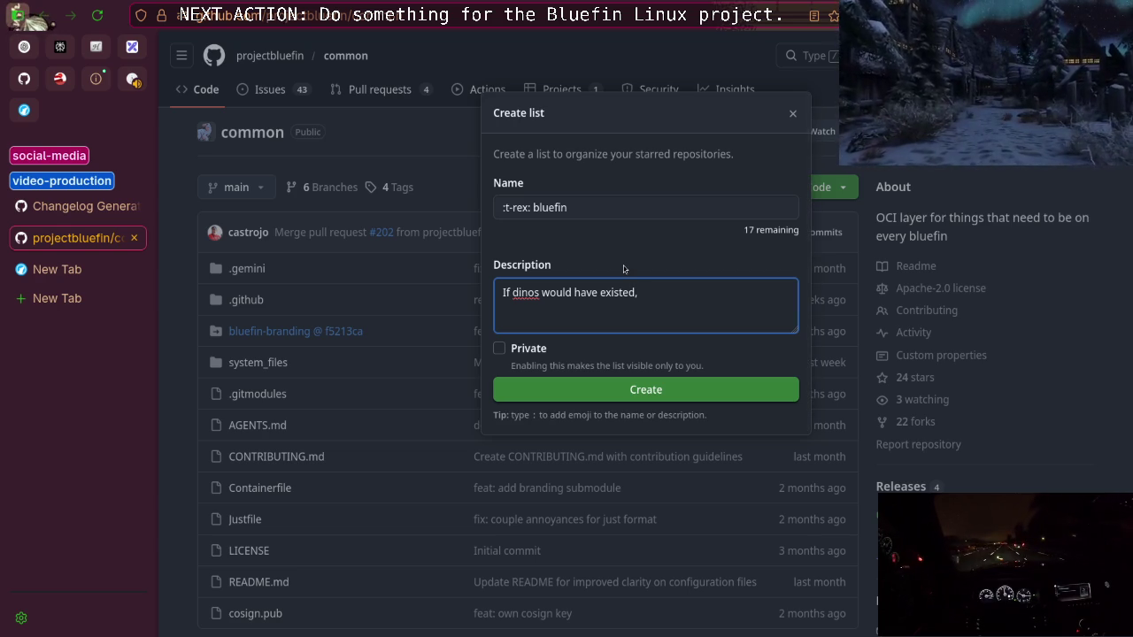
key("ctrl+a")
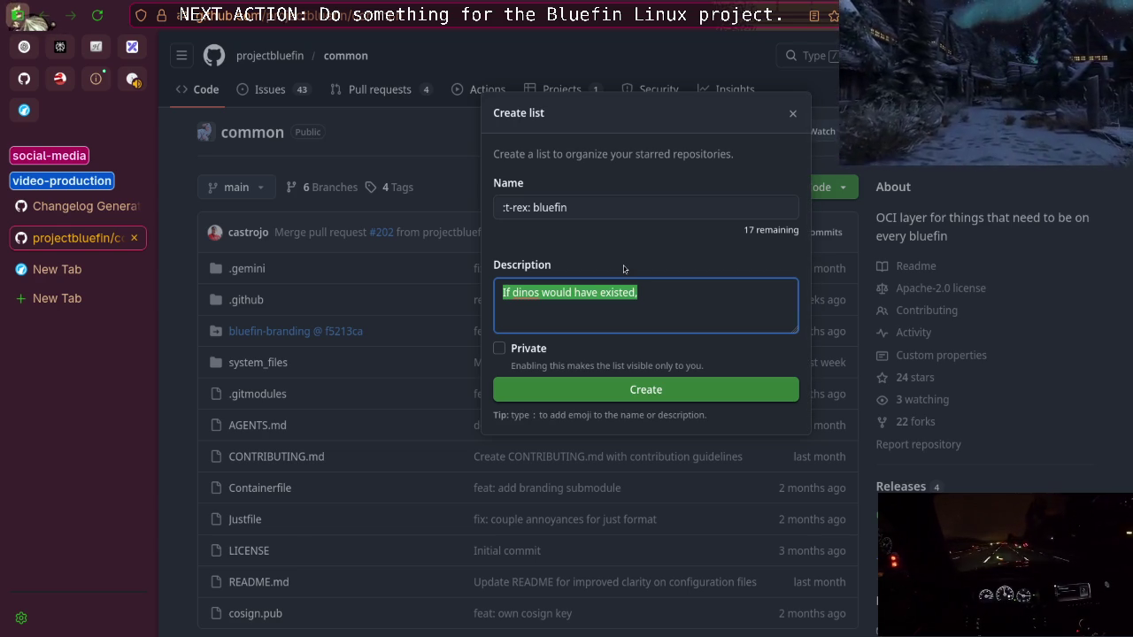
key("End")
key("ctrl+a")
key("End")
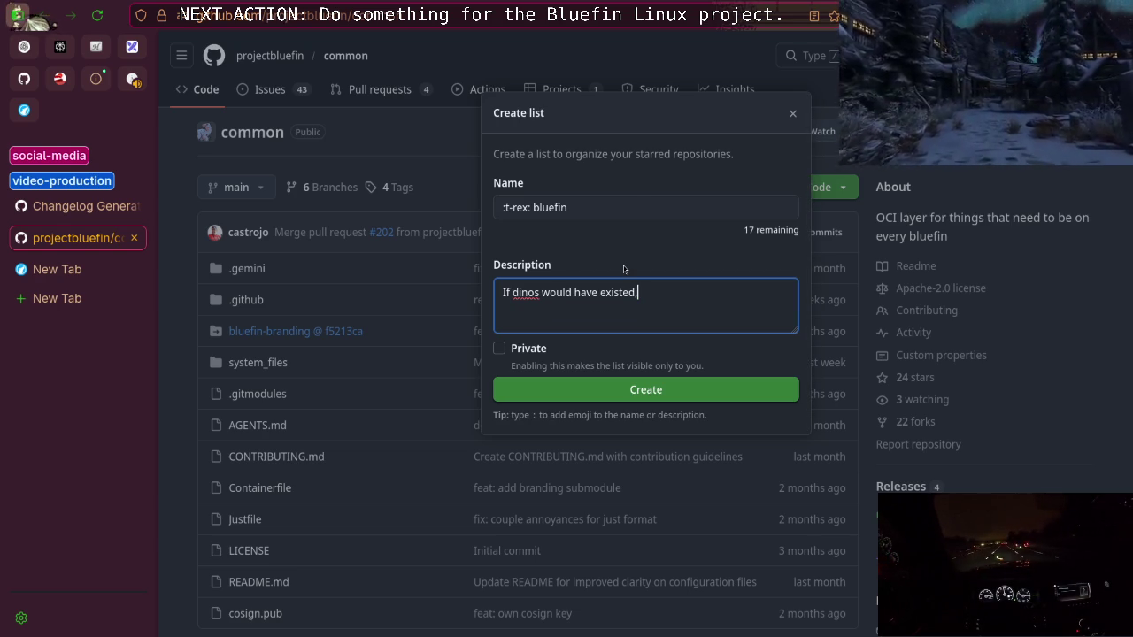
key("ctrl+a")
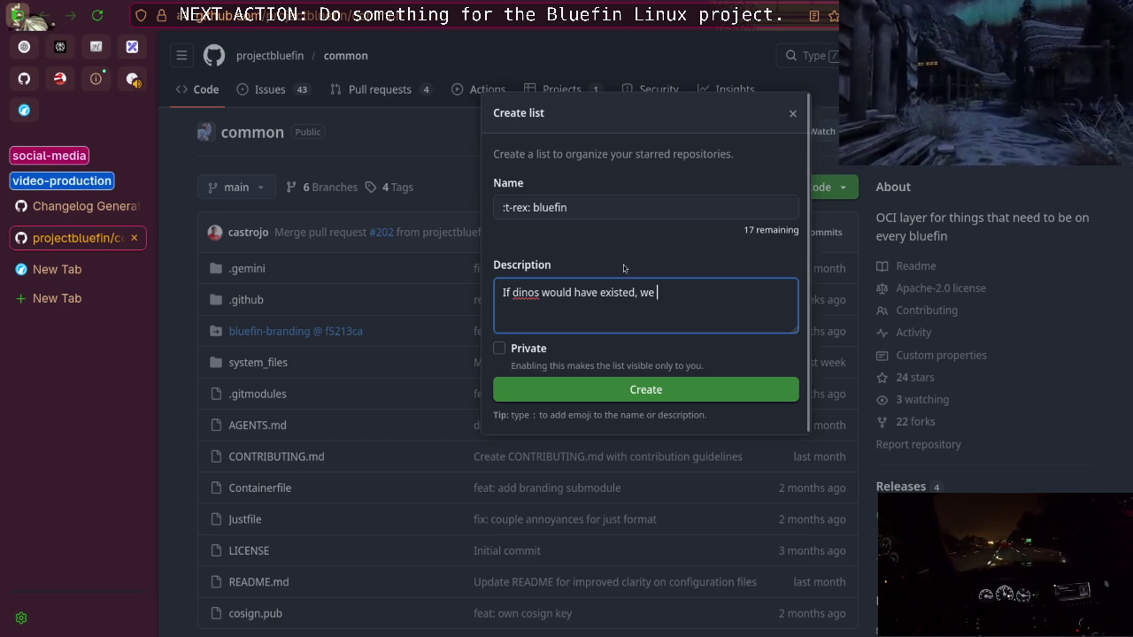
key("BackSpace")
key("BackSpace")
key("BackSpace")
type("th")
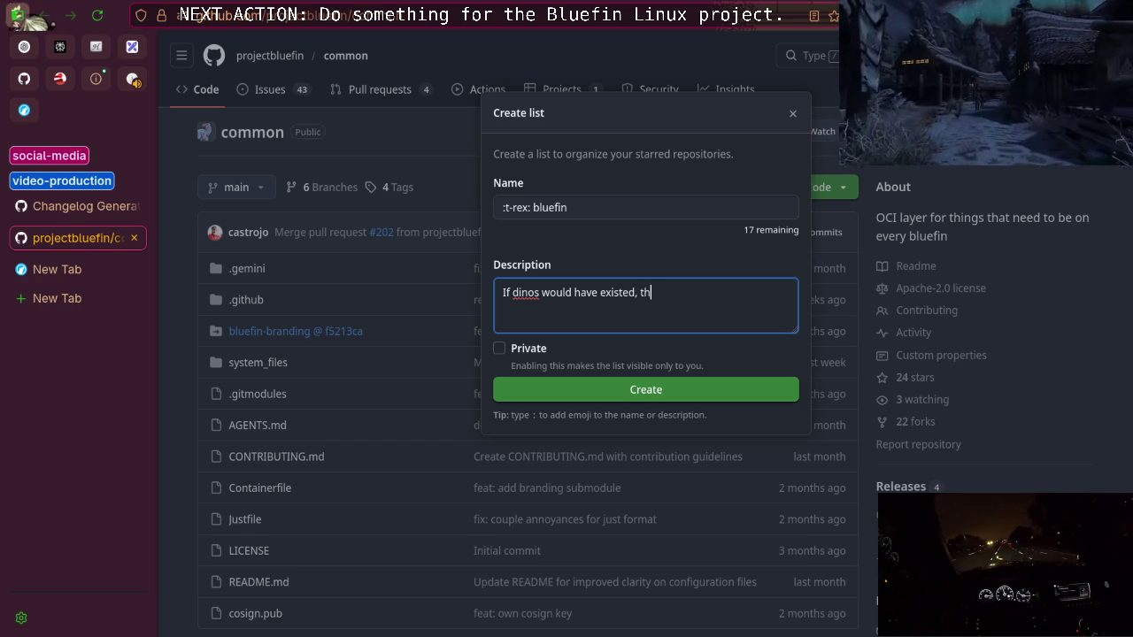
type("ey would")
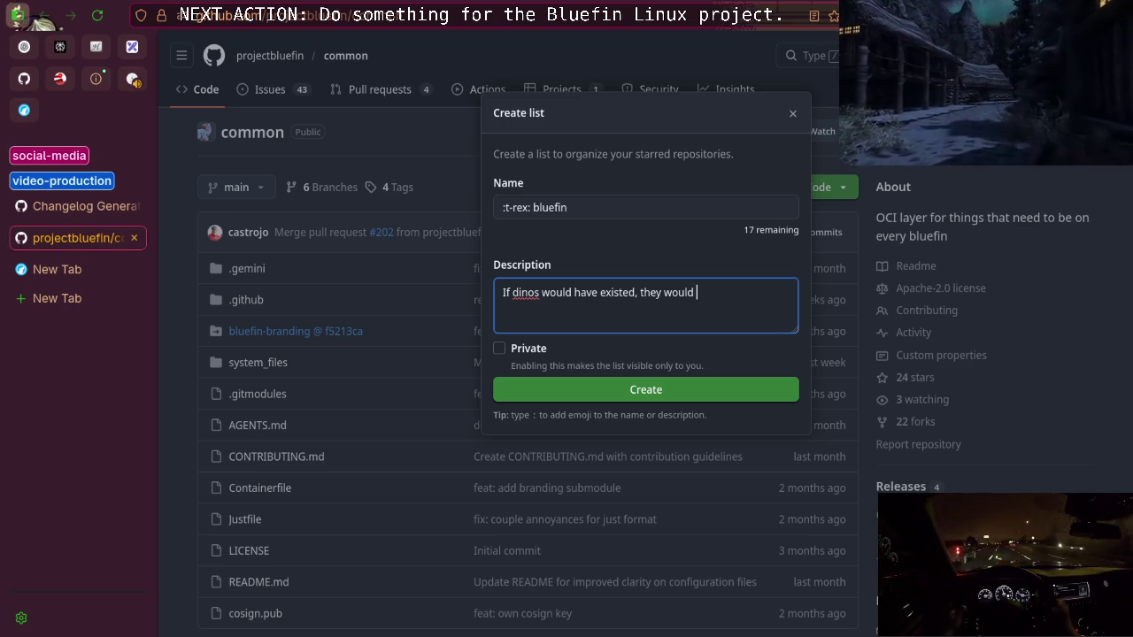
Rewrite the description as 'Dinos, if real, are awesome.' and move to the empty new tab
key("ctrl+a")
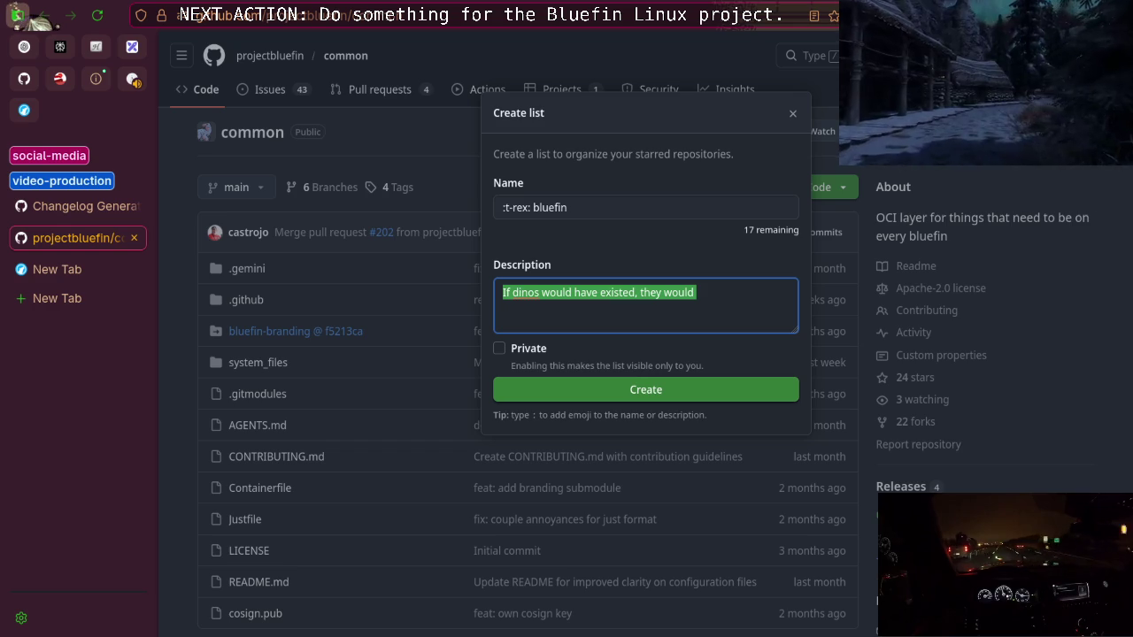
type("Dino ")
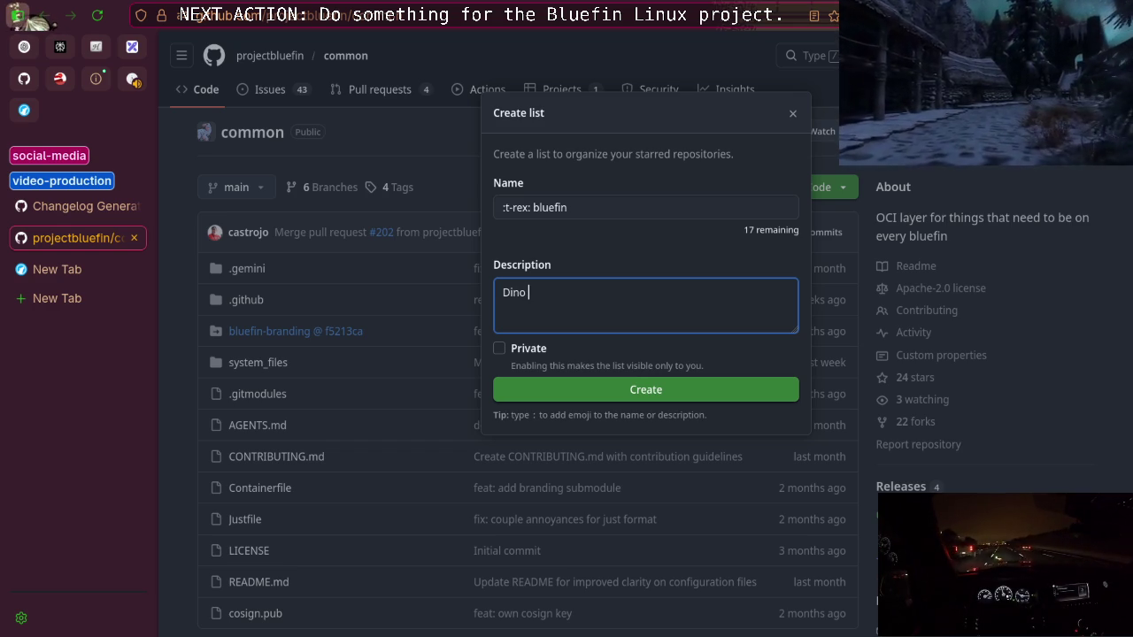
type("s is ")
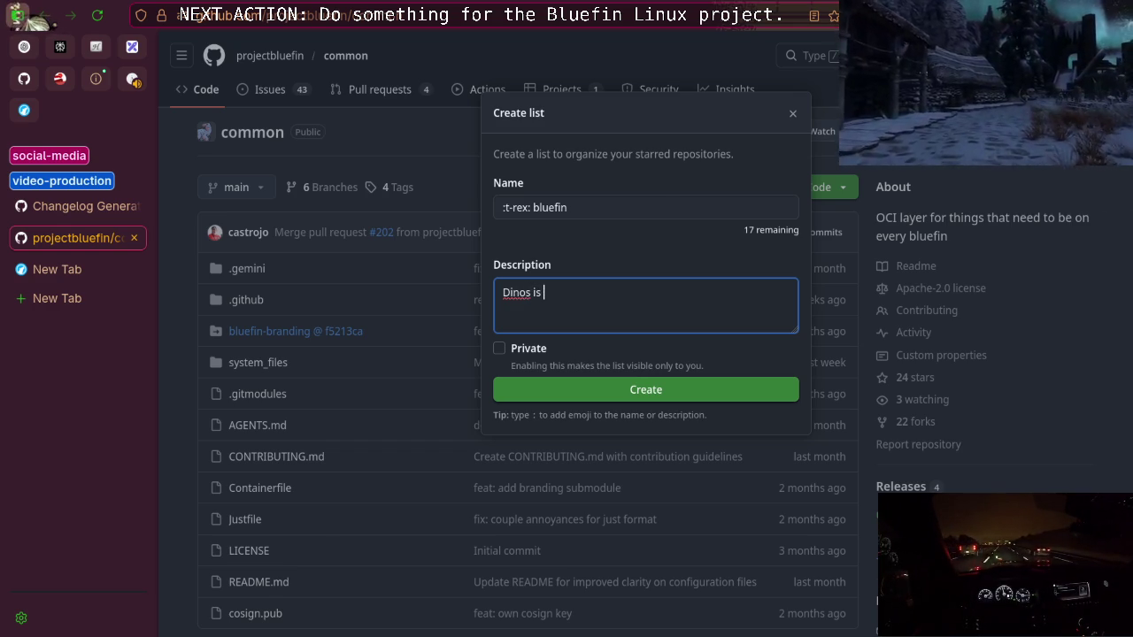
key("BackSpace")
key("BackSpace")
type("f rea")
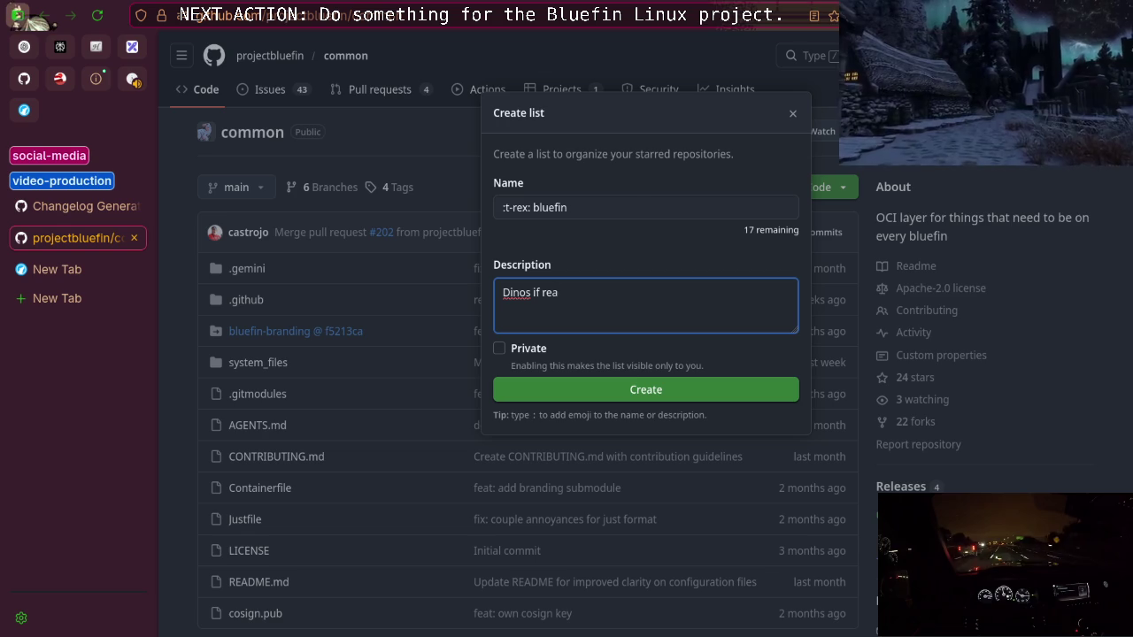
type("l ar")
key("BackSpace")
type("wesome.")
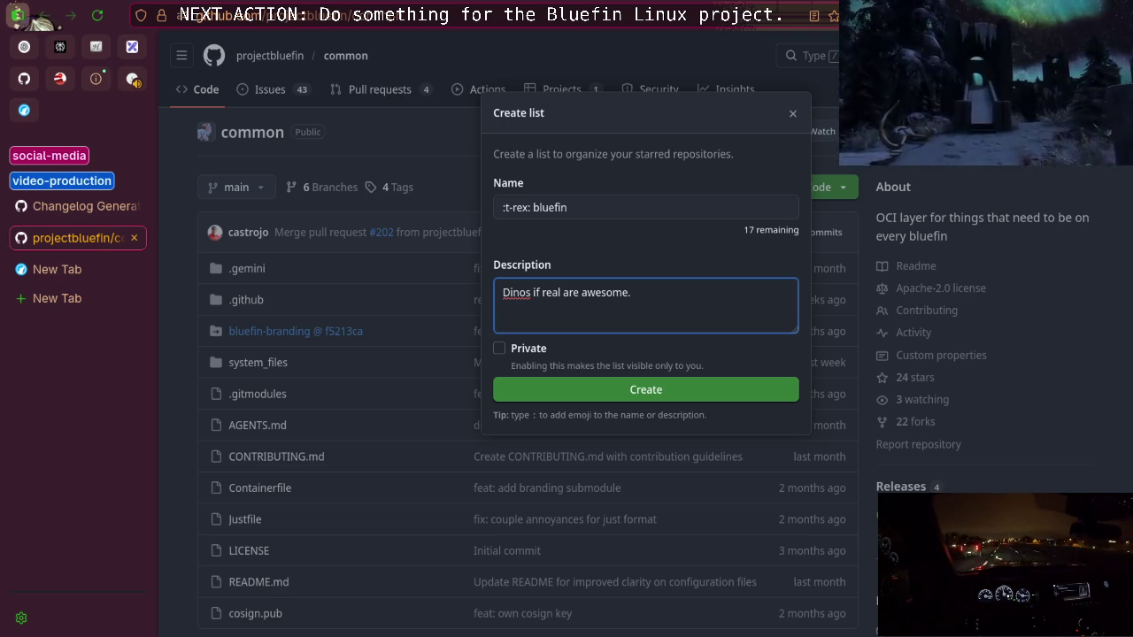
key("BackSpace")
type(", i")
left_click(564, 292)
type(",")
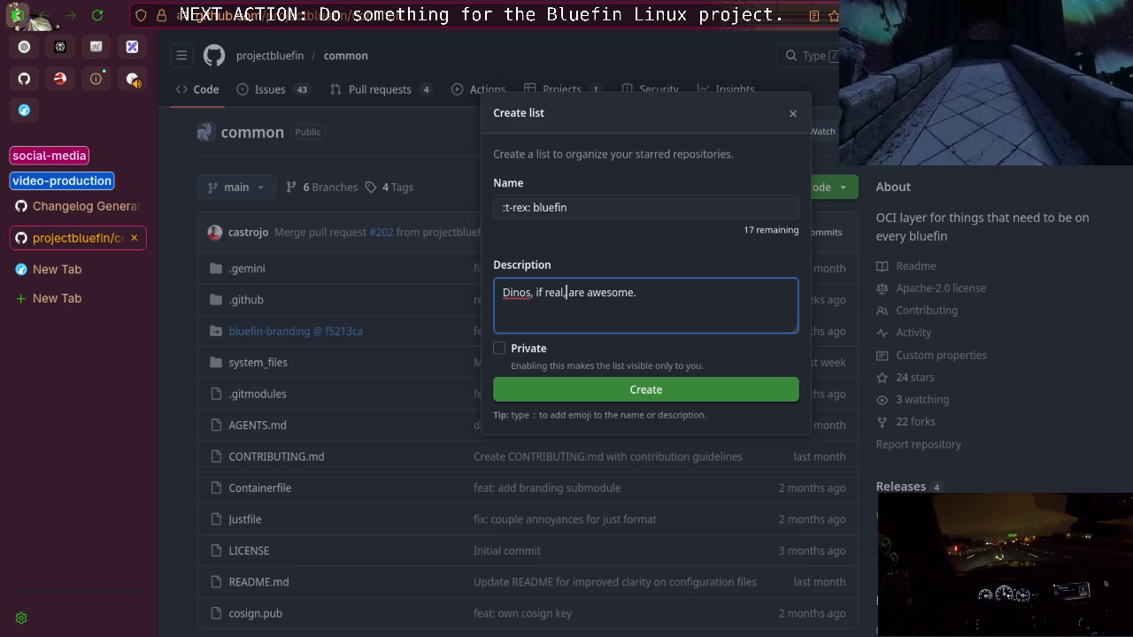
left_click(80, 270)
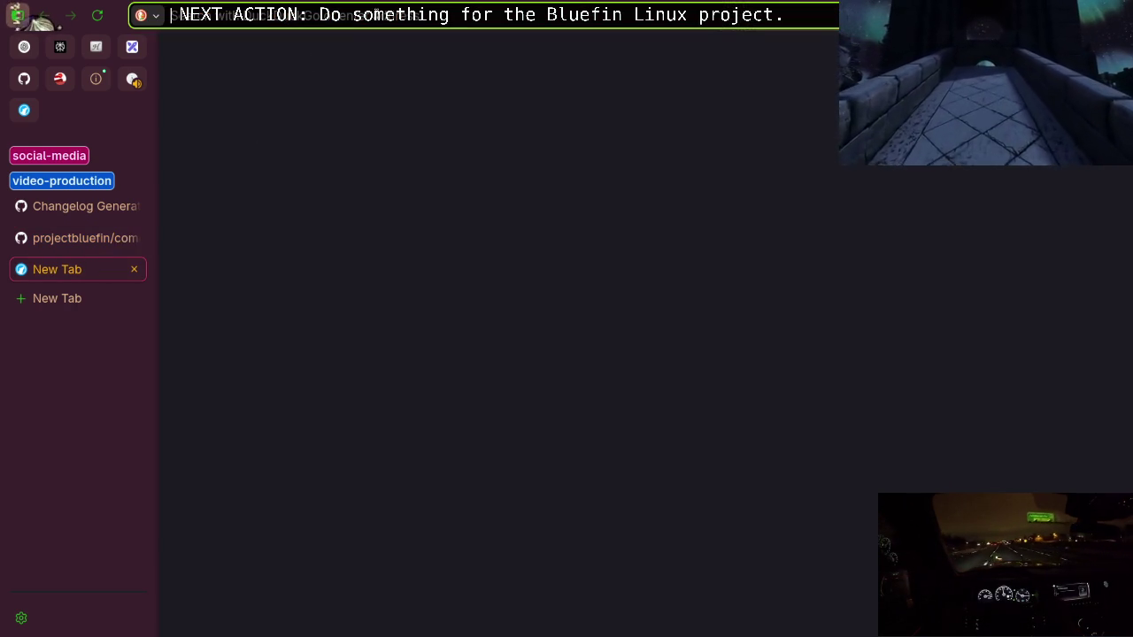
Search DuckDuckGo for 'universalblue linux' and open the universal-blue.org result
type("u")
key("BackSpace")
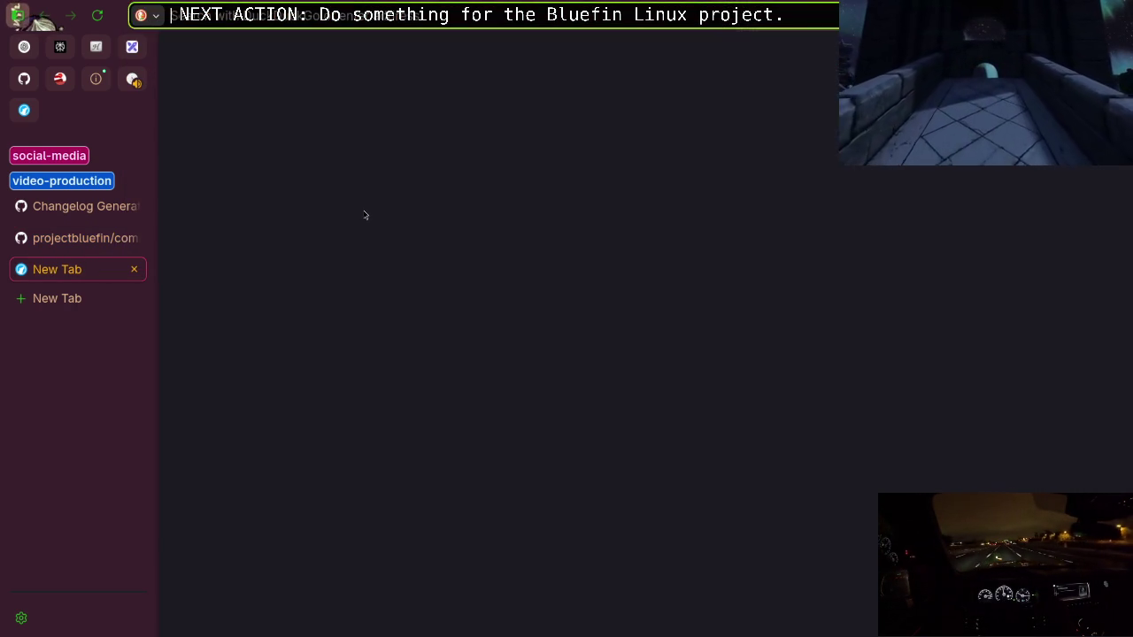
type("univer")
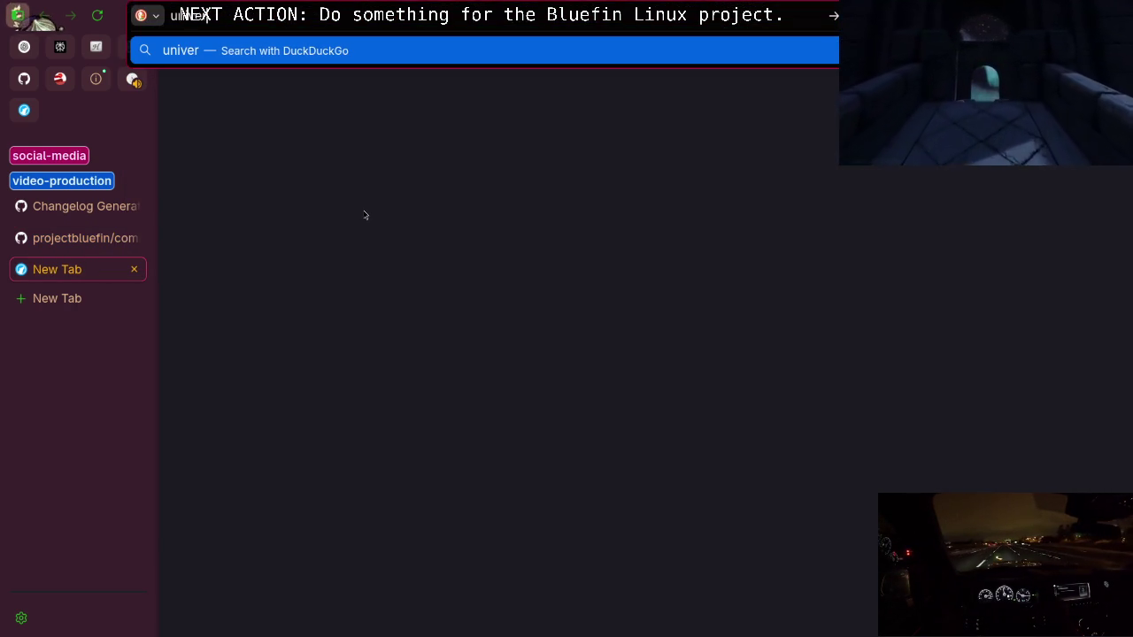
type("sa")
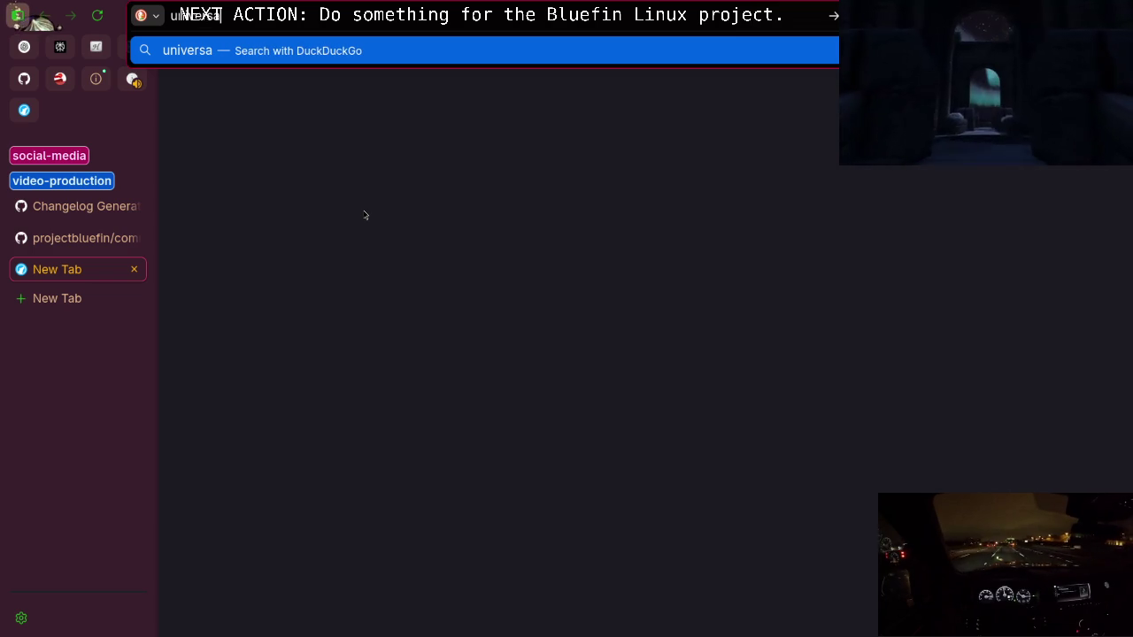
type("lblue linux")
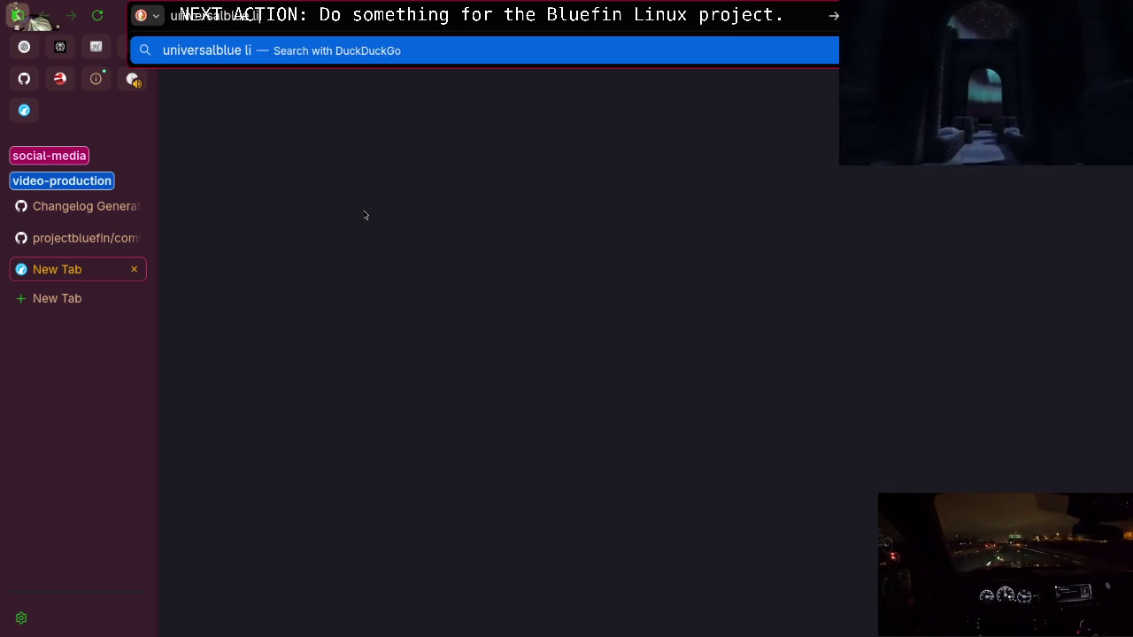
key("Return")
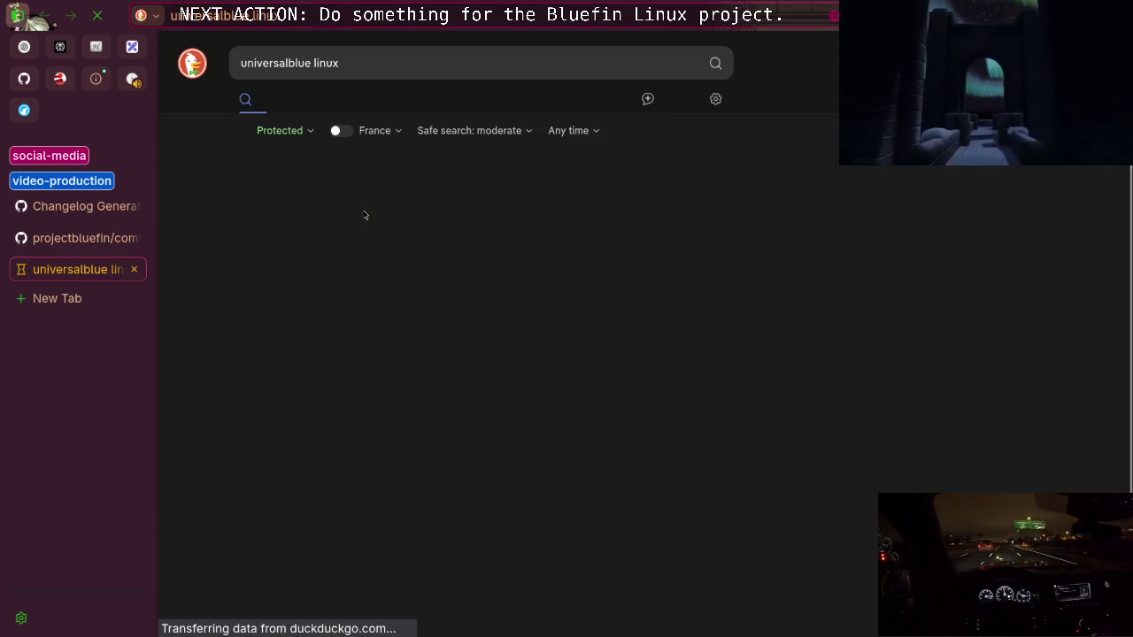
left_click(367, 513)
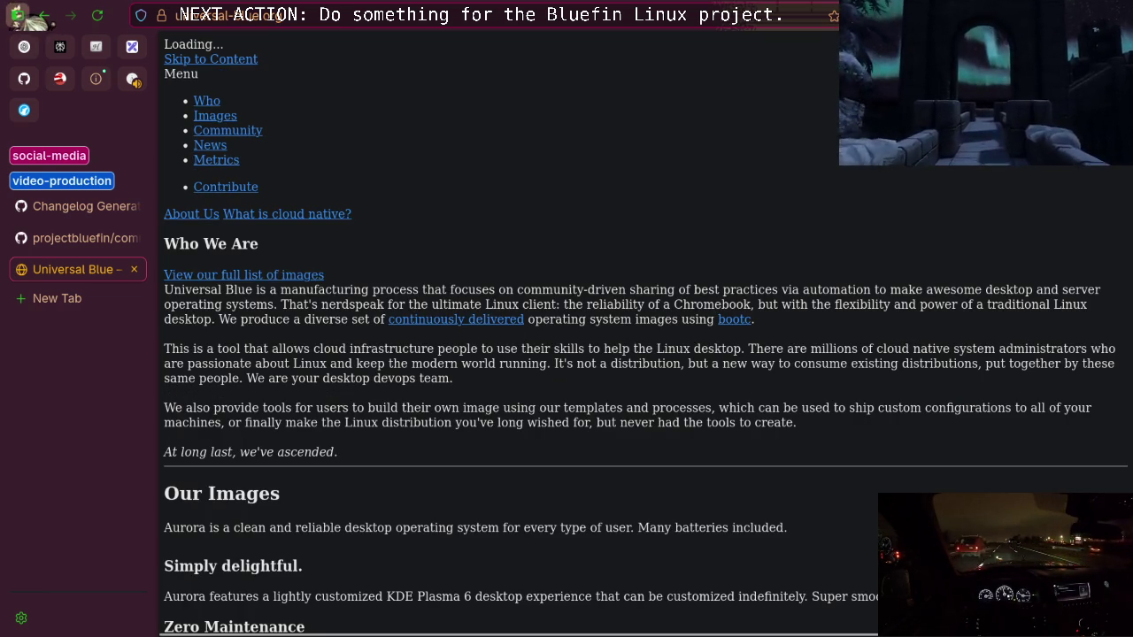
Disable dark mode and save unblocking rules for universal-blue.org, then reload the page
left_click(854, 15)
left_click(786, 79)
left_click(880, 15)
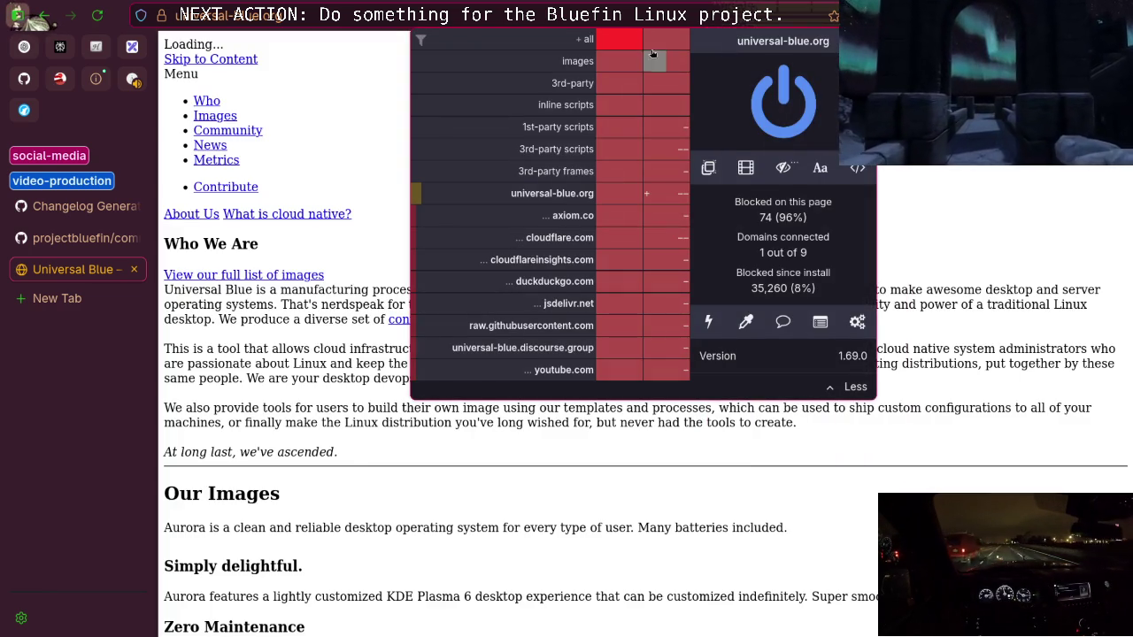
left_click(713, 79)
key("F5")
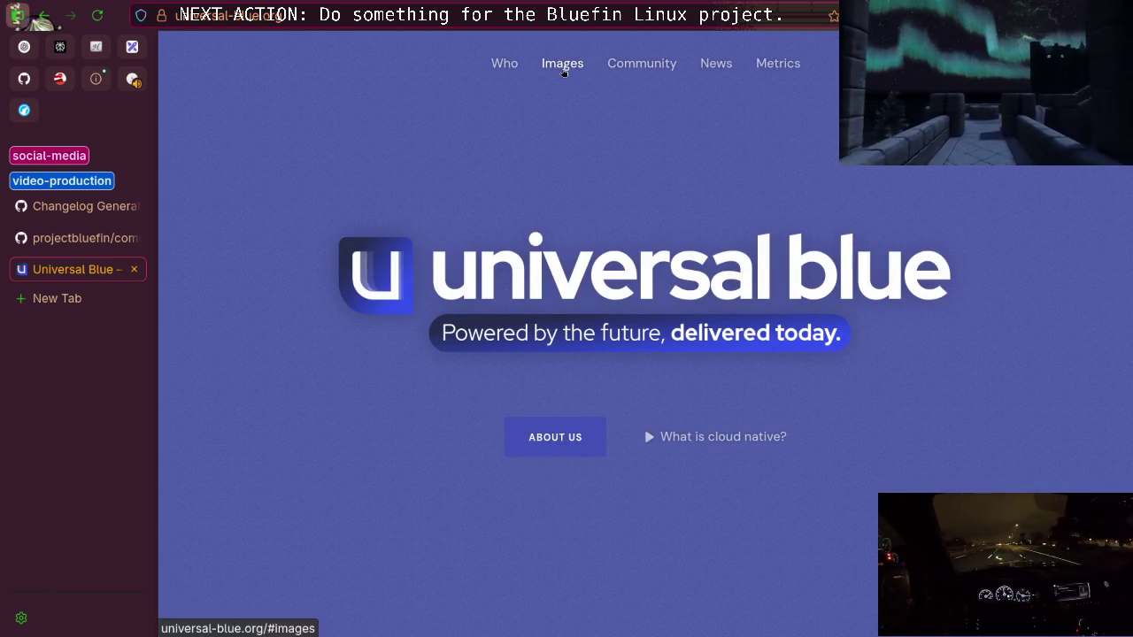
Jump to the Our Images section and turn dark mode on for universal-blue.org
left_click(562, 66)
left_click(892, 15)
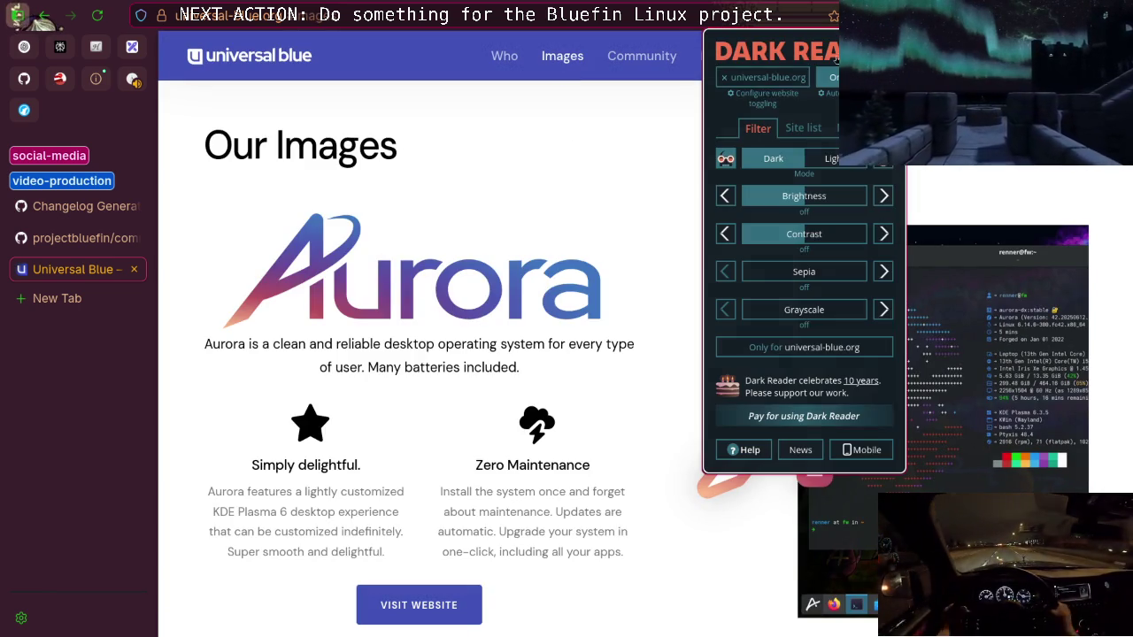
left_click(764, 77)
left_click(531, 203)
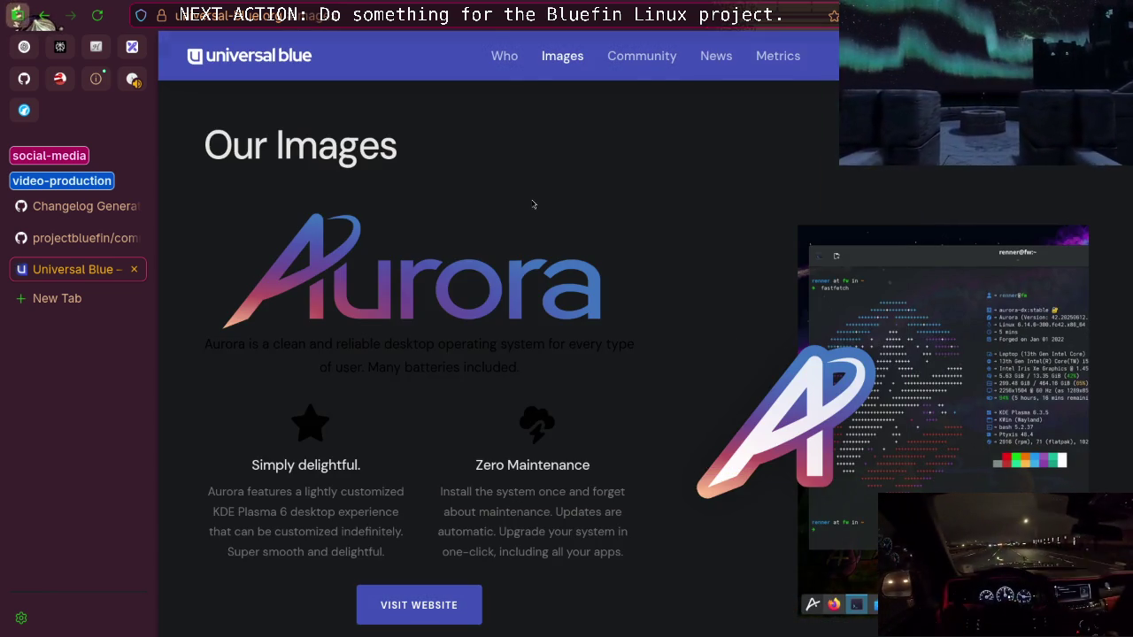
key("ctrl+l")
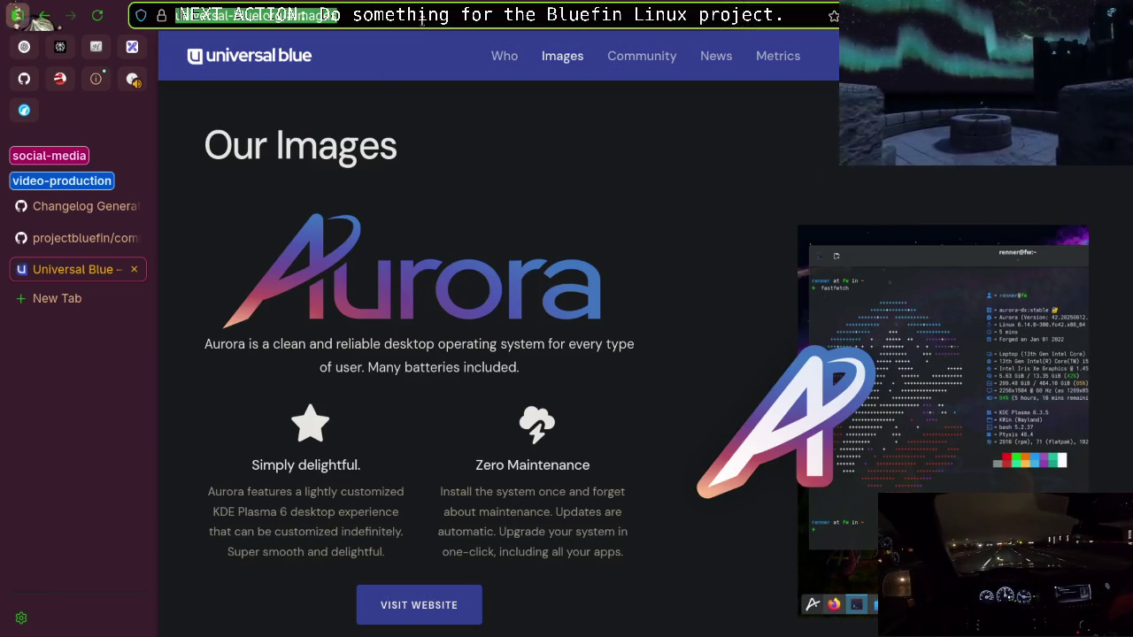
left_click(653, 220)
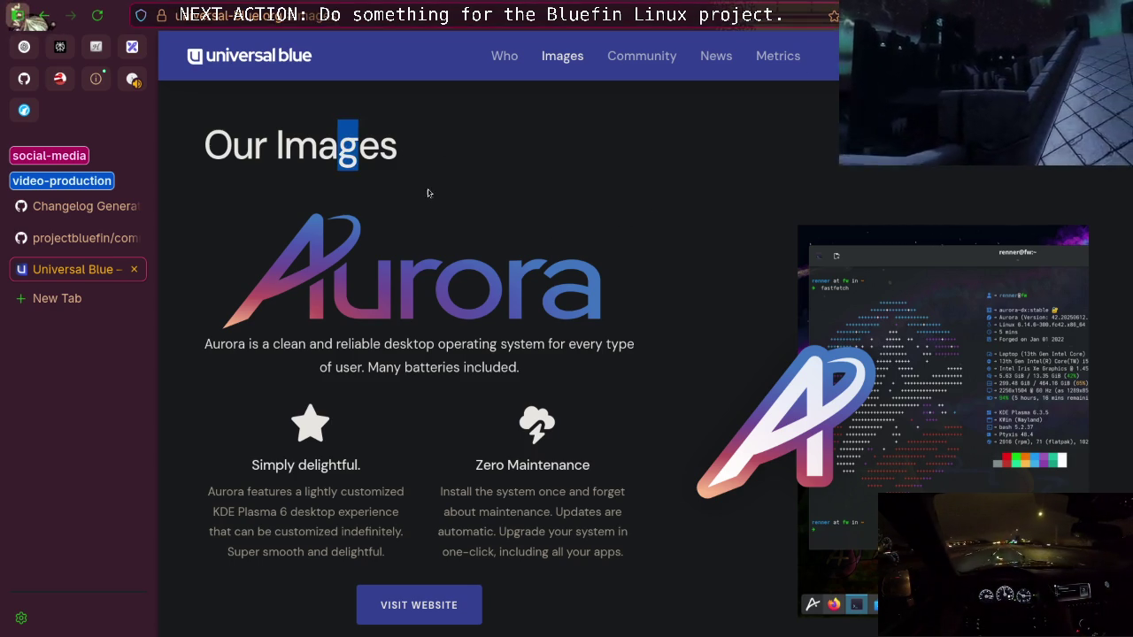
left_click_drag(376, 157, 358, 157)
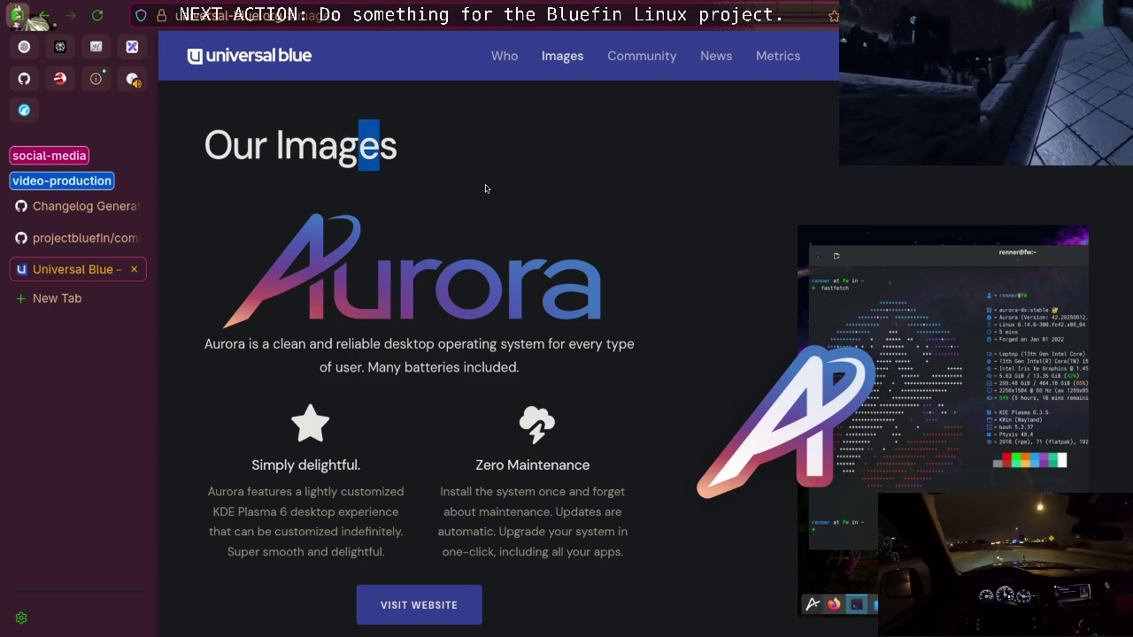
scroll(469, 258, "down", 12)
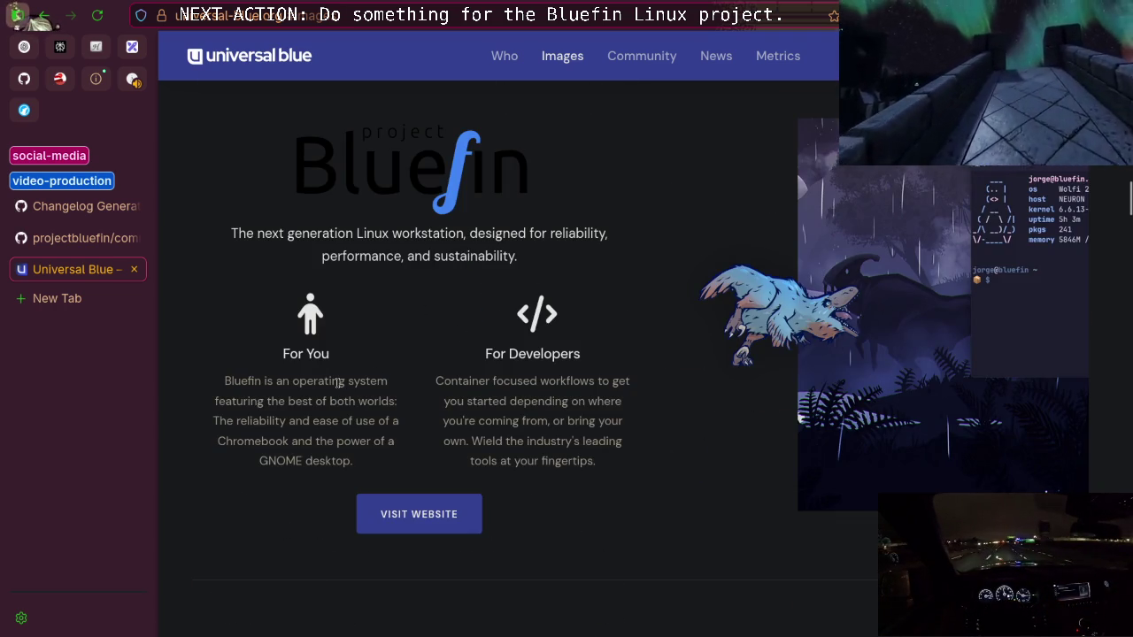
scroll(461, 389, "up", 12)
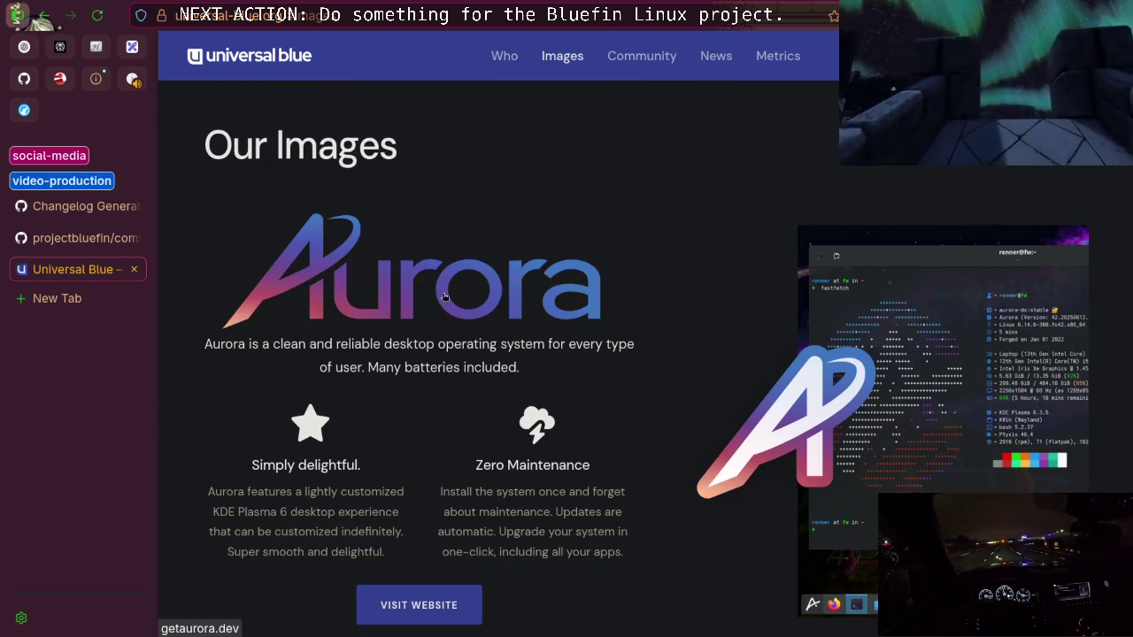
scroll(381, 310, "down", 10)
scroll(460, 372, "up", 10)
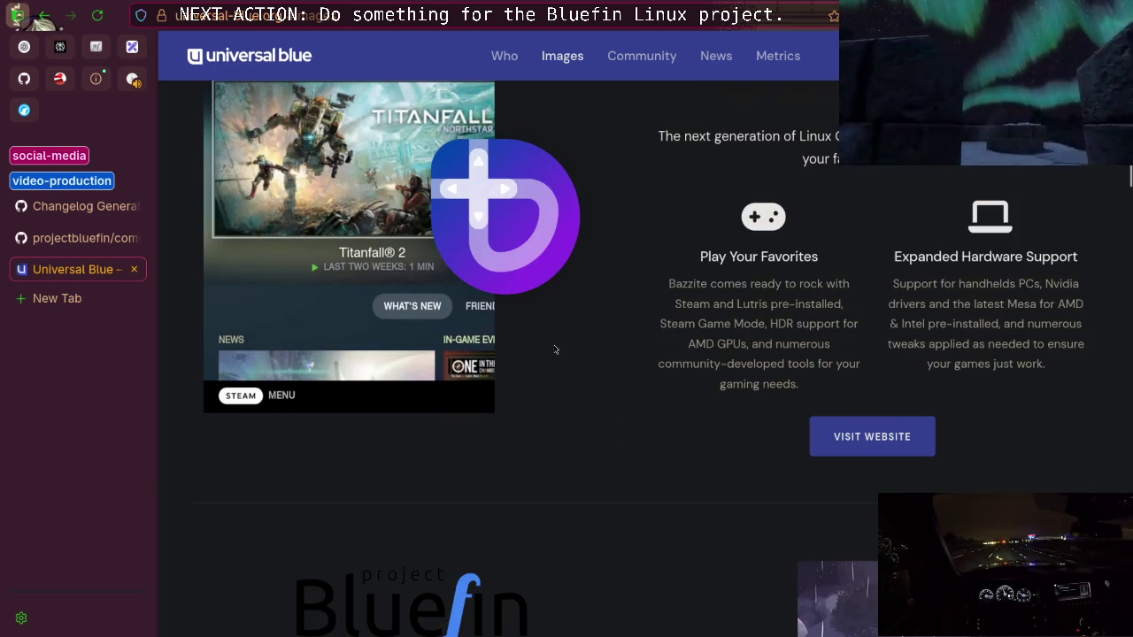
scroll(532, 341, "up", 3)
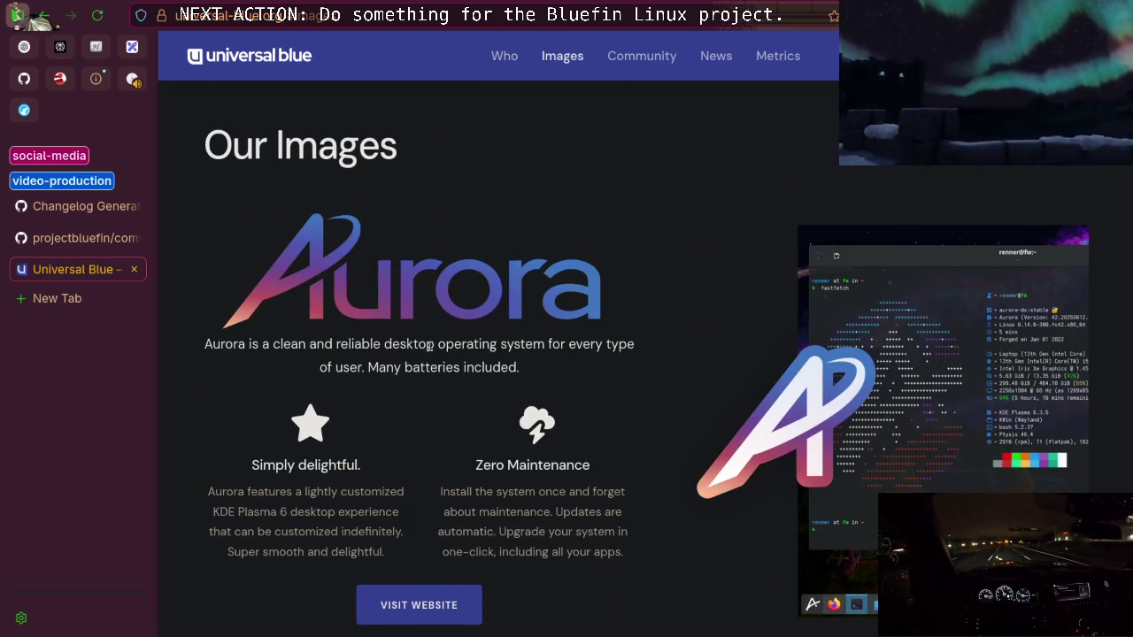
scroll(933, 334, "down", 5)
scroll(933, 335, "down", 9)
scroll(932, 338, "up", 14)
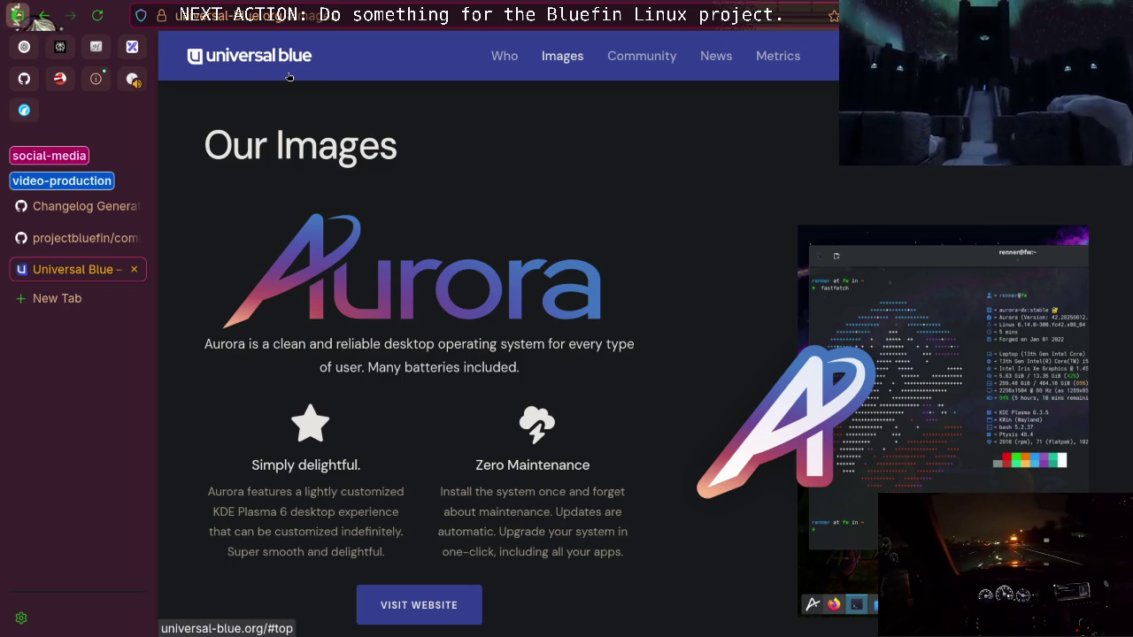
scroll(543, 314, "down", 5)
scroll(544, 314, "down", 10)
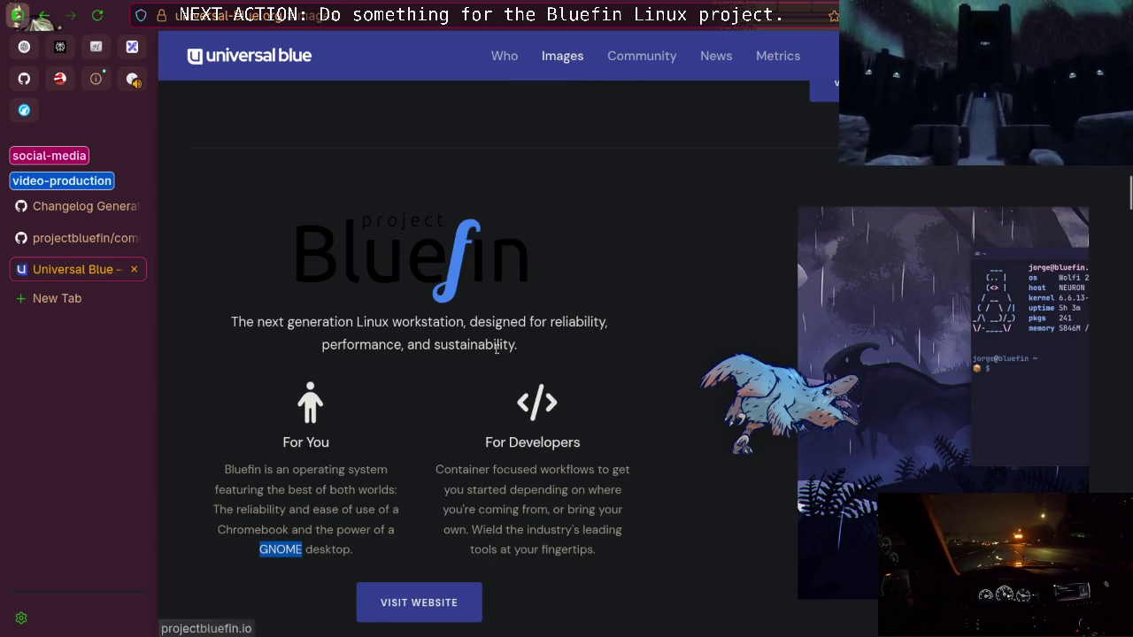
scroll(496, 348, "up", 12)
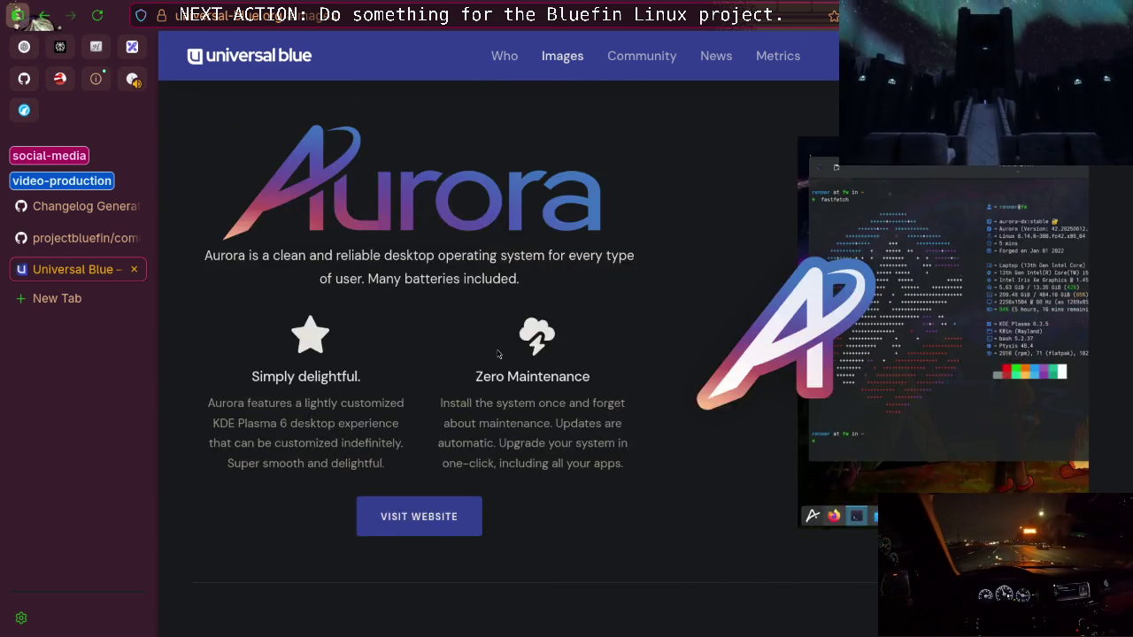
scroll(834, 371, "down", 3)
scroll(834, 371, "down", 4)
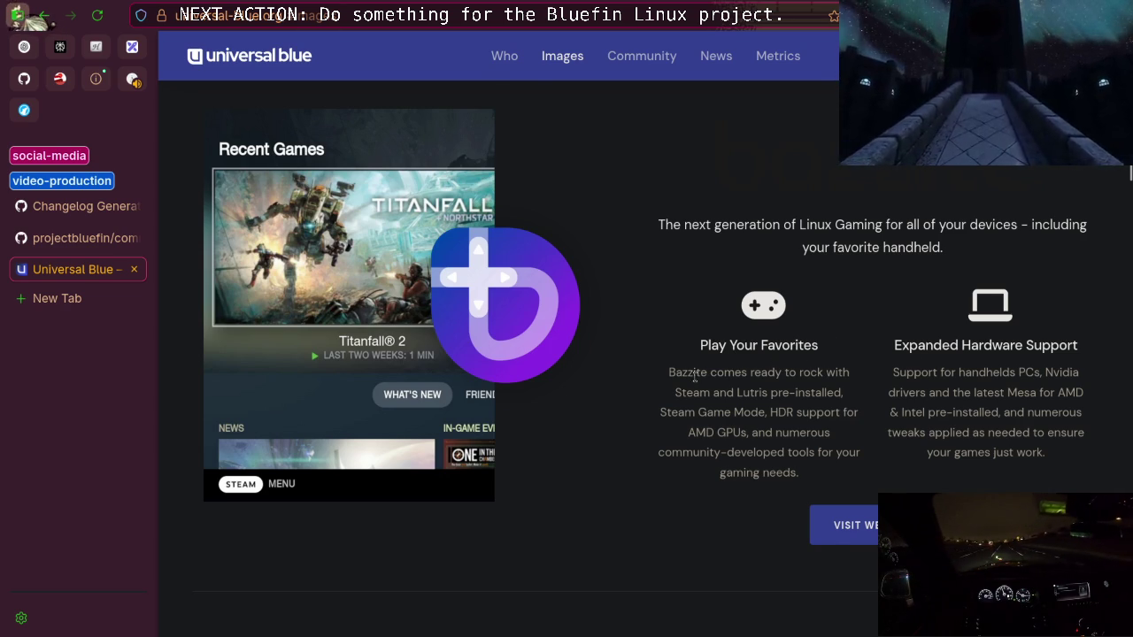
scroll(829, 302, "up", 2)
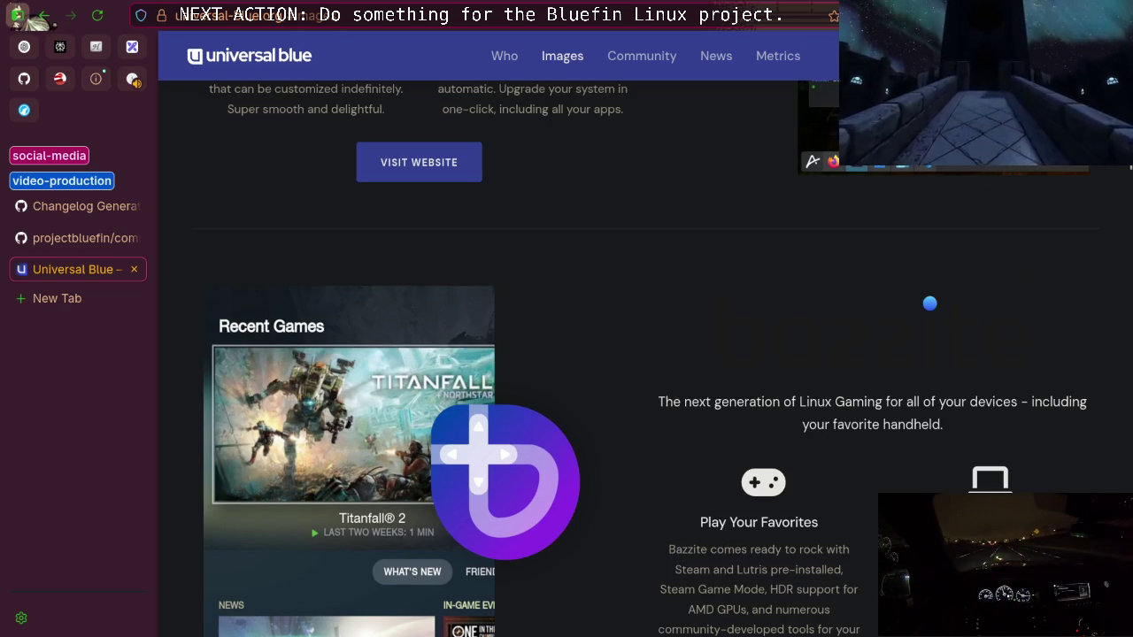
left_click(890, 15)
left_click(765, 77)
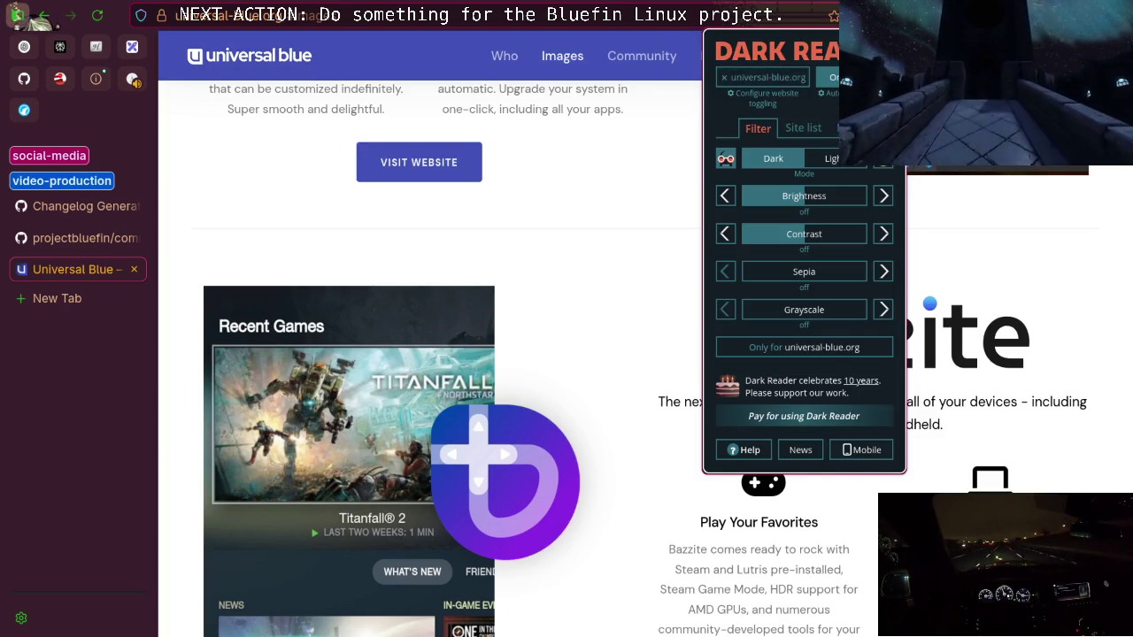
key("Escape")
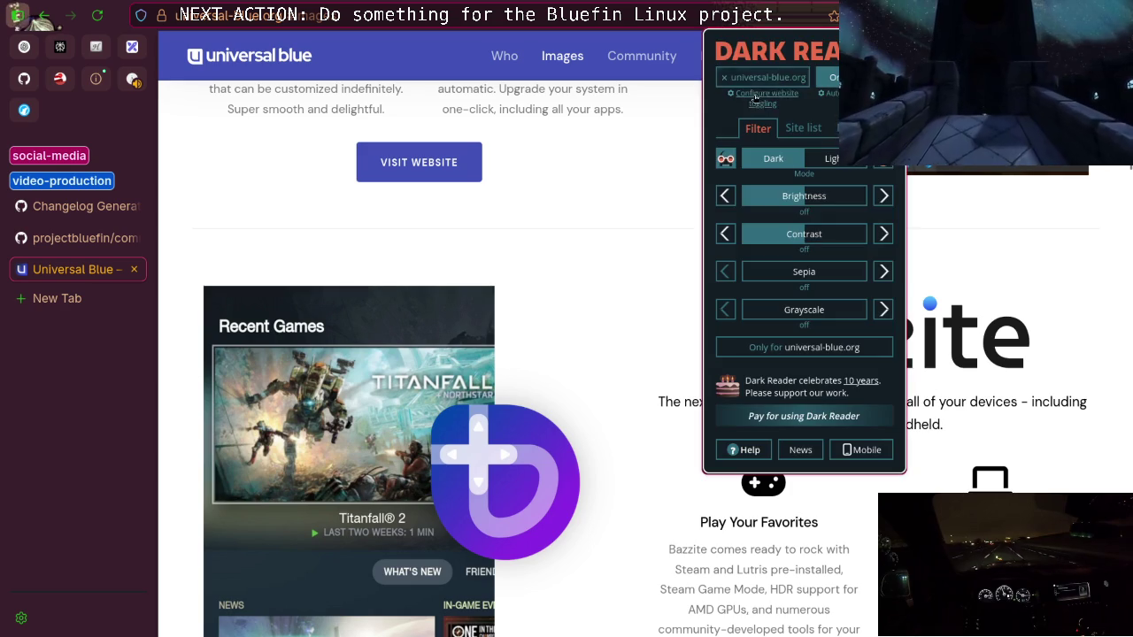
left_click(766, 77)
scroll(686, 227, "down", 8)
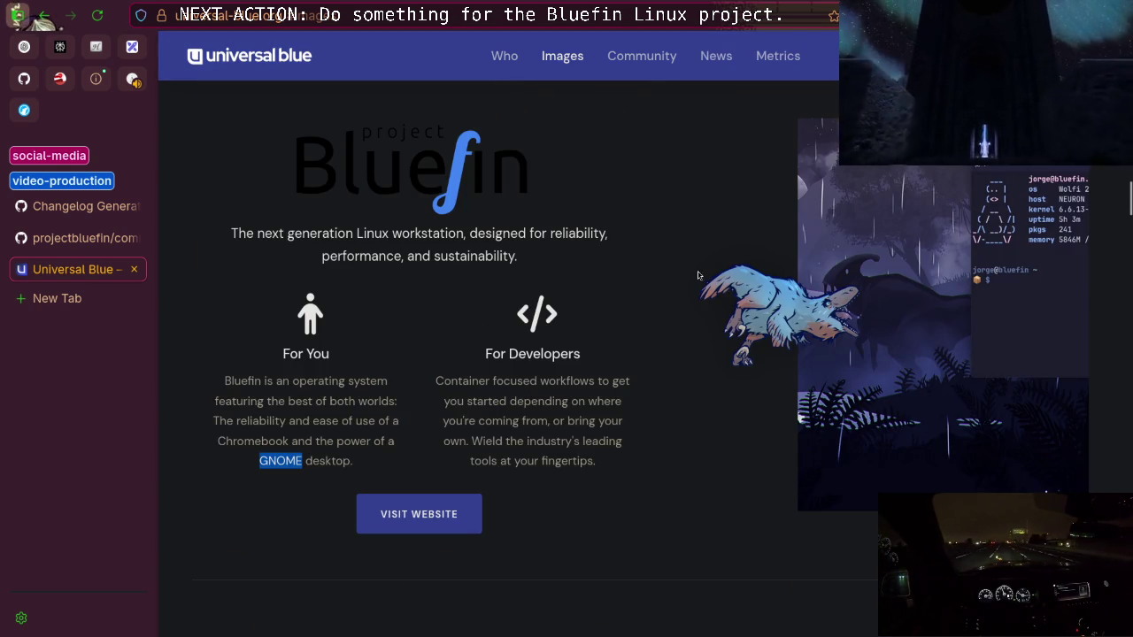
scroll(576, 310, "down", 5)
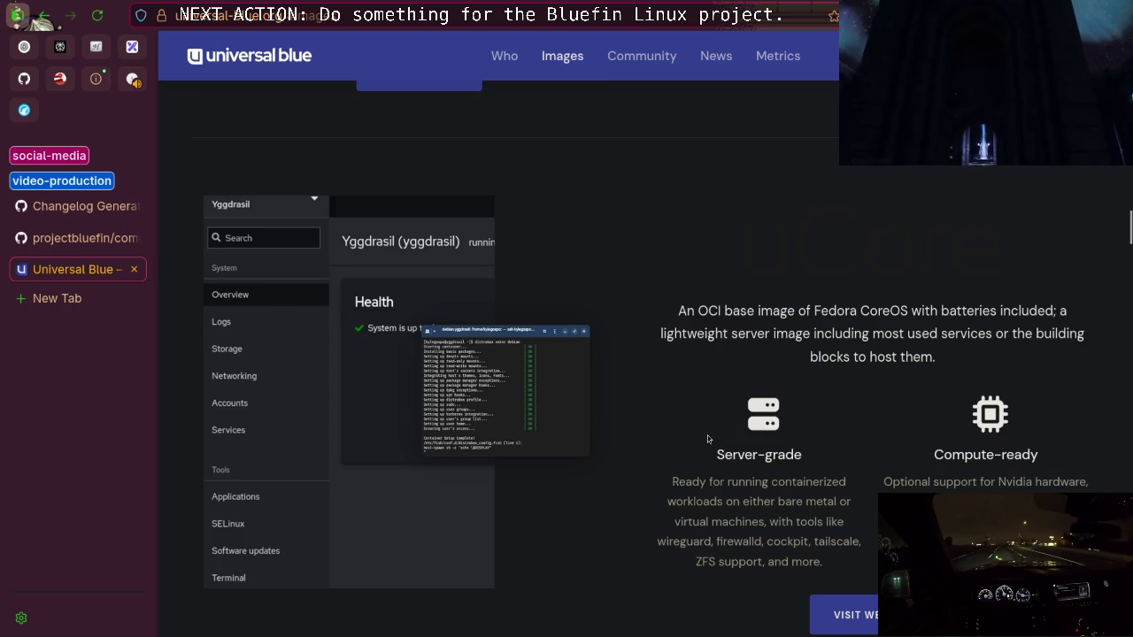
scroll(708, 436, "up", 12)
scroll(707, 434, "up", 5)
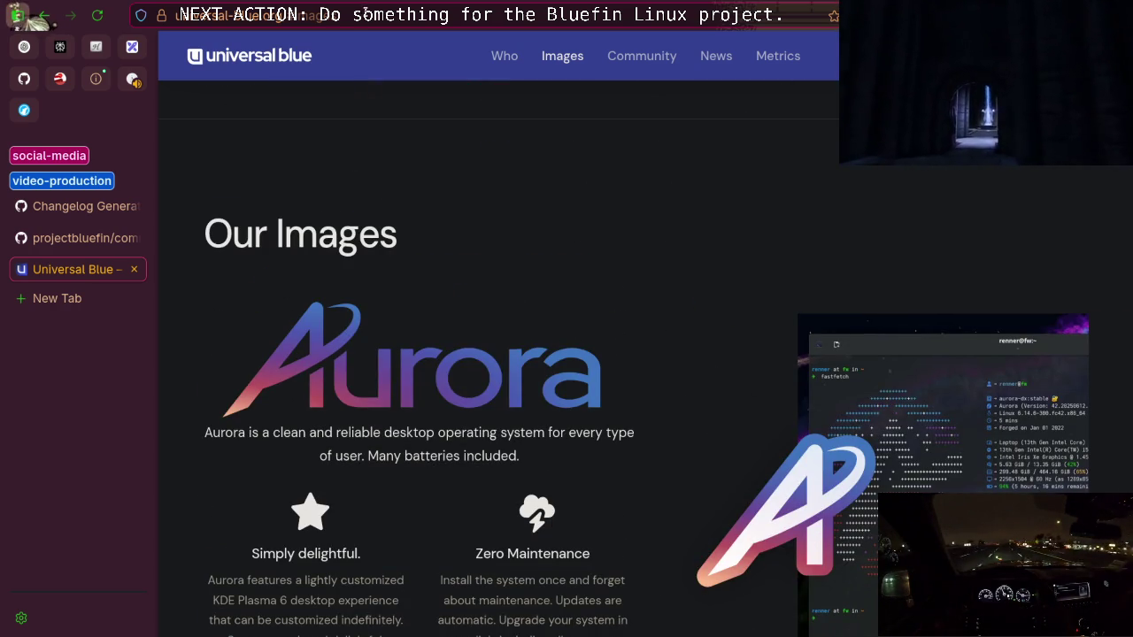
key("ctrl+l")
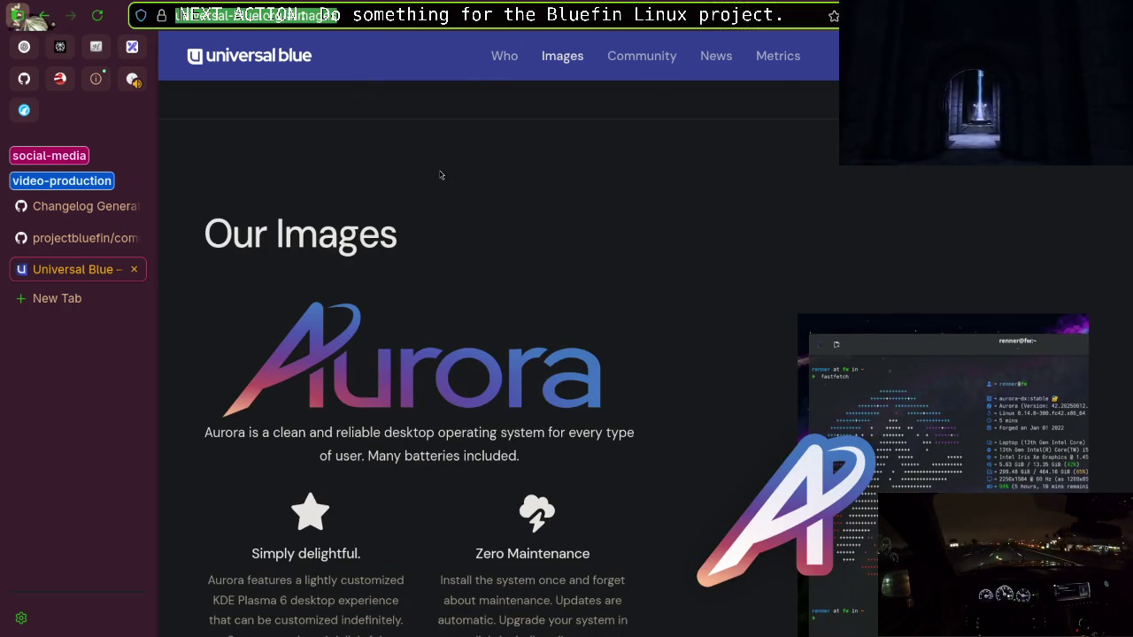
Search DuckDuckGo for 'fedora atomic' and open the Fedora Atomic Desktops result
type("ferod")
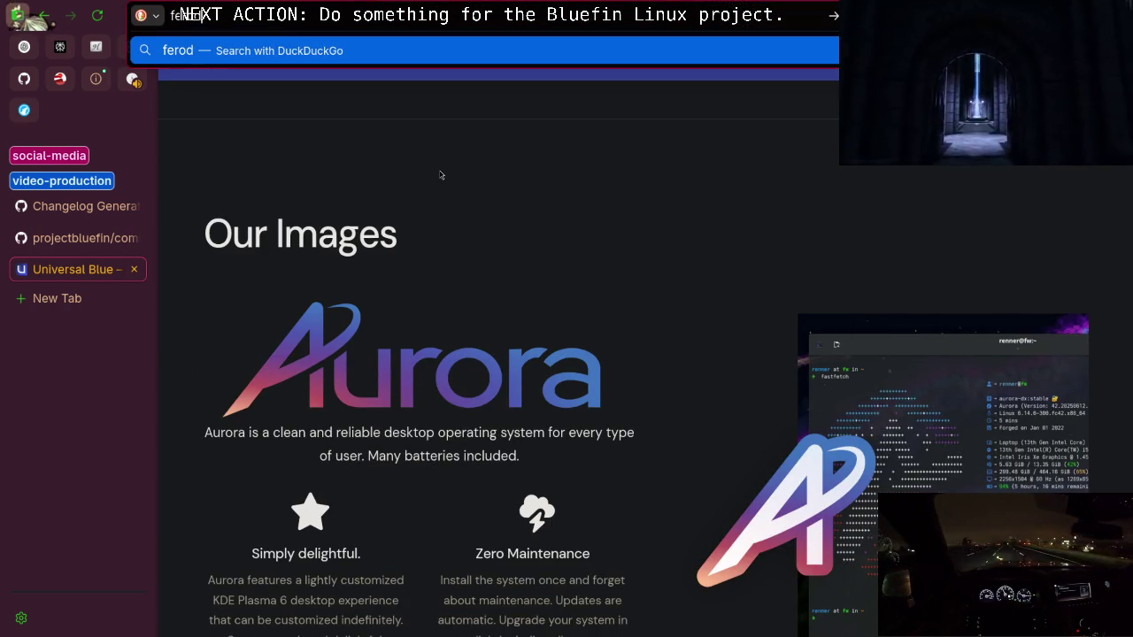
key("BackSpace")
key("BackSpace")
key("BackSpace")
type("o")
key("BackSpace")
type("doras")
key("BackSpace")
type("atomic")
key("Return")
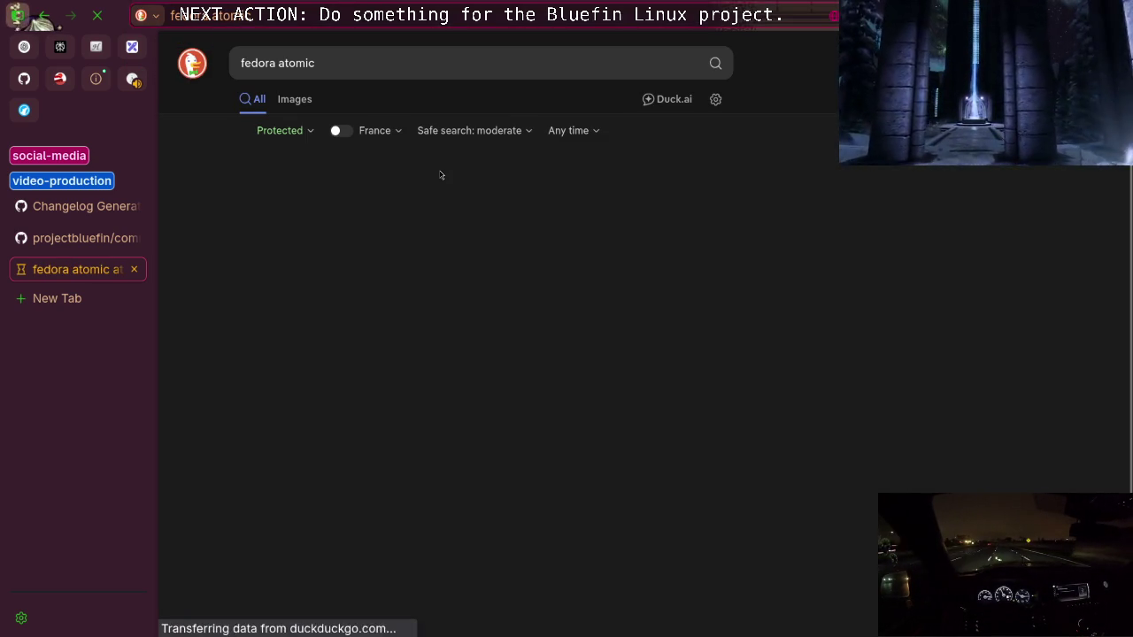
left_click(498, 207)
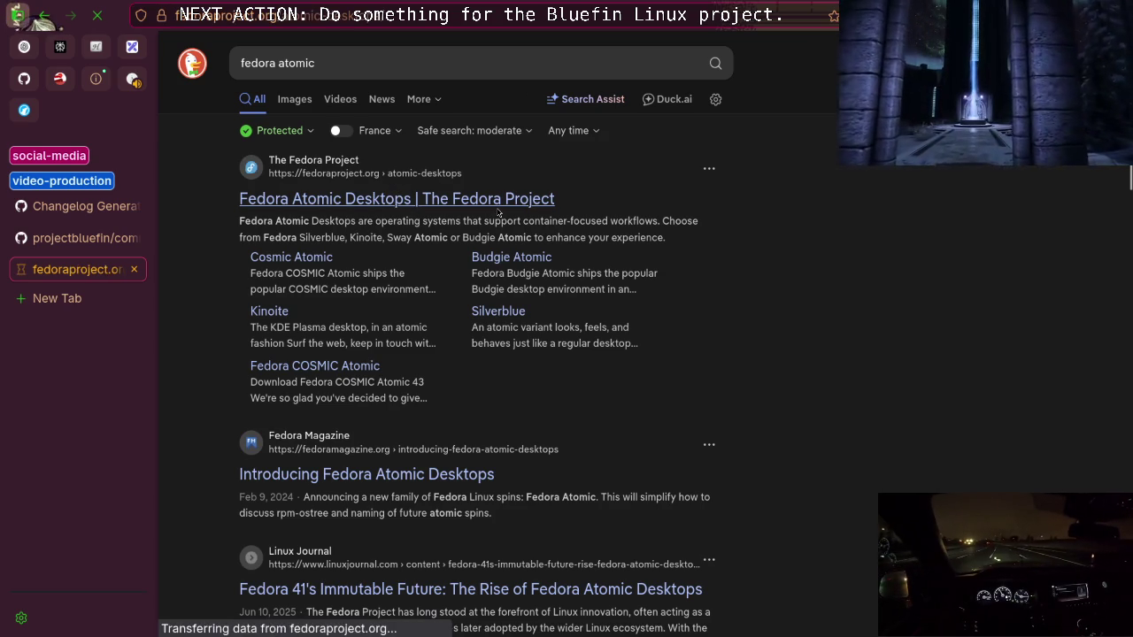
Allow scripts to run on fedoraproject.org and bring up the dark mode extension settings
left_click(779, 16)
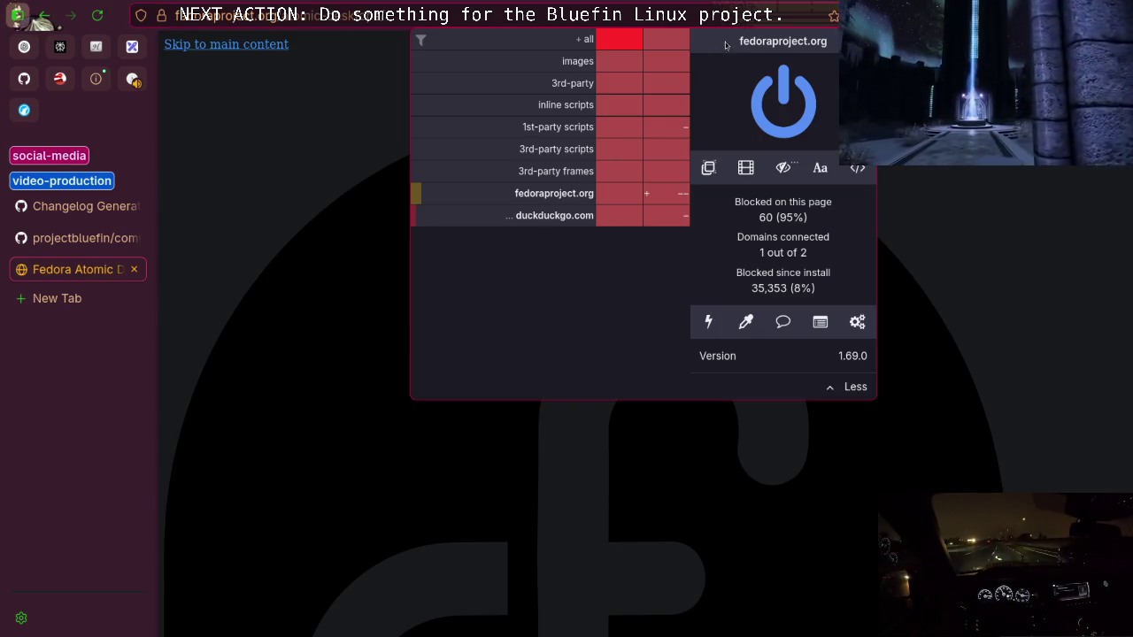
left_click(666, 39)
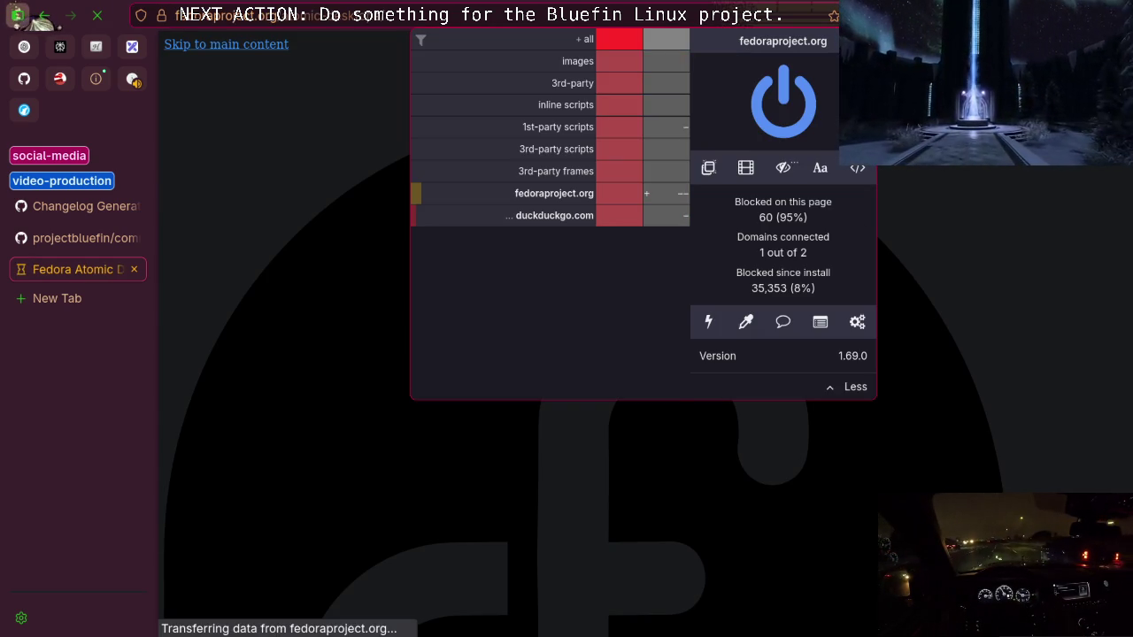
left_click(893, 15)
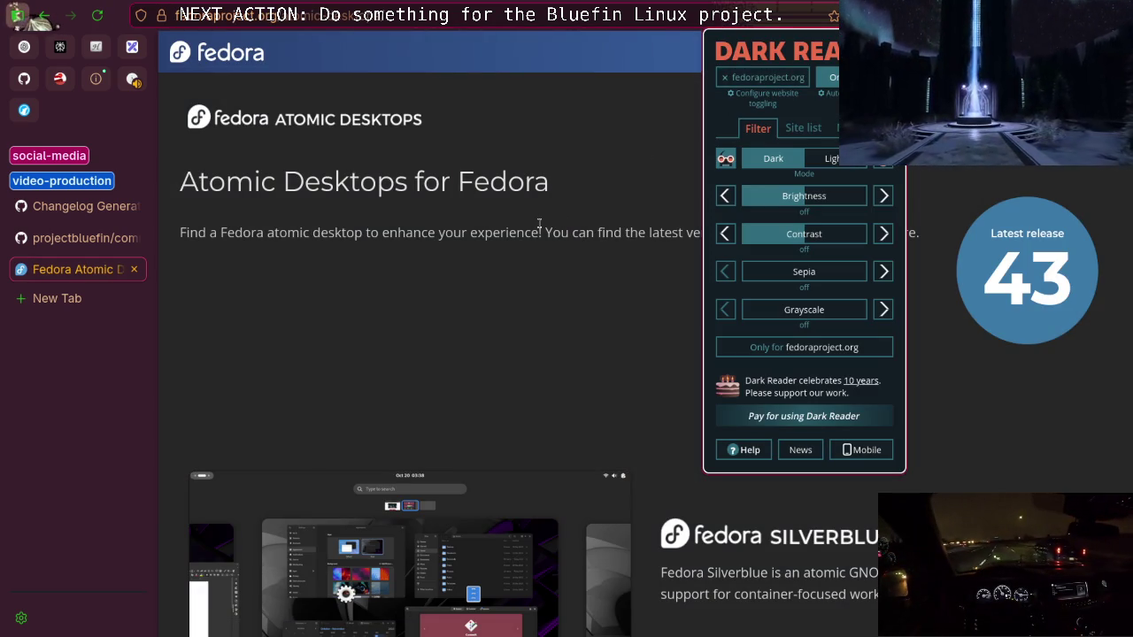
Scroll to the Fedora Silverblue entry and highlight 'GNOME' in its description
left_click(539, 224)
scroll(542, 266, "down", 5)
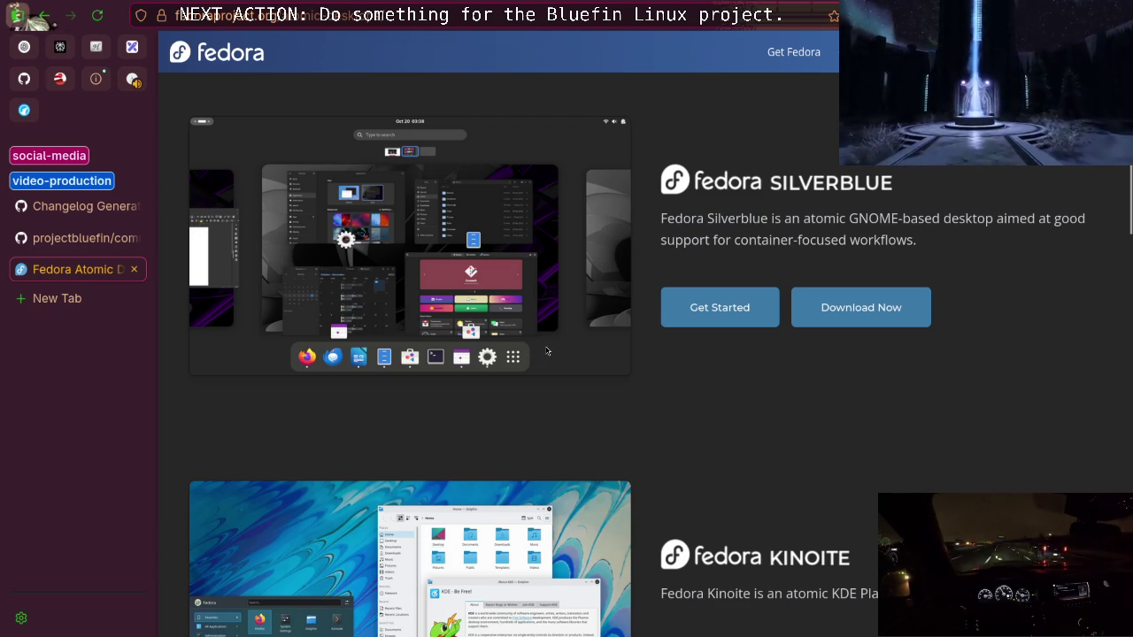
scroll(546, 351, "up", 5)
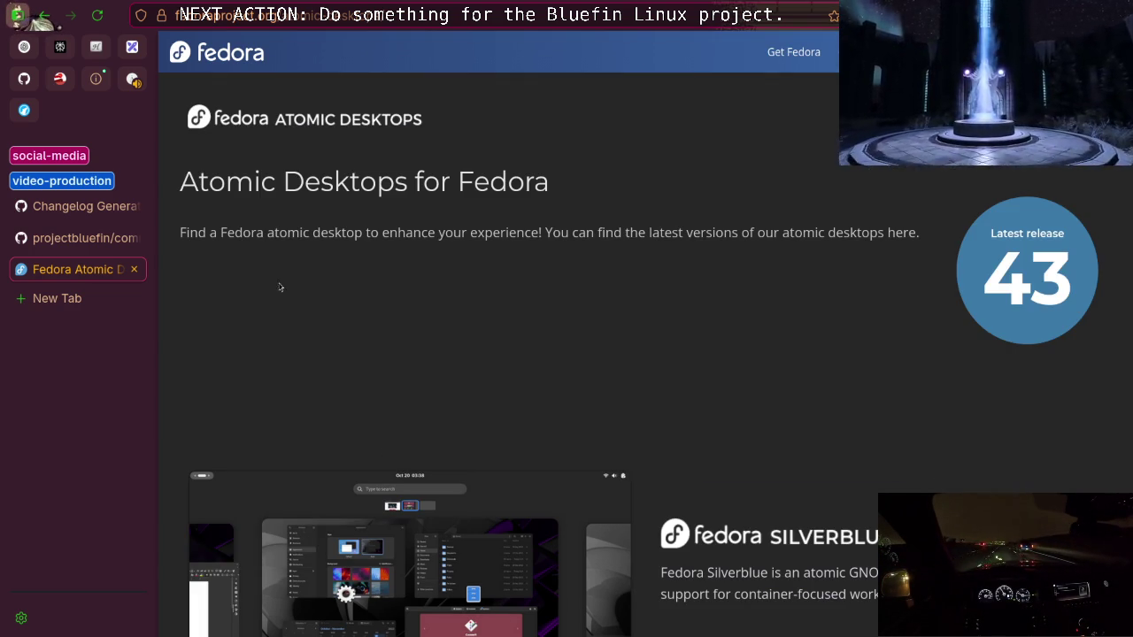
left_click_drag(261, 181, 642, 181)
scroll(605, 362, "down", 4)
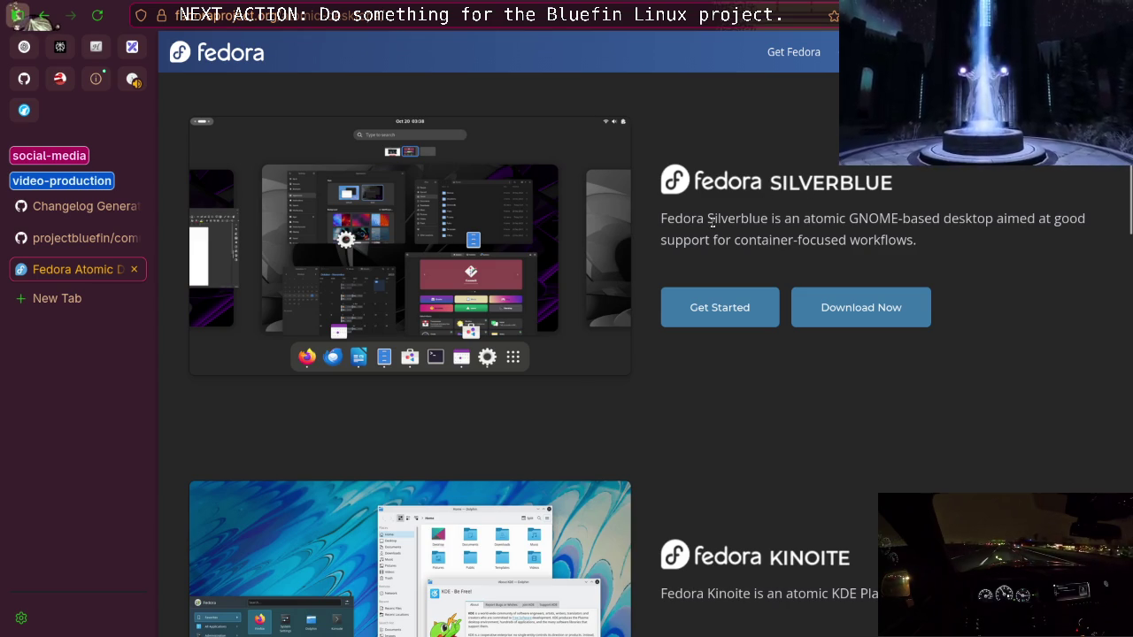
double_click(878, 218)
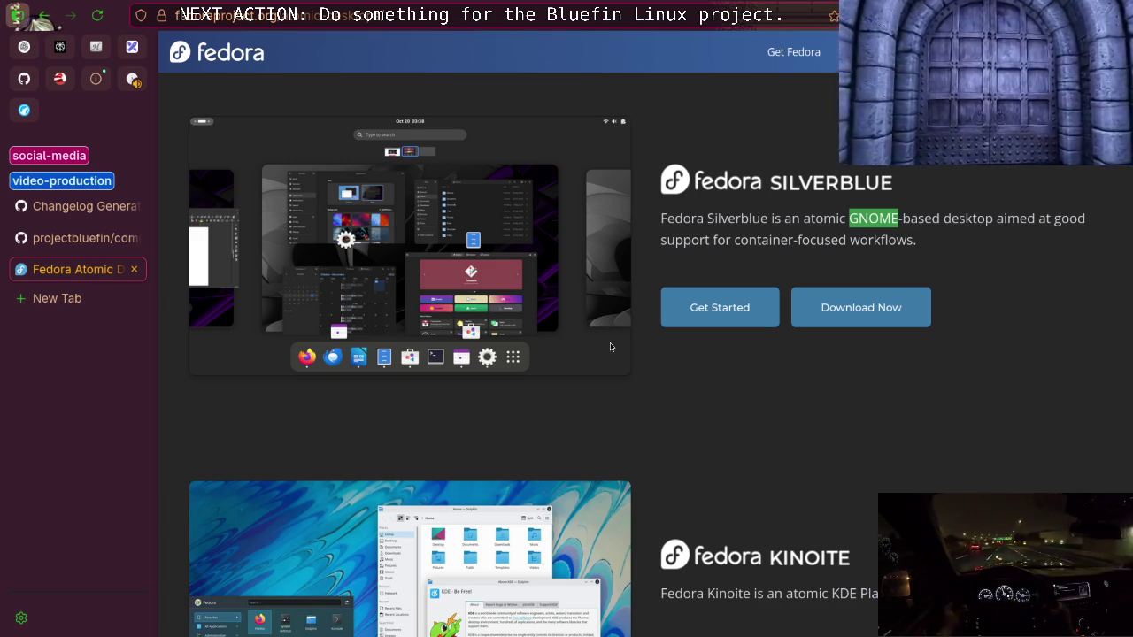
scroll(619, 345, "up", 2)
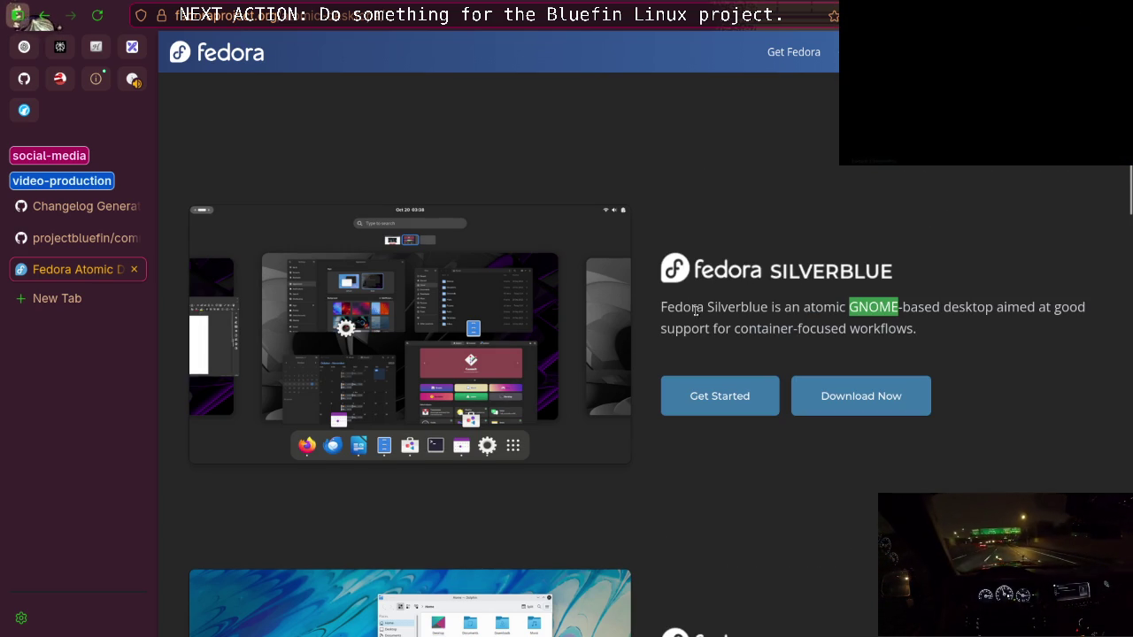
Highlight the Silverblue description paragraph and scroll around it on the Fedora Atomic Desktops page
triple_click(739, 308)
scroll(617, 418, "up", 2)
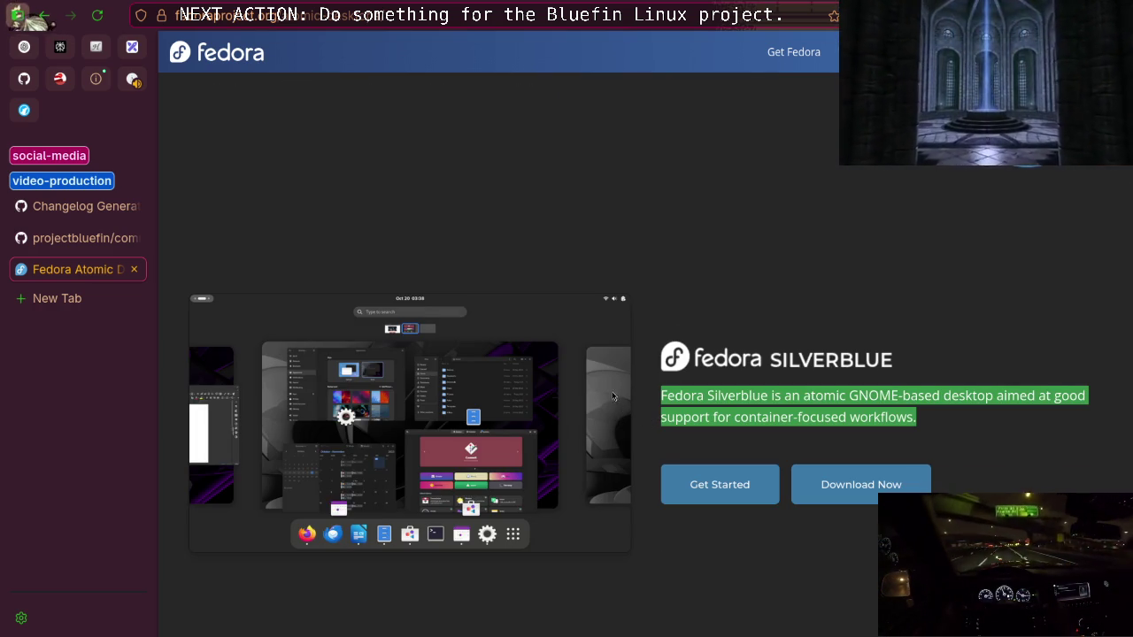
scroll(611, 390, "up", 3)
scroll(587, 344, "down", 3)
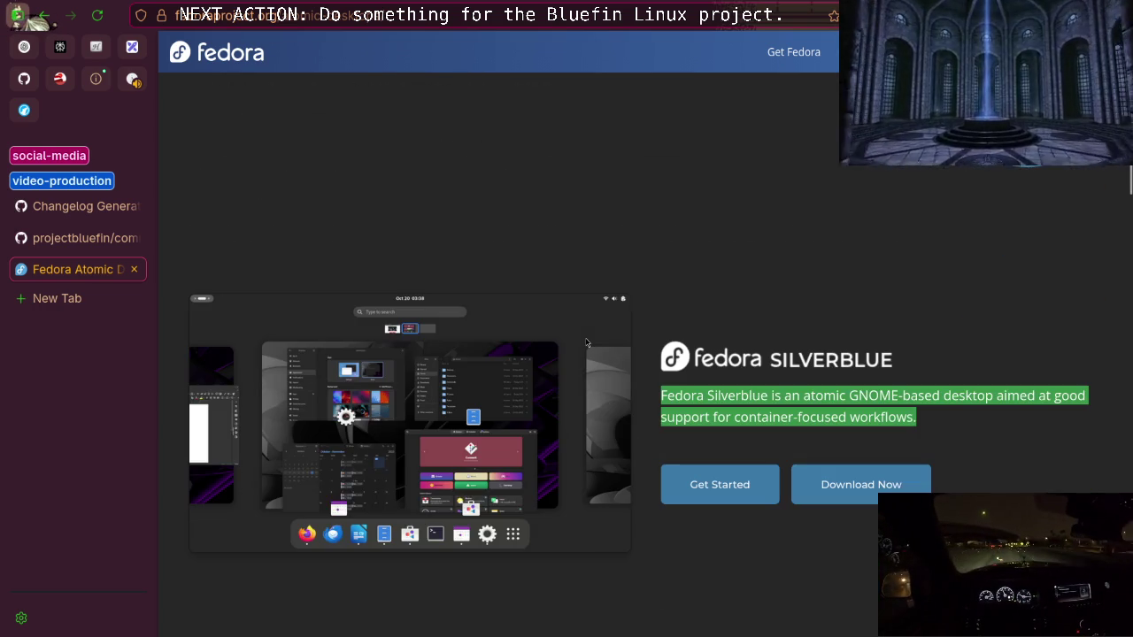
scroll(587, 343, "up", 2)
scroll(587, 343, "down", 2)
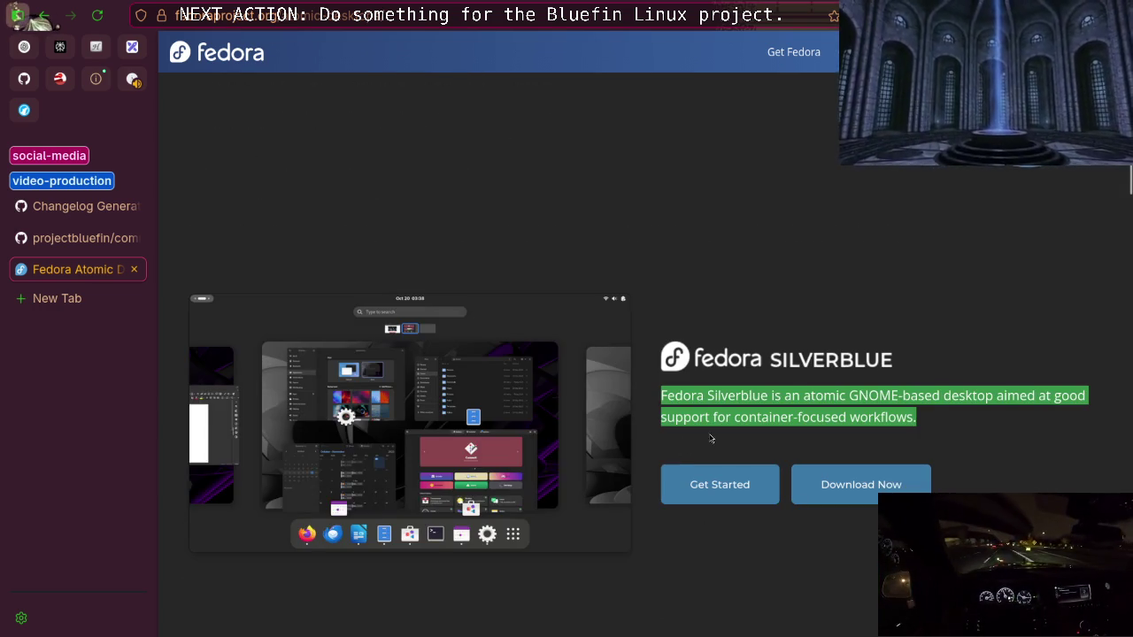
scroll(709, 407, "down", 5)
scroll(724, 395, "up", 3)
scroll(690, 397, "down", 2)
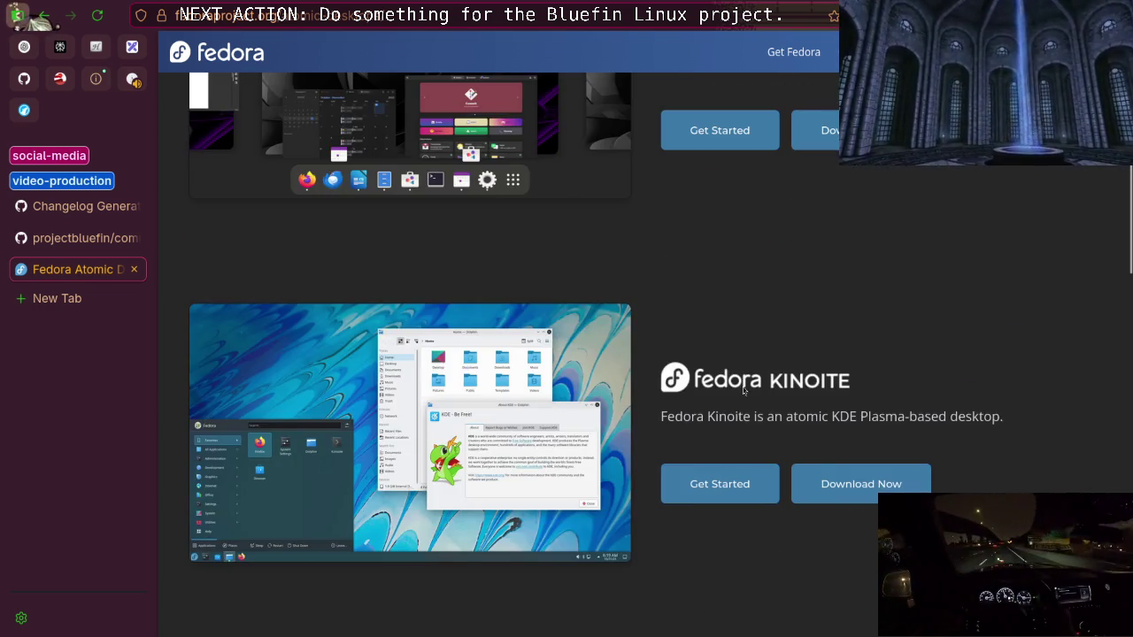
scroll(744, 390, "up", 3)
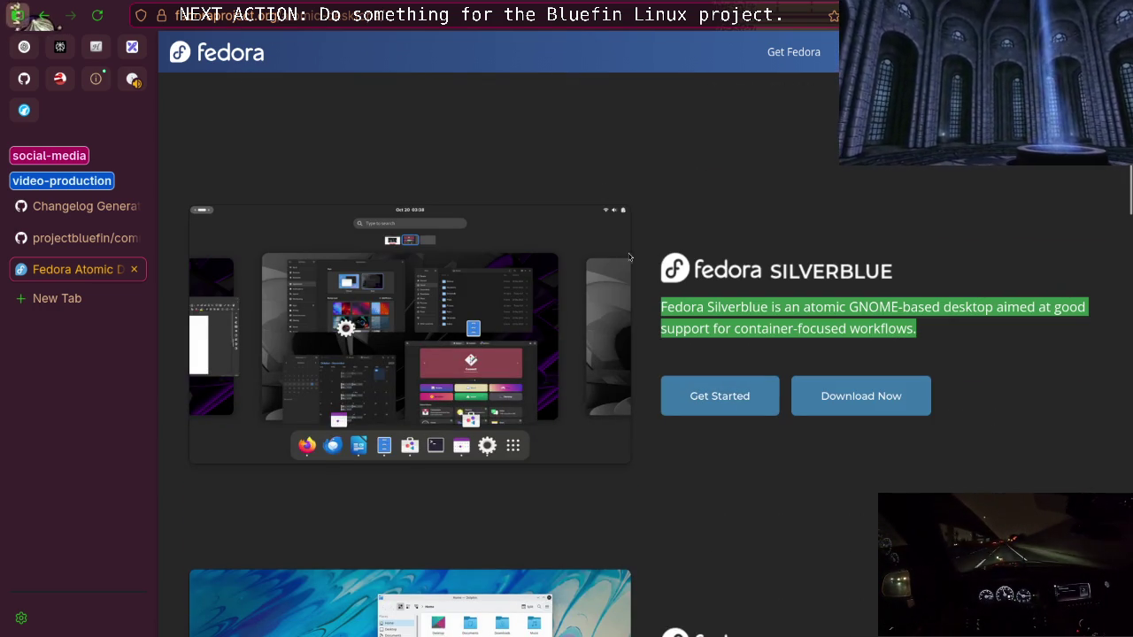
scroll(604, 270, "down", 2)
scroll(605, 270, "down", 4)
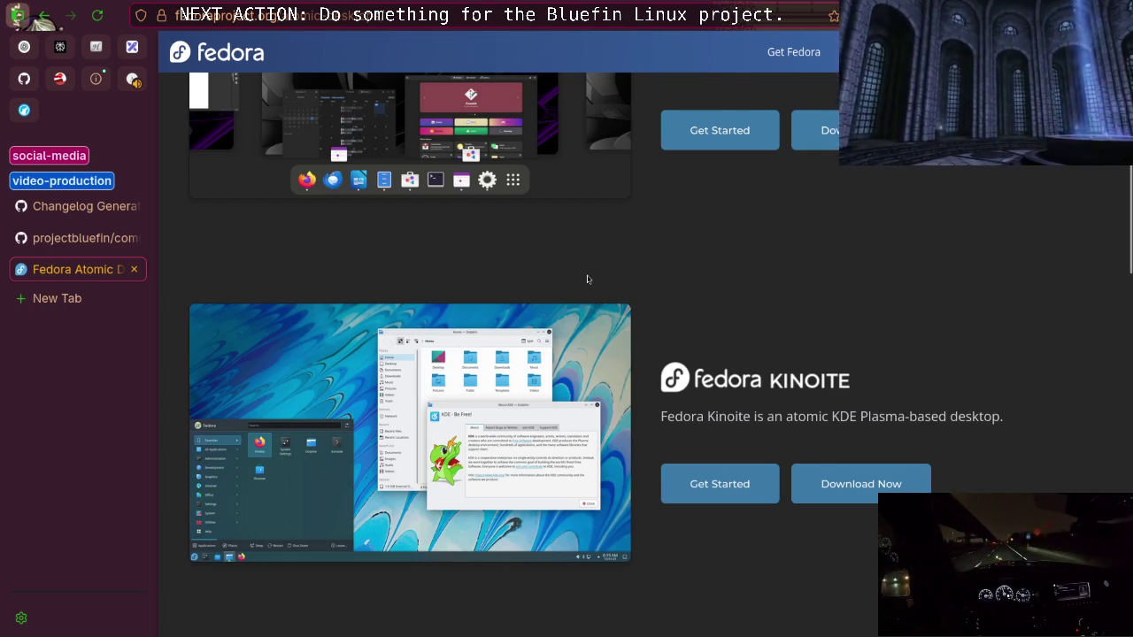
scroll(579, 275, "up", 4)
Reselect the Silverblue description, pick out the word GNOME, and scroll down to Fedora Kinoite
triple_click(765, 218)
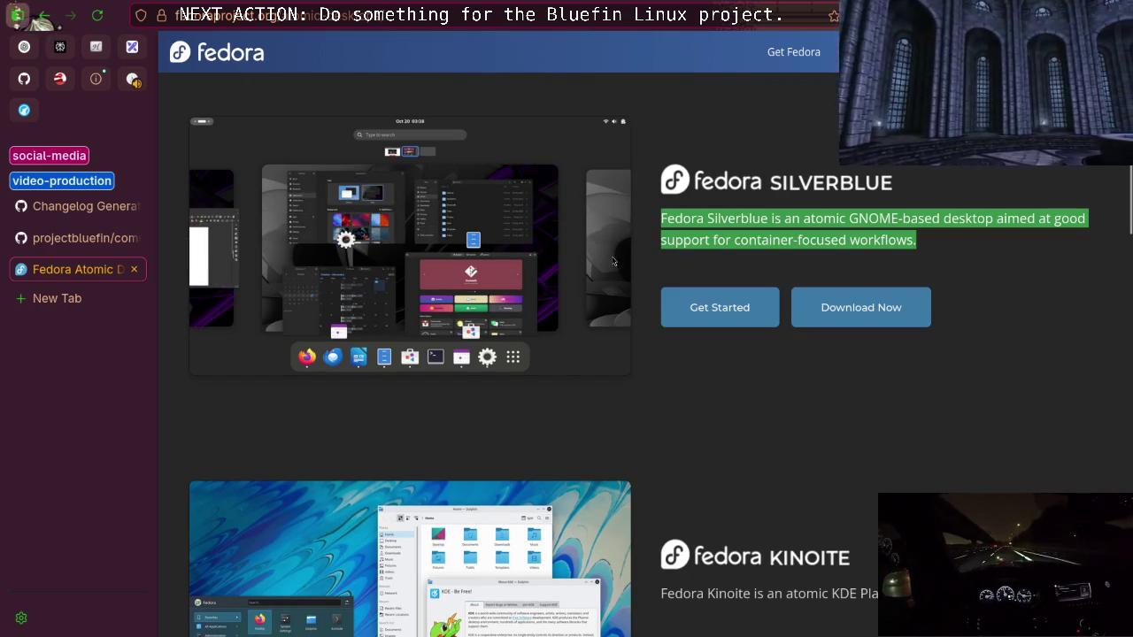
double_click(865, 218)
scroll(643, 290, "down", 4)
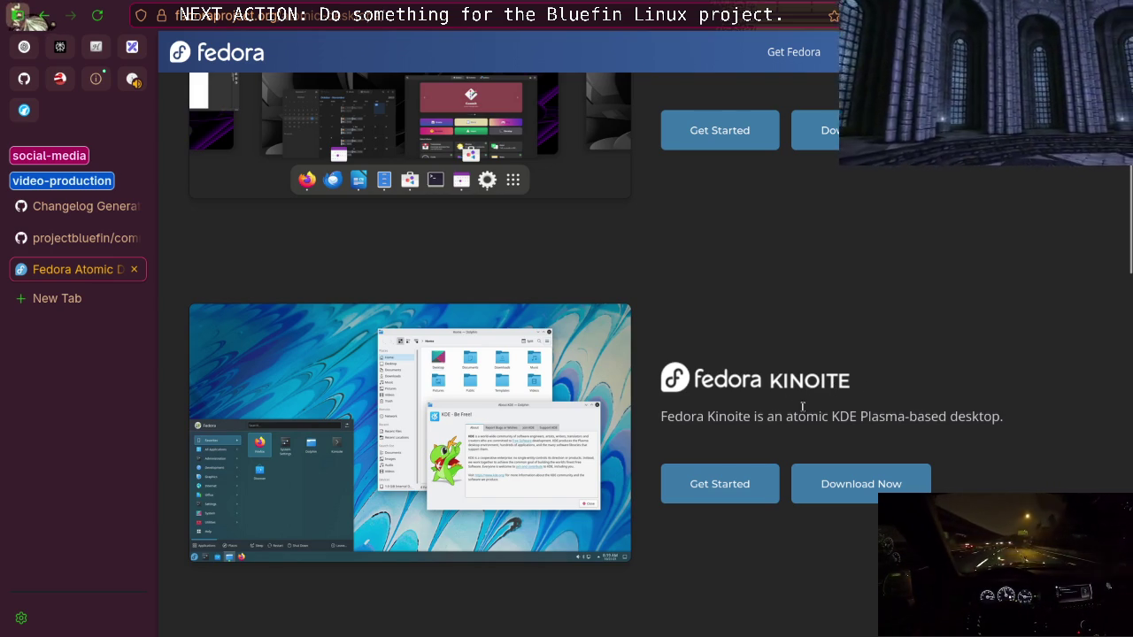
scroll(807, 409, "down", 2)
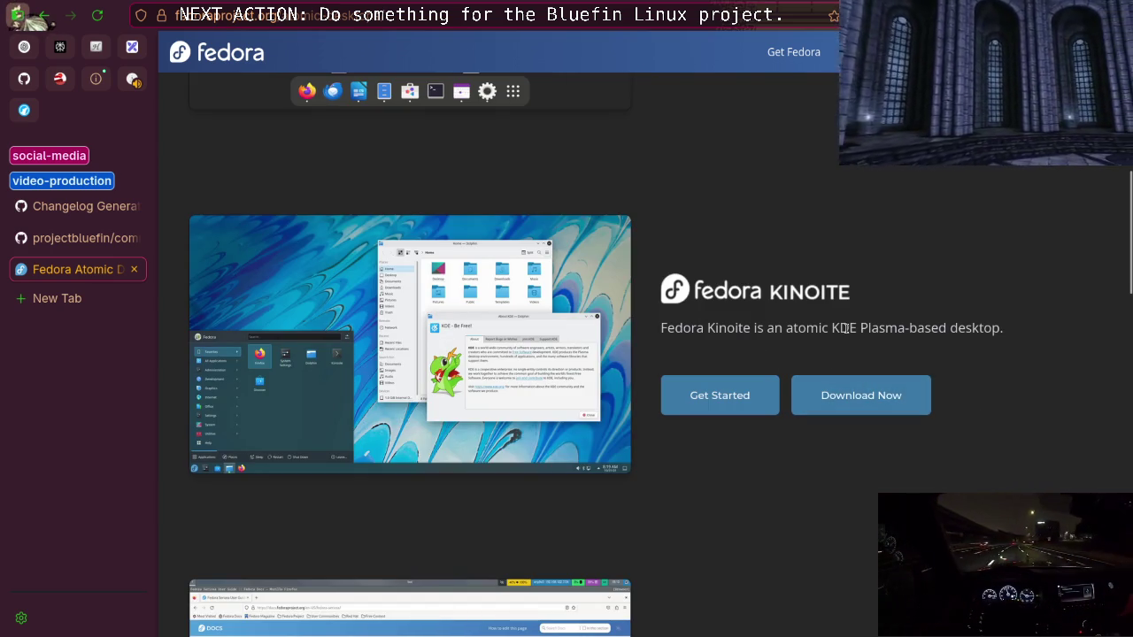
Scroll down and highlight the full Sway Atomic description sentence
scroll(761, 372, "down", 6)
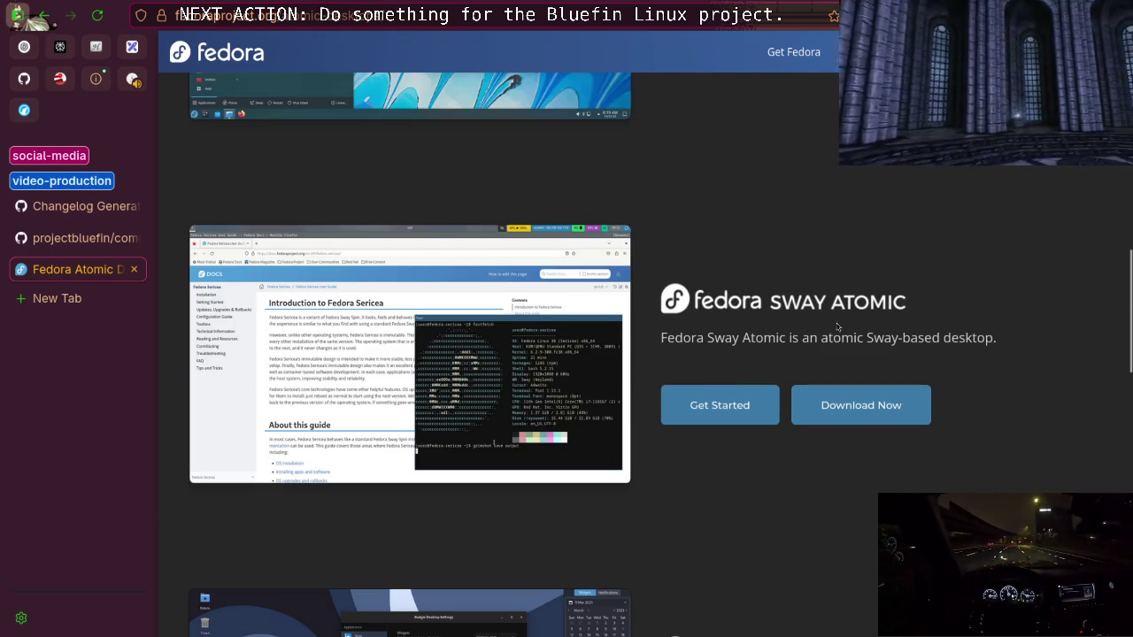
left_click_drag(997, 338, 844, 338)
triple_click(845, 338)
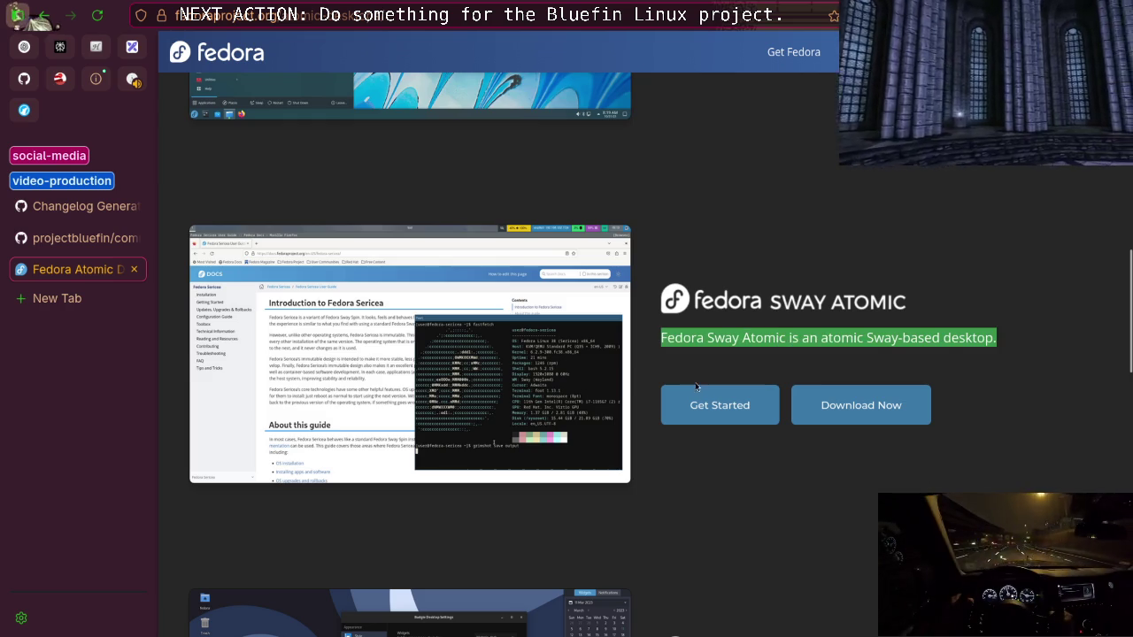
Browse past the Budgie and COSMIC Atomic entries, then return to the release 43 heading
key("ctrl+l")
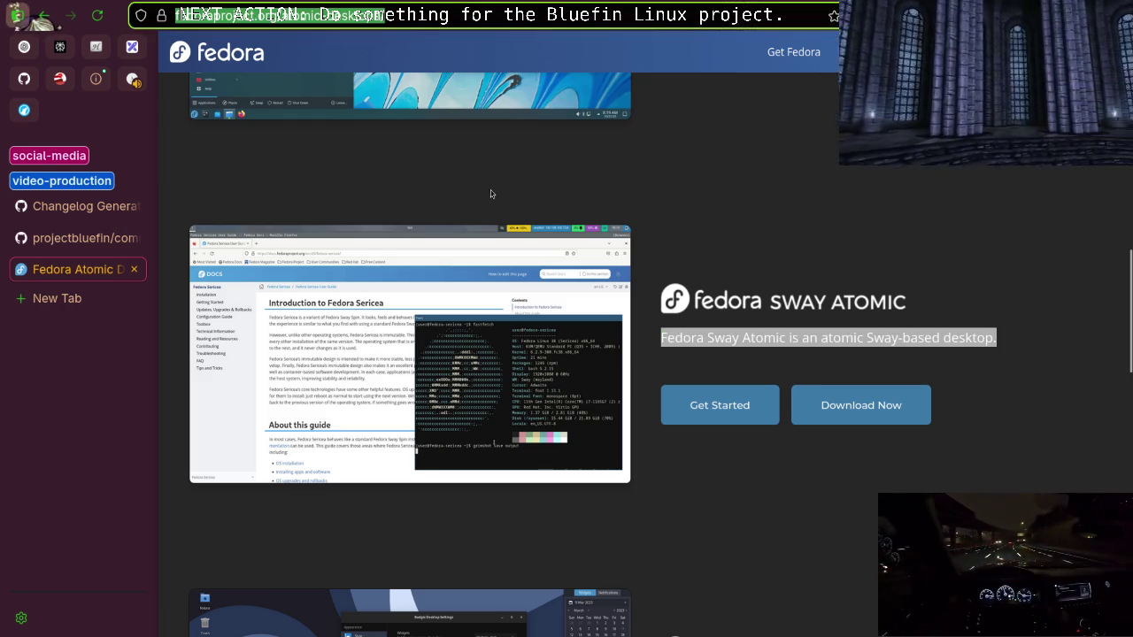
left_click(793, 52)
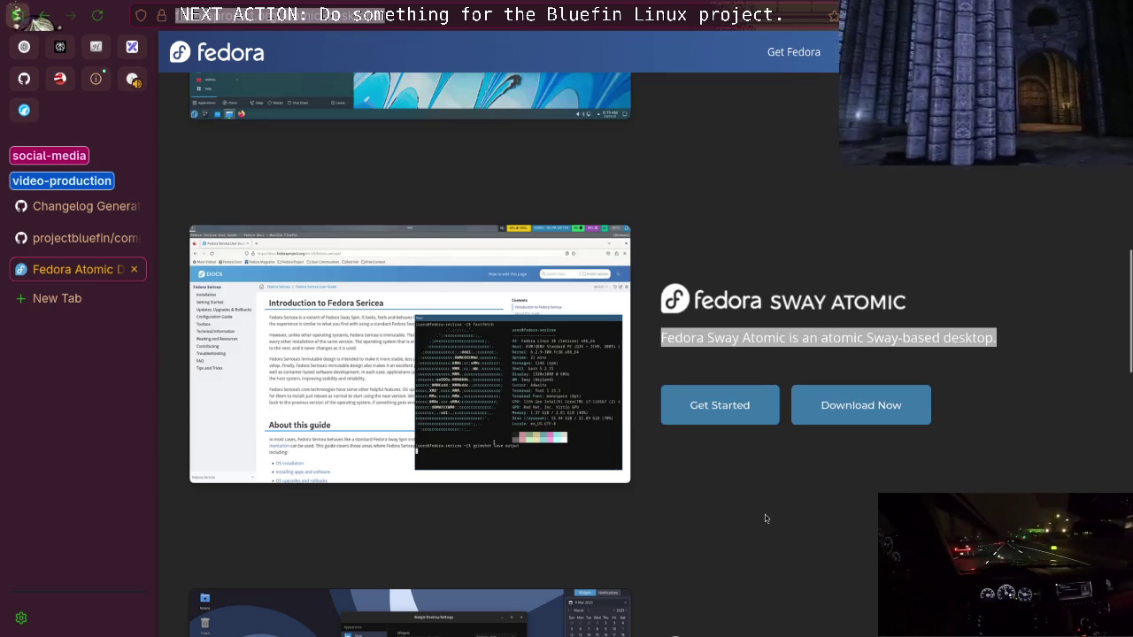
scroll(764, 519, "down", 4)
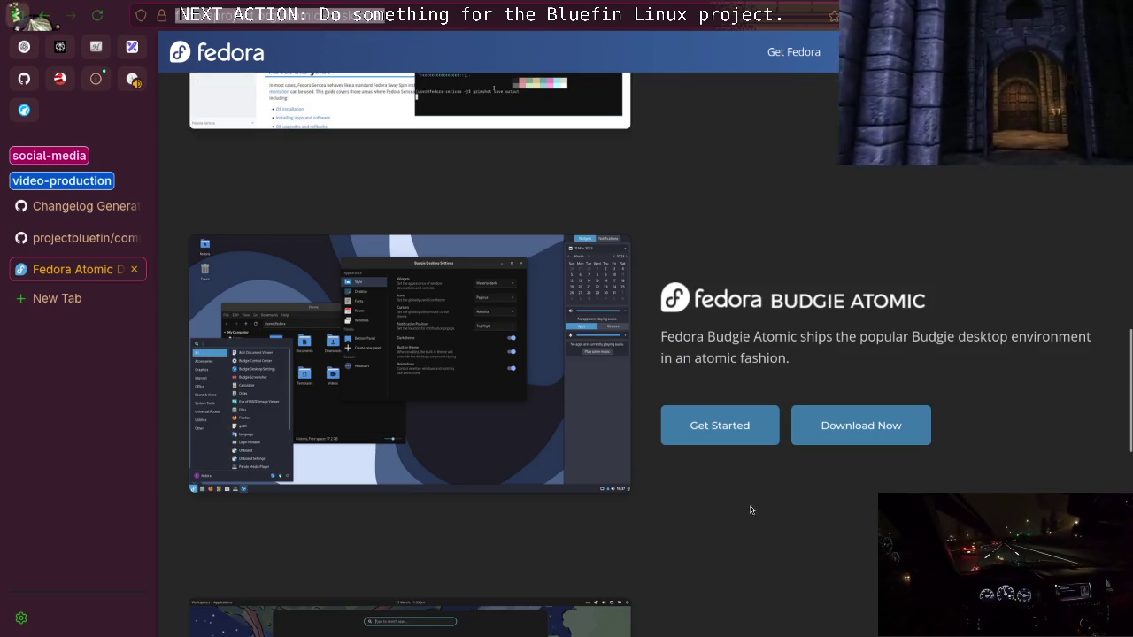
scroll(731, 376, "down", 4)
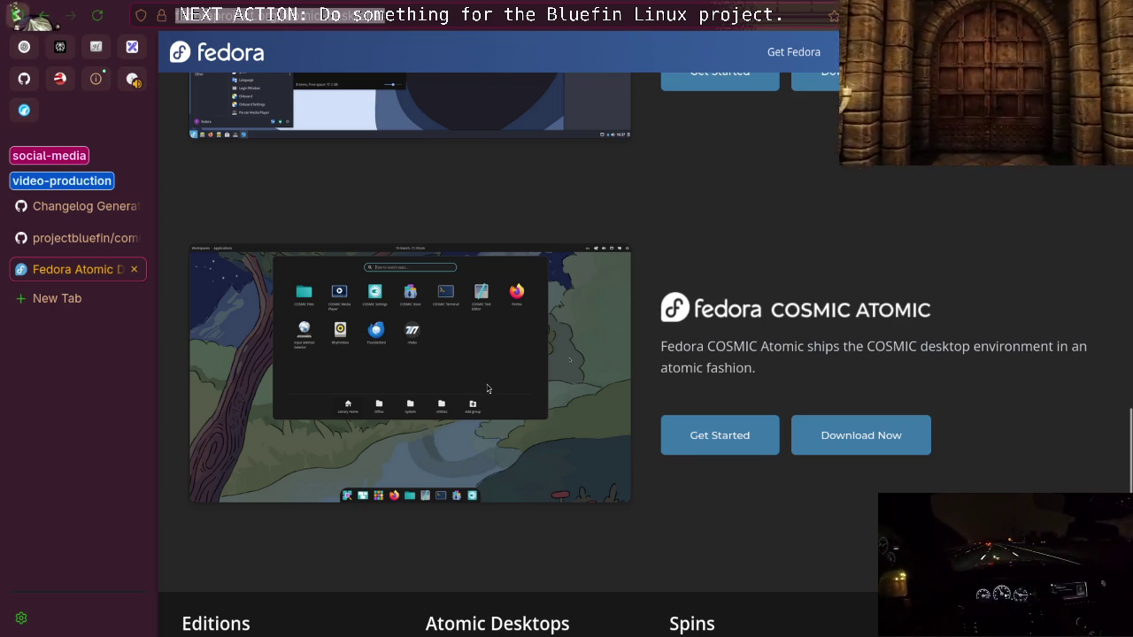
scroll(462, 390, "up", 15)
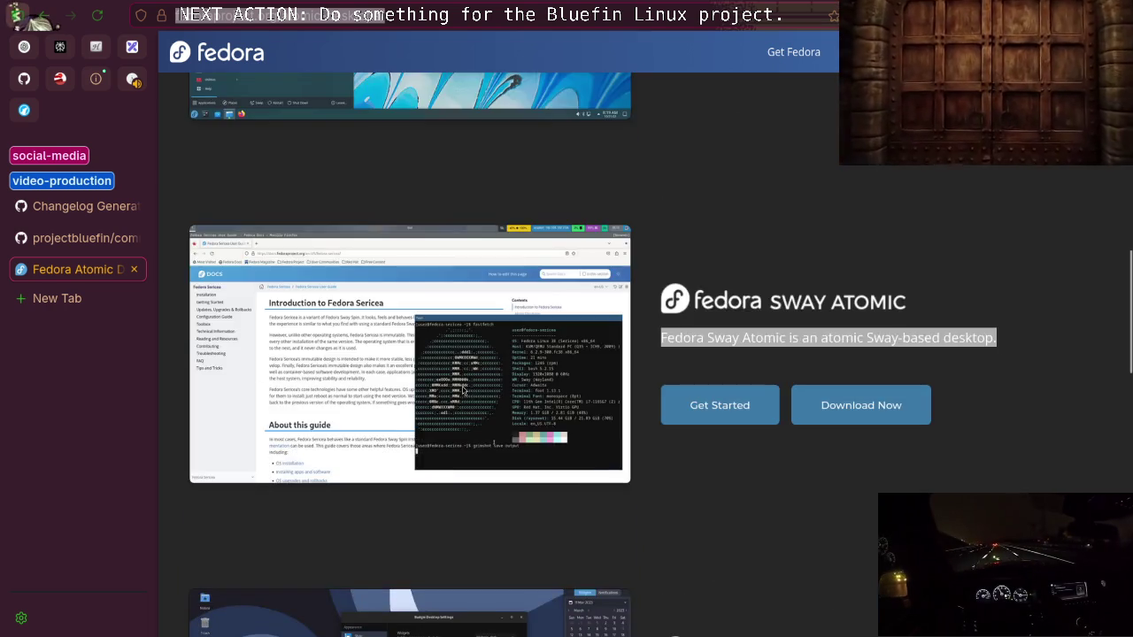
scroll(462, 390, "up", 3)
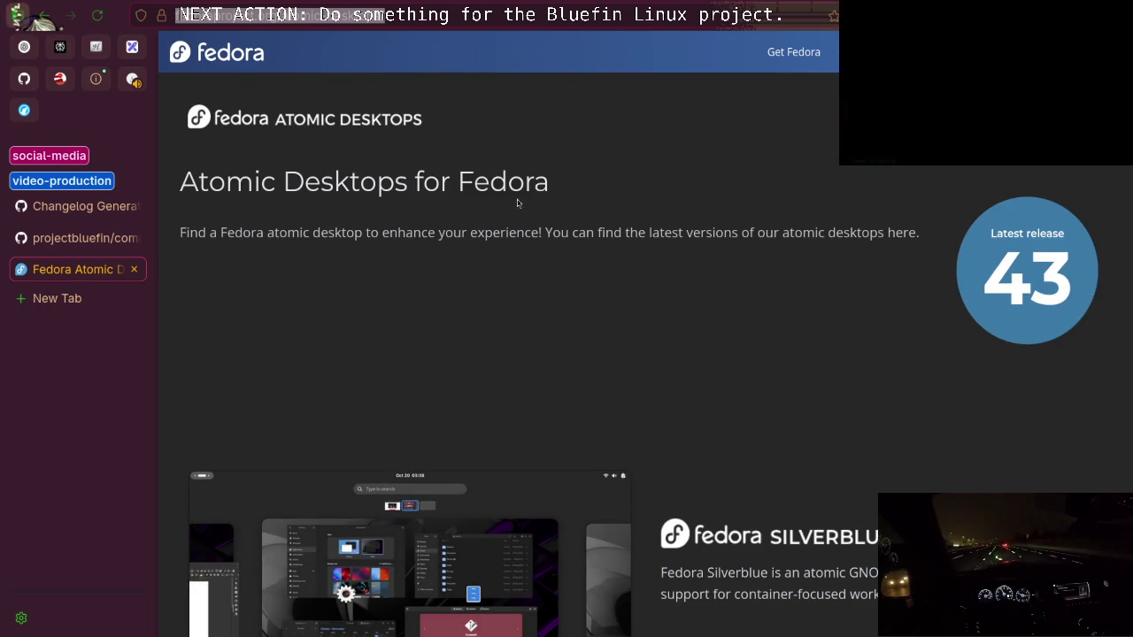
Leave the Fedora Atomic Desktops page for a new tab, then return to the projectbluefin/common tab
left_click_drag(378, 182, 602, 177)
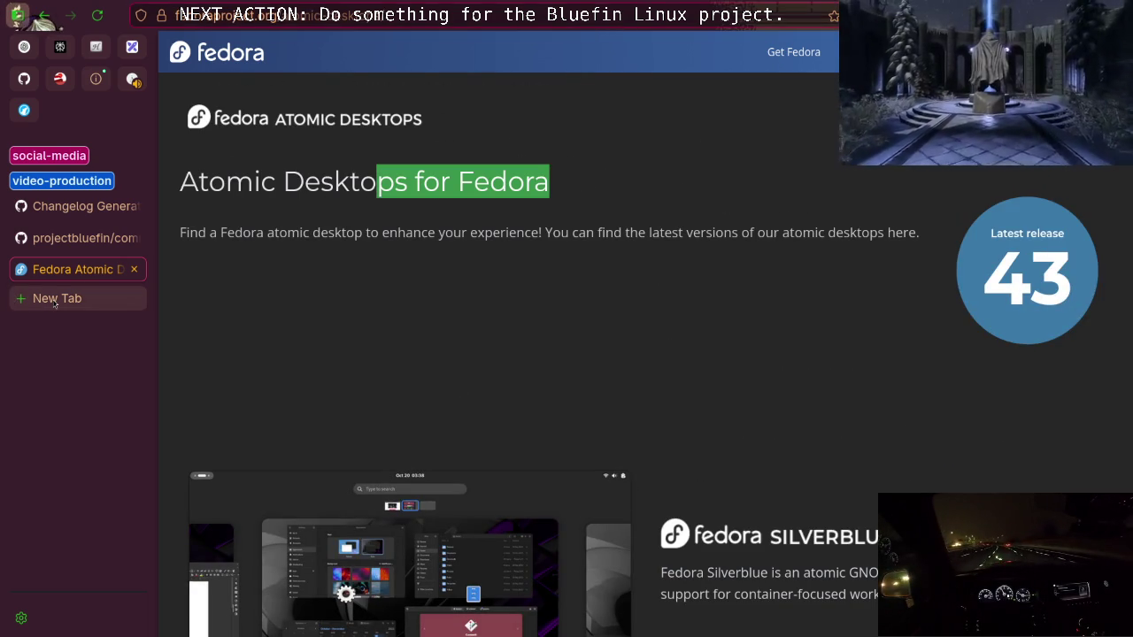
left_click(57, 298)
left_click(94, 250)
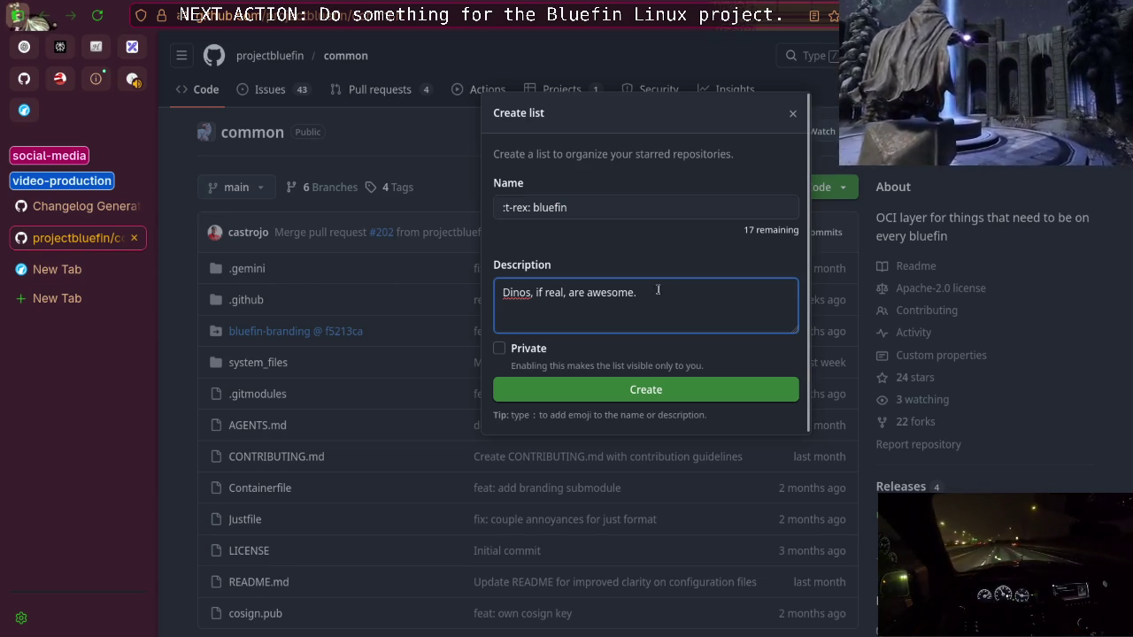
Delete 'if real, are' from the list description so it reads 'Dinos awesome.', then select it all
double_click(577, 292)
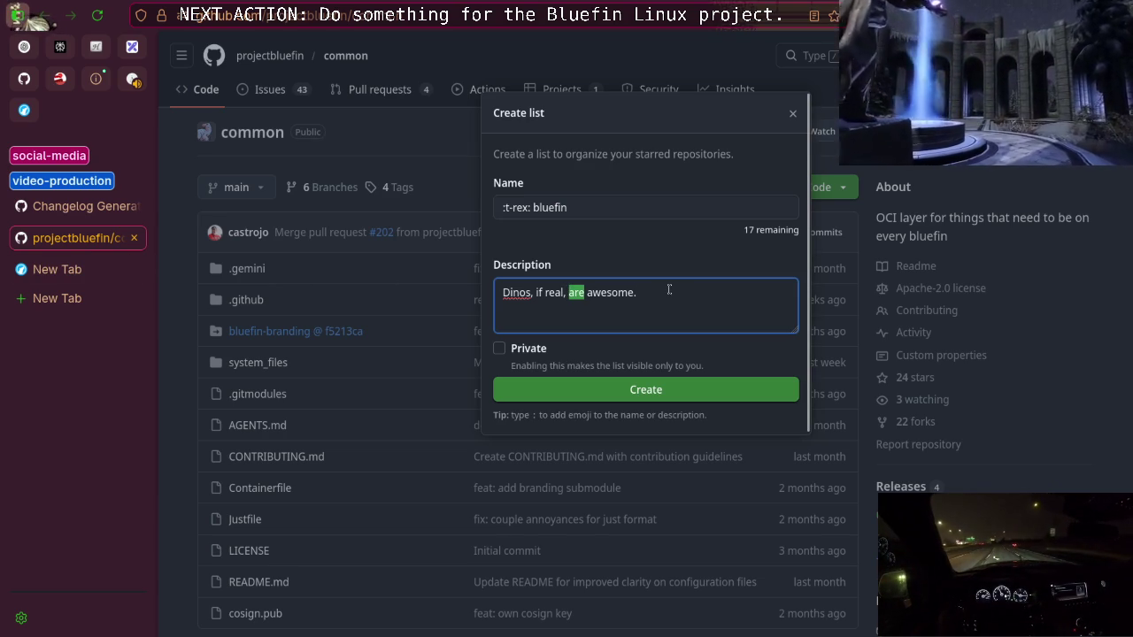
key("Right")
key("ctrl+shift+Left")
key("ctrl+shift+Left")
key("ctrl+shift+Left")
key("BackSpace")
key("BackSpace")
key("BackSpace")
type("w")
key("BackSpace")
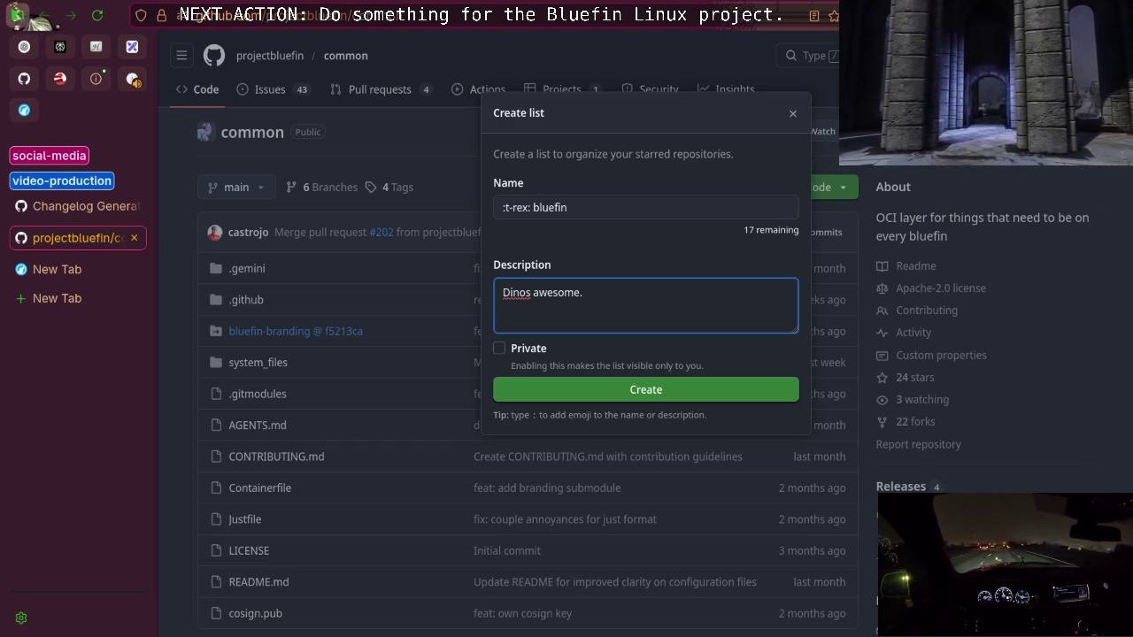
key("ctrl+a")
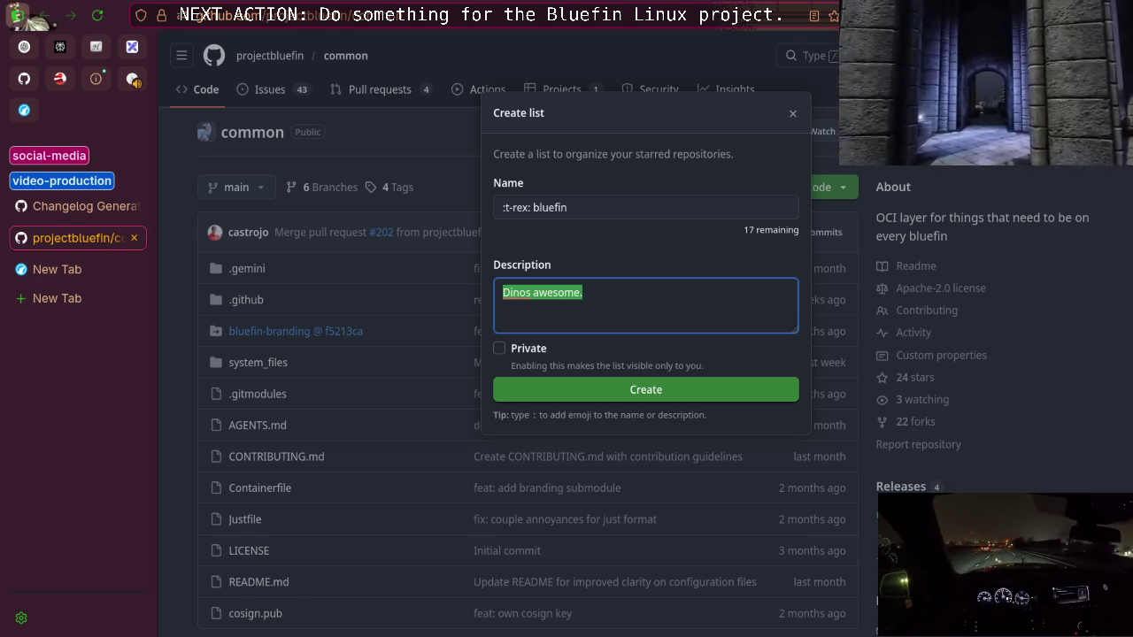
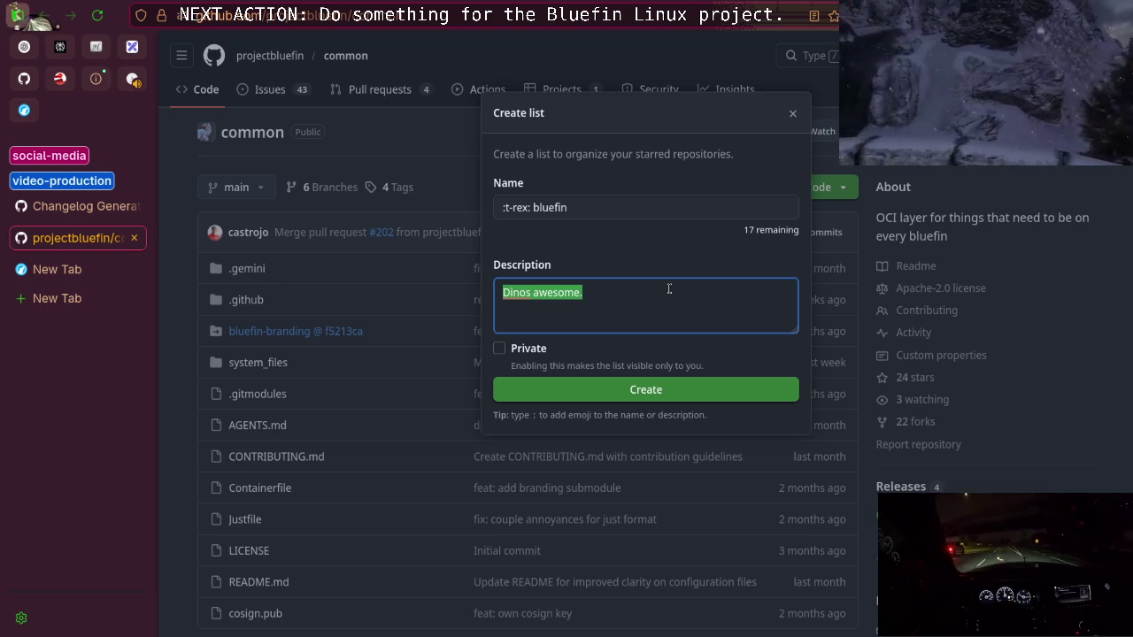
Leave the bluefin list description unfinished and switch to the Invidious synth playlist tab
left_click(600, 293)
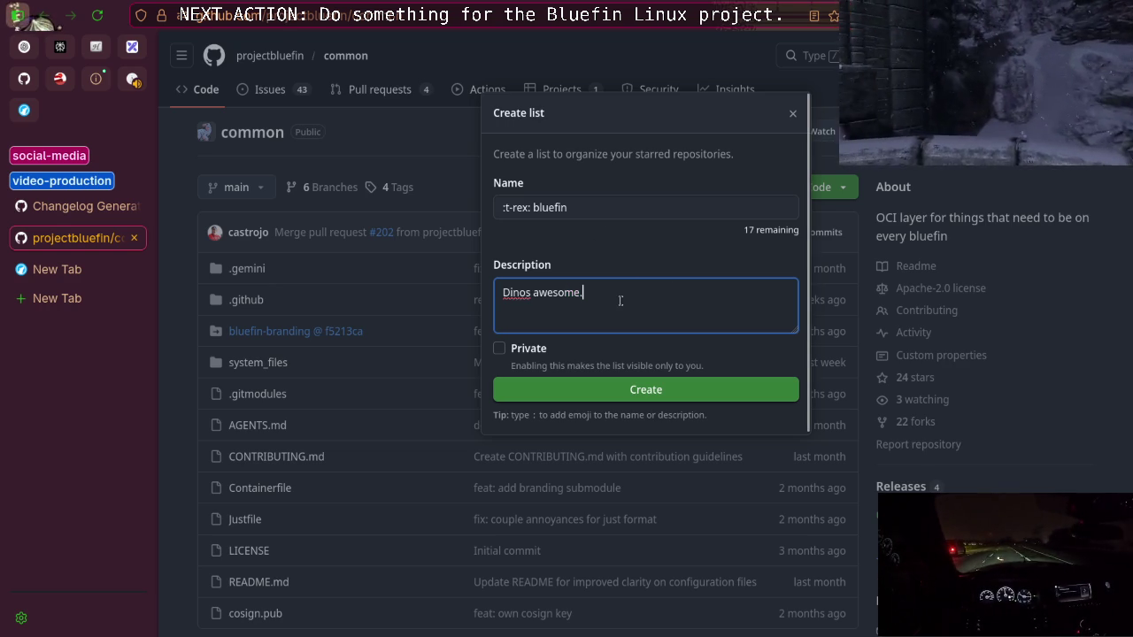
key("ctrl+a")
left_click(616, 300)
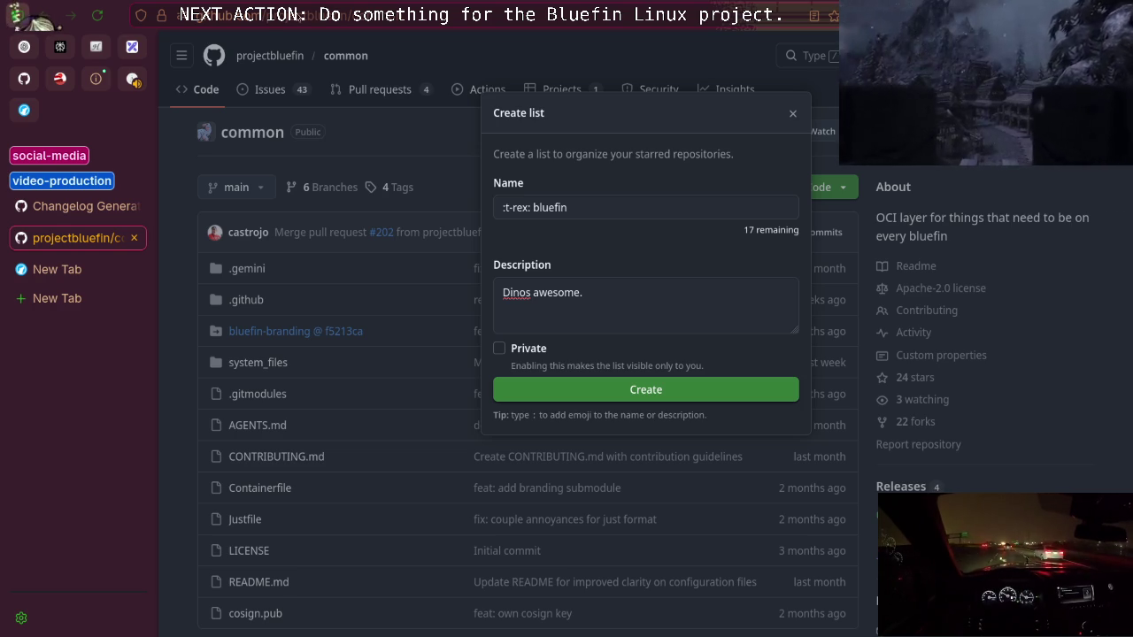
left_click(133, 80)
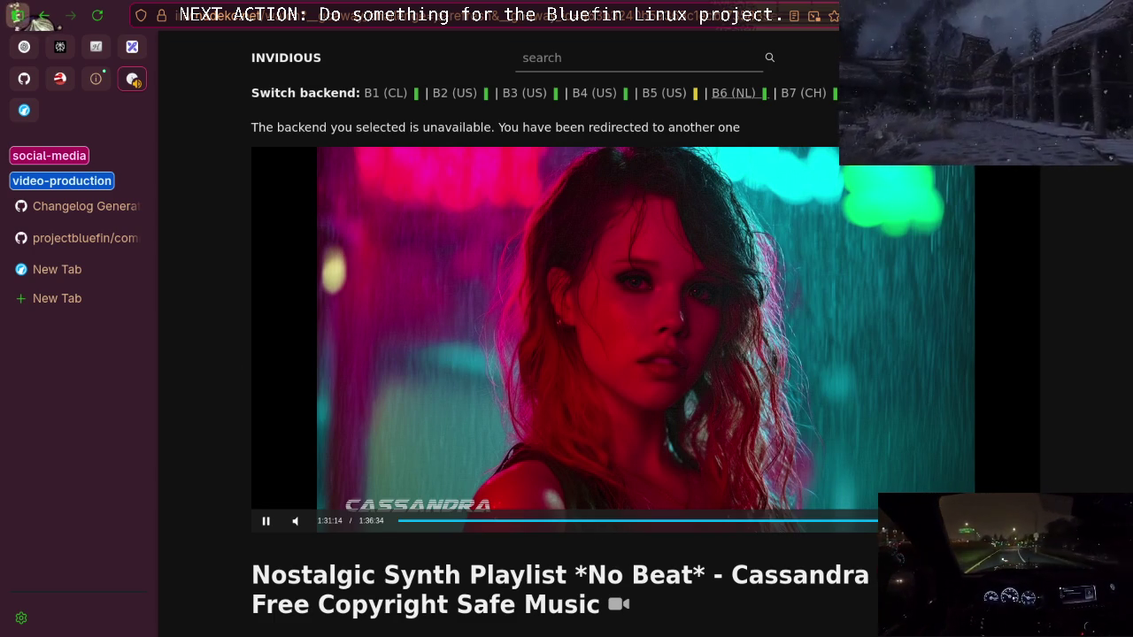
Alt-tab to the terminal and back, then return to the projectbluefin/common tab with the ':t-rex: bluefin' draft
key("alt+Tab")
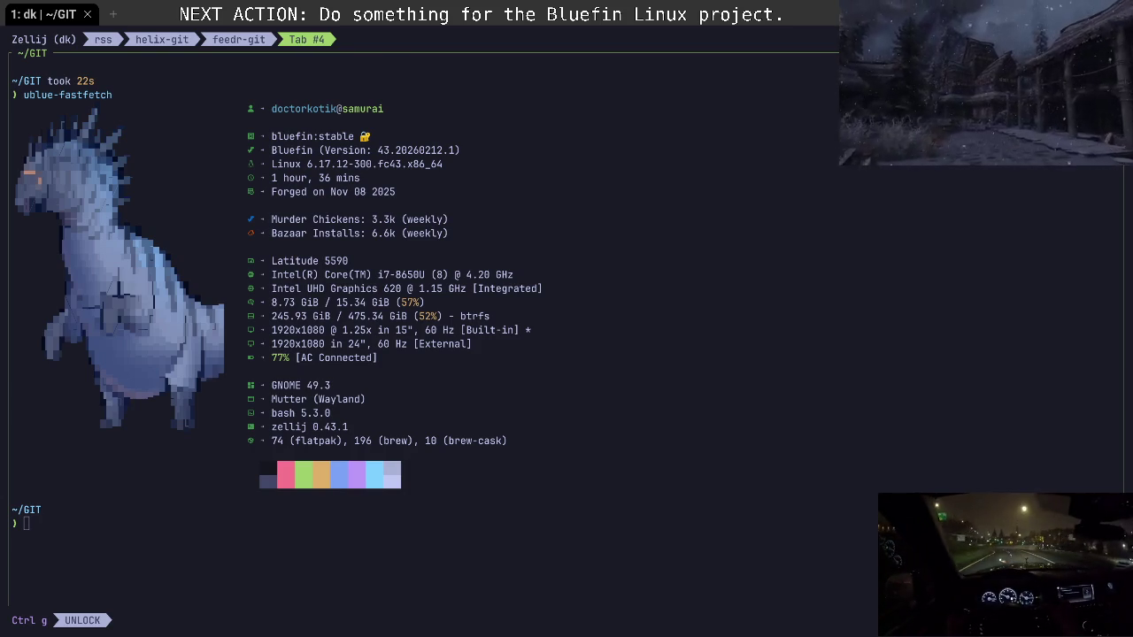
key("alt+Tab")
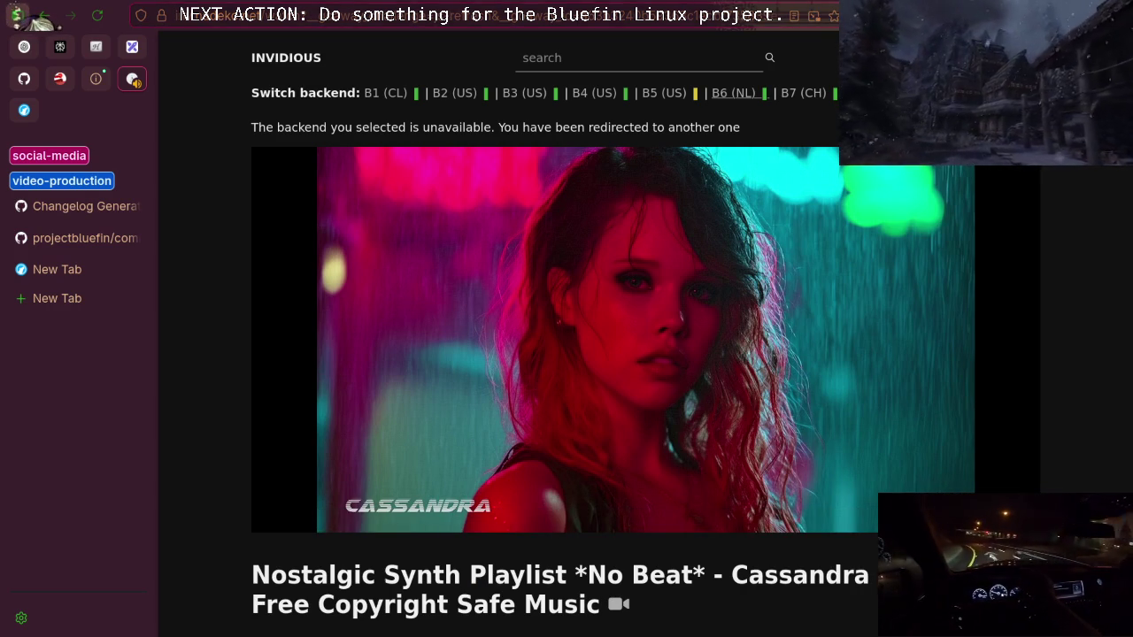
left_click(87, 237)
triple_click(613, 296)
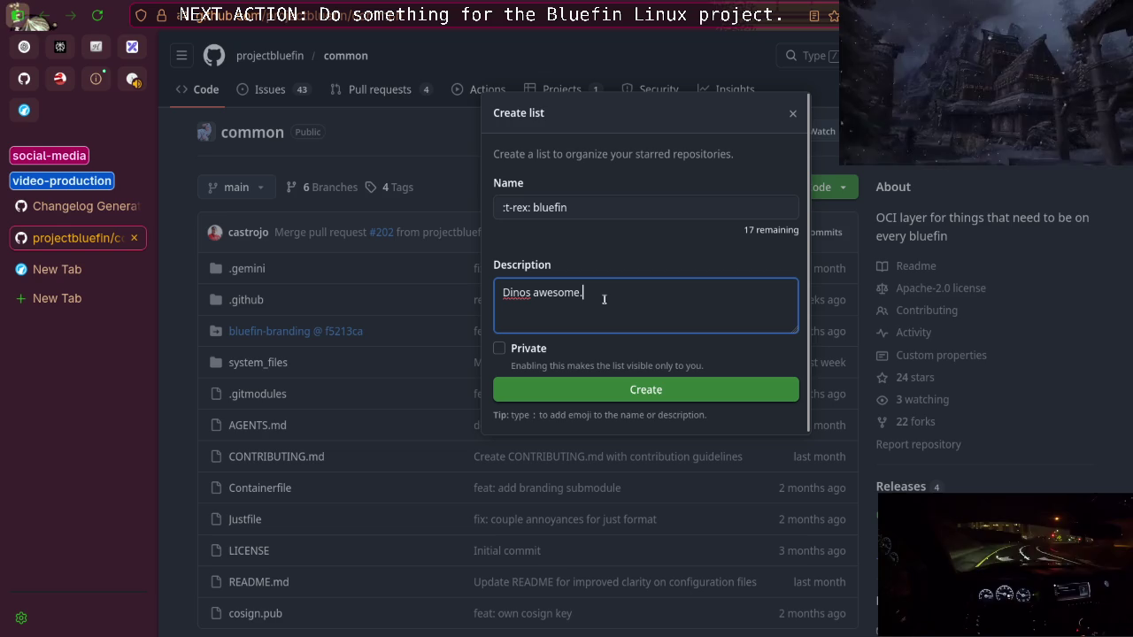
Replace 'awesome.' so the description reads 'Dinos are a thing now?'
left_click(608, 296)
triple_click(619, 292)
left_click(536, 292)
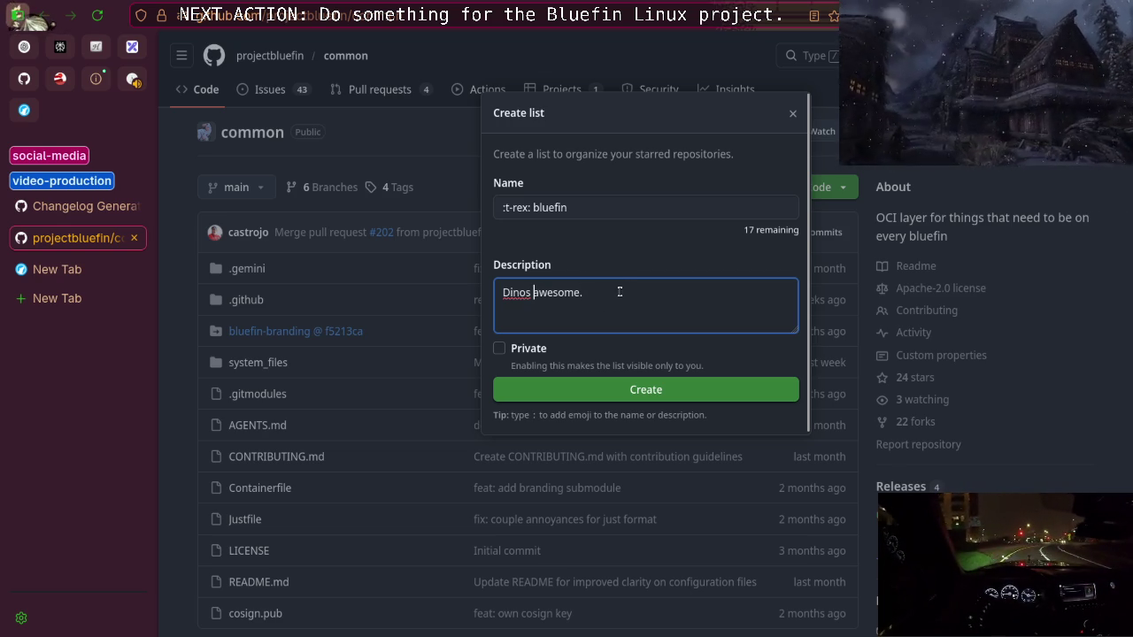
double_click(568, 293)
triple_click(617, 292)
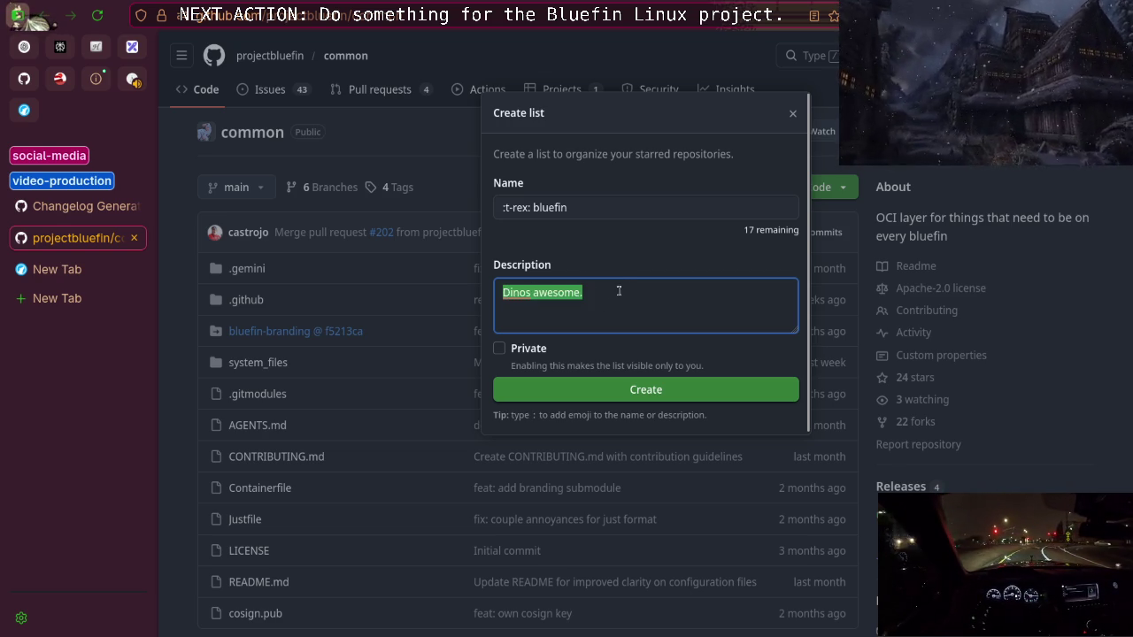
left_click(614, 293)
triple_click(614, 292)
left_click(613, 292)
left_click_drag(591, 294, 532, 298)
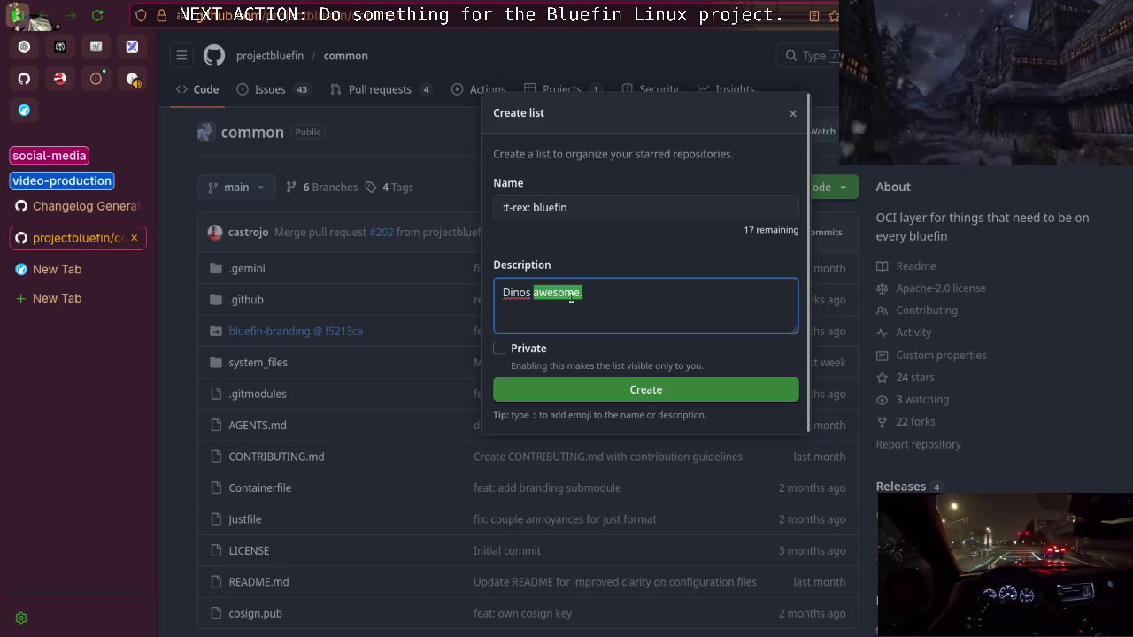
type("are a th")
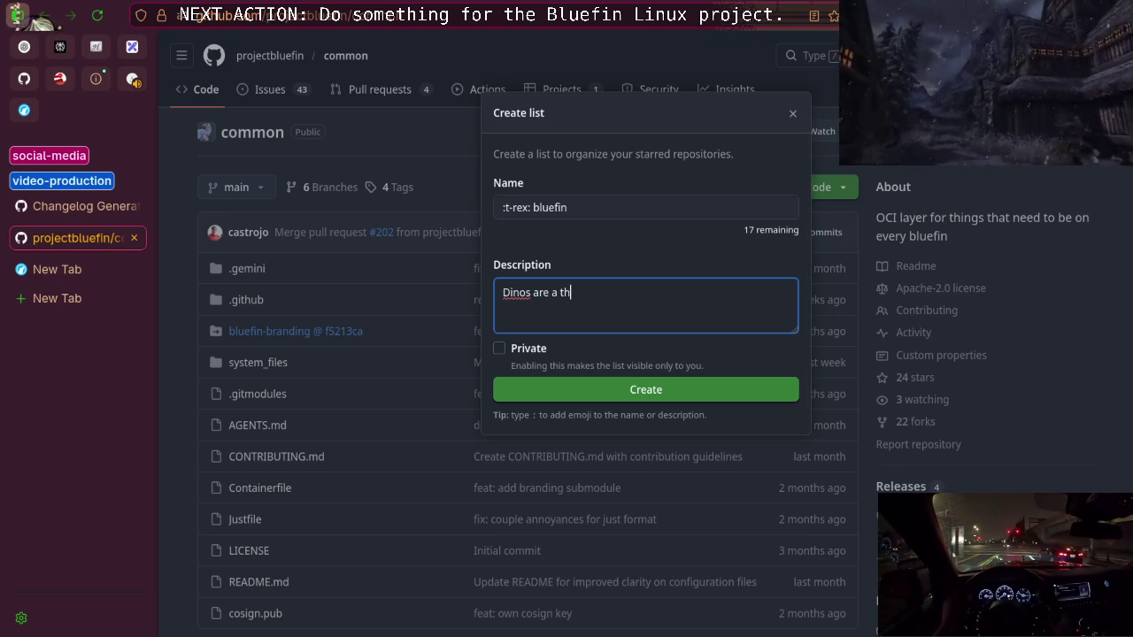
type("ing now?")
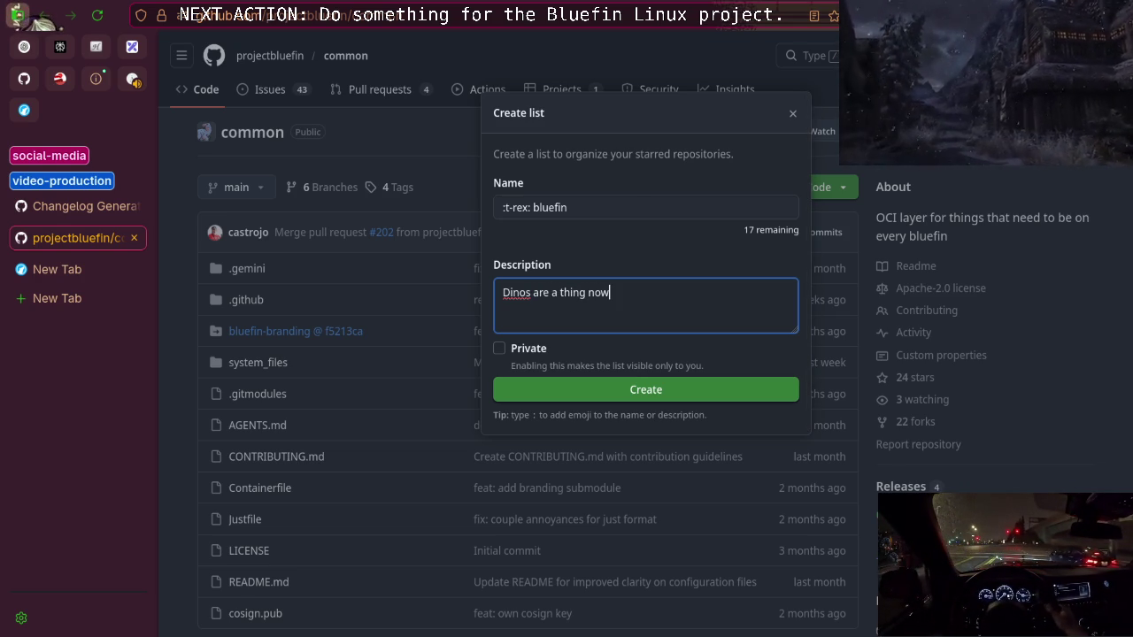
Swap 'a thing now' for 'real', making the description 'Dinos are real?'
key("ctrl+a")
key("ctrl+Right")
key("ctrl+Right")
key("ctrl+Right")
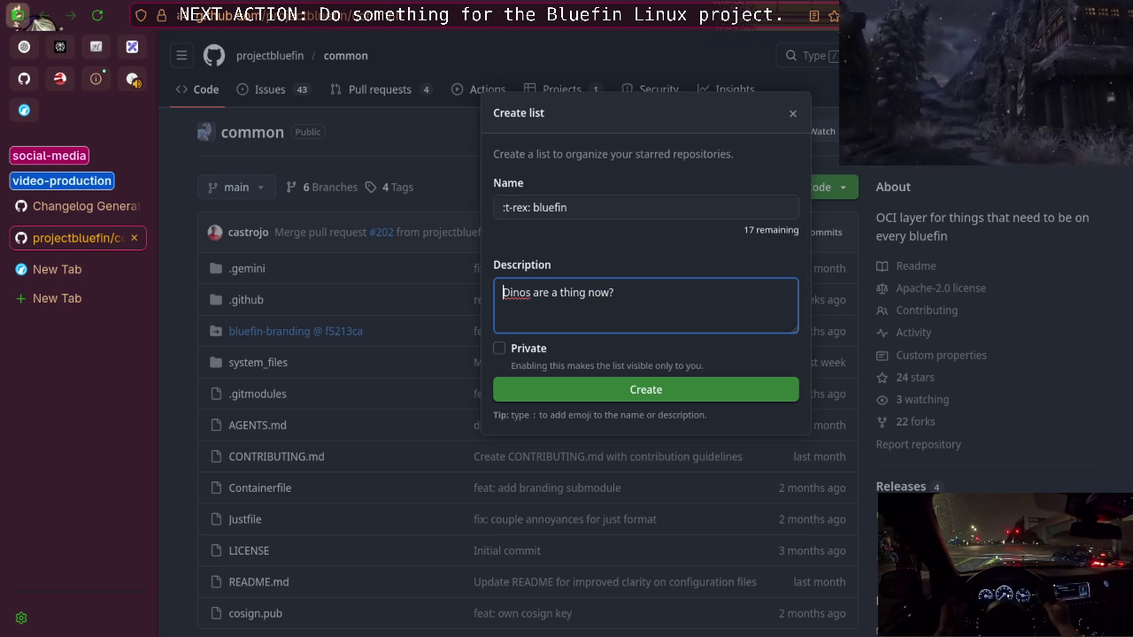
key("ctrl+Right")
key("ctrl+shift+Left")
key("ctrl+shift+Left")
key("ctrl+shift+Left")
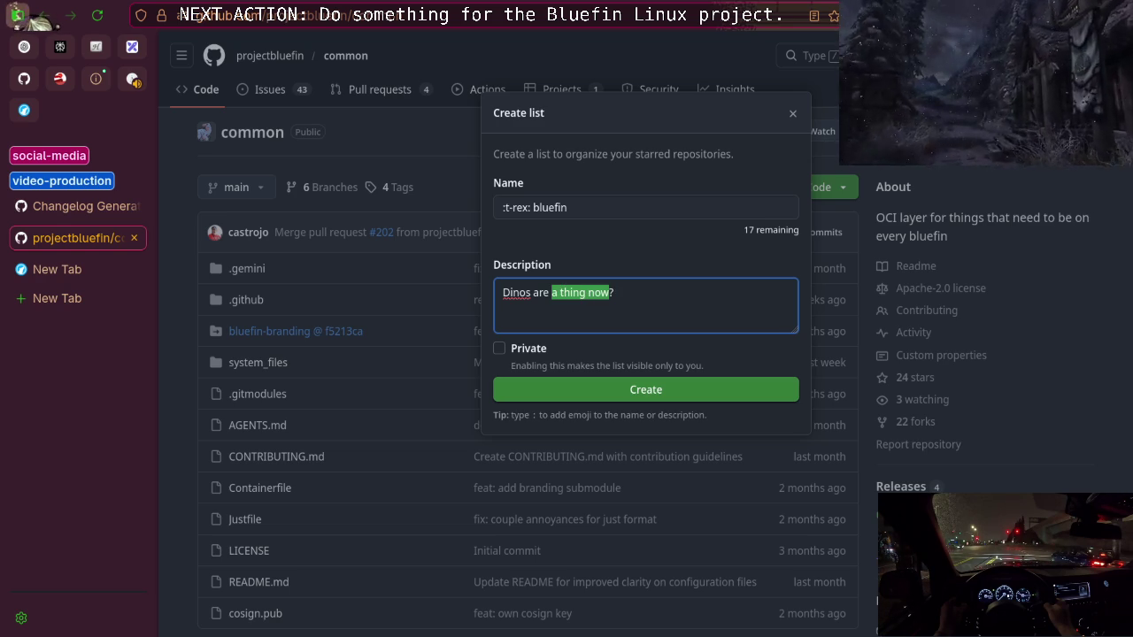
type("real")
key("ctrl+a")
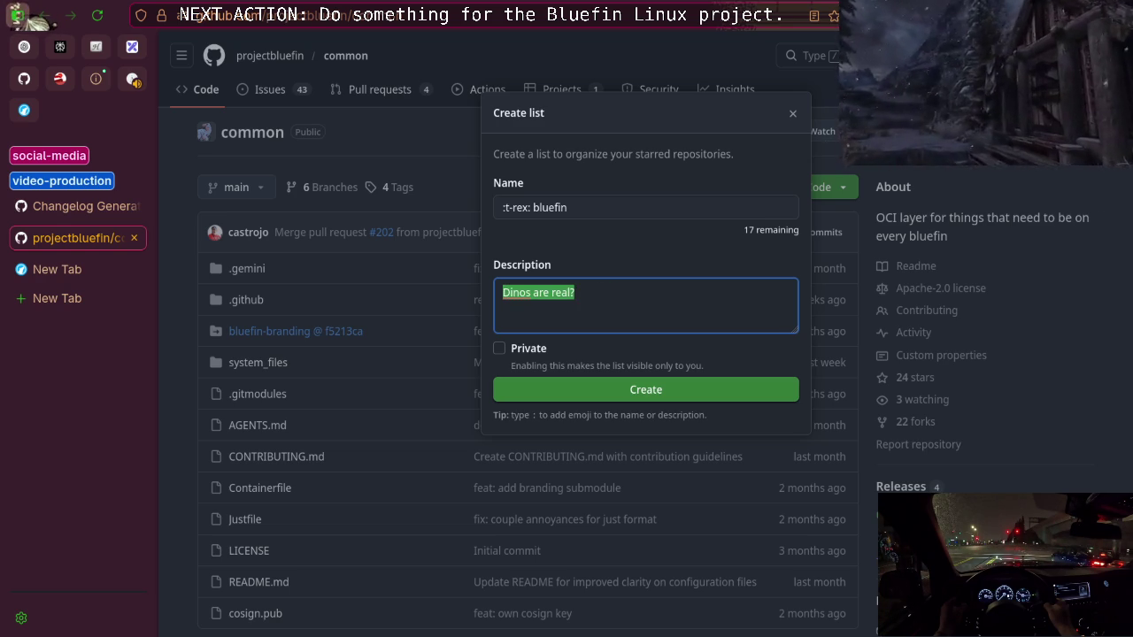
left_click(613, 292)
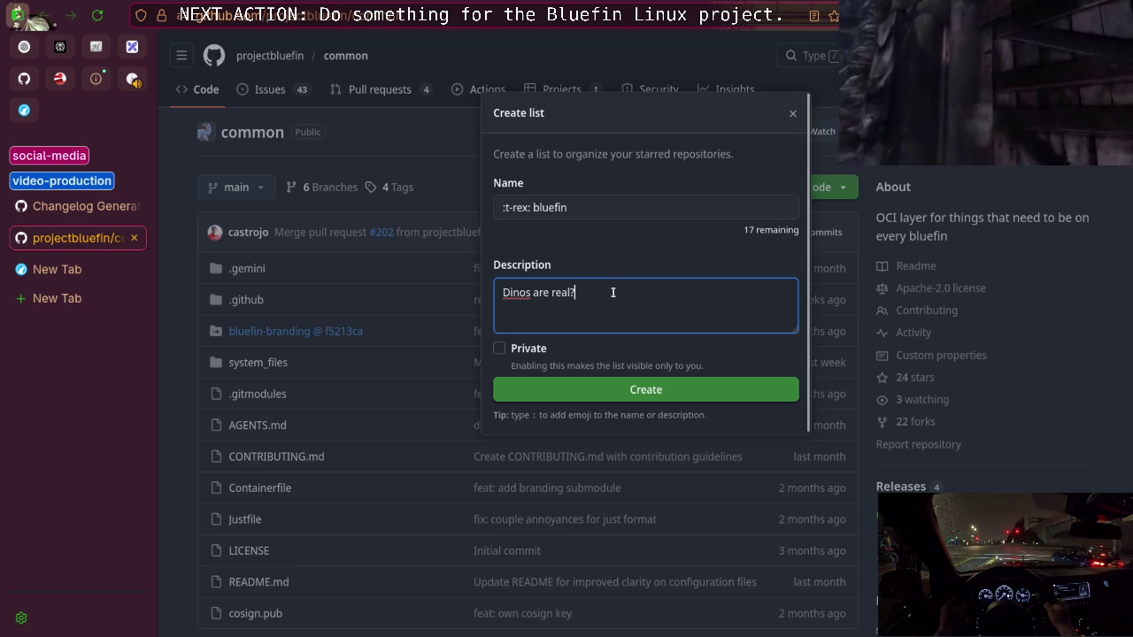
triple_click(613, 292)
left_click(613, 293)
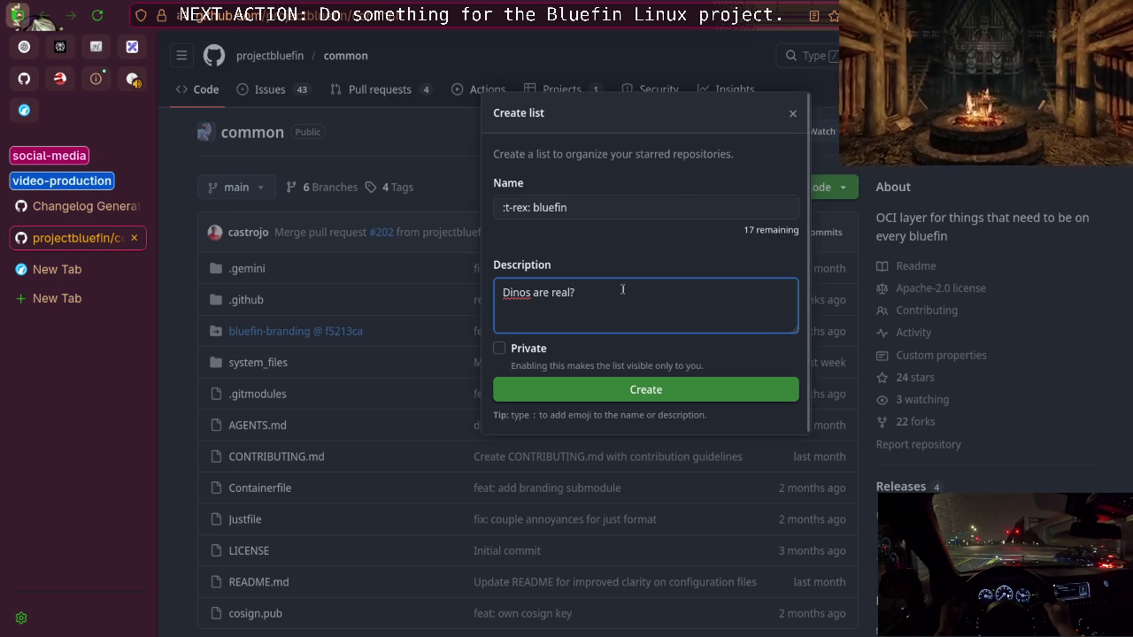
triple_click(622, 289)
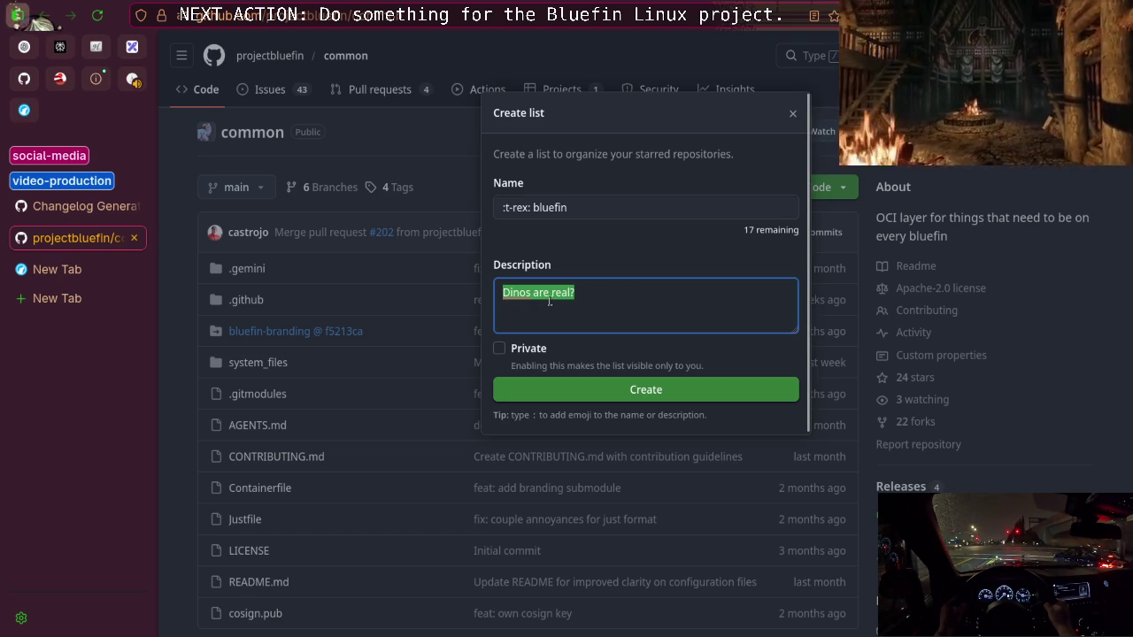
left_click(606, 290)
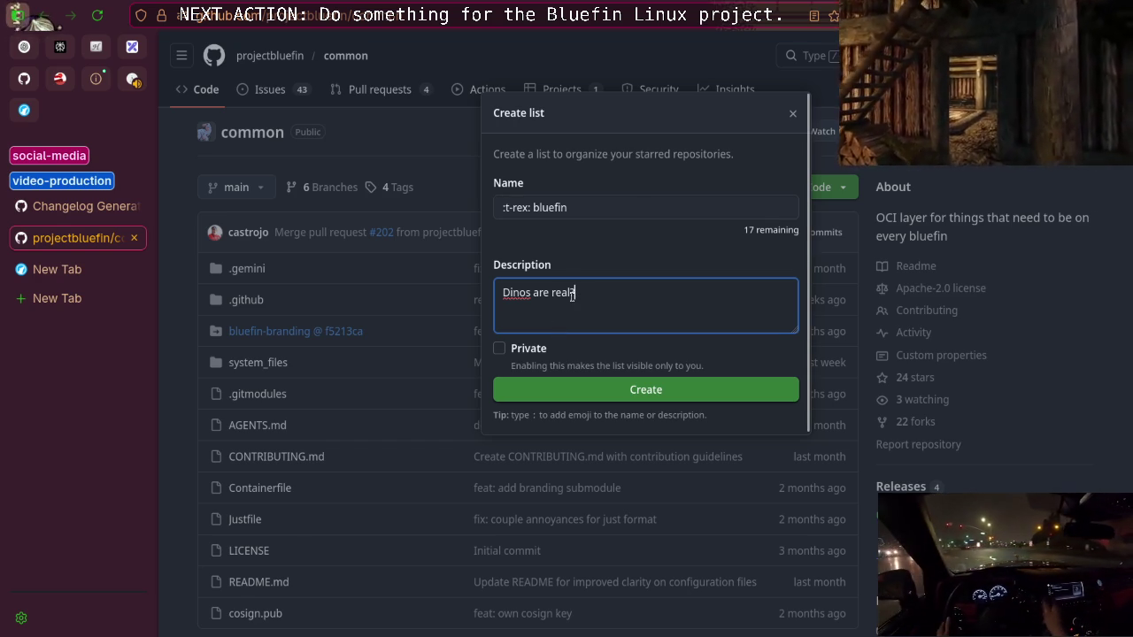
Insert 'getting' to make it 'Dinos are getting real?' and create the bluefin list
type("?")
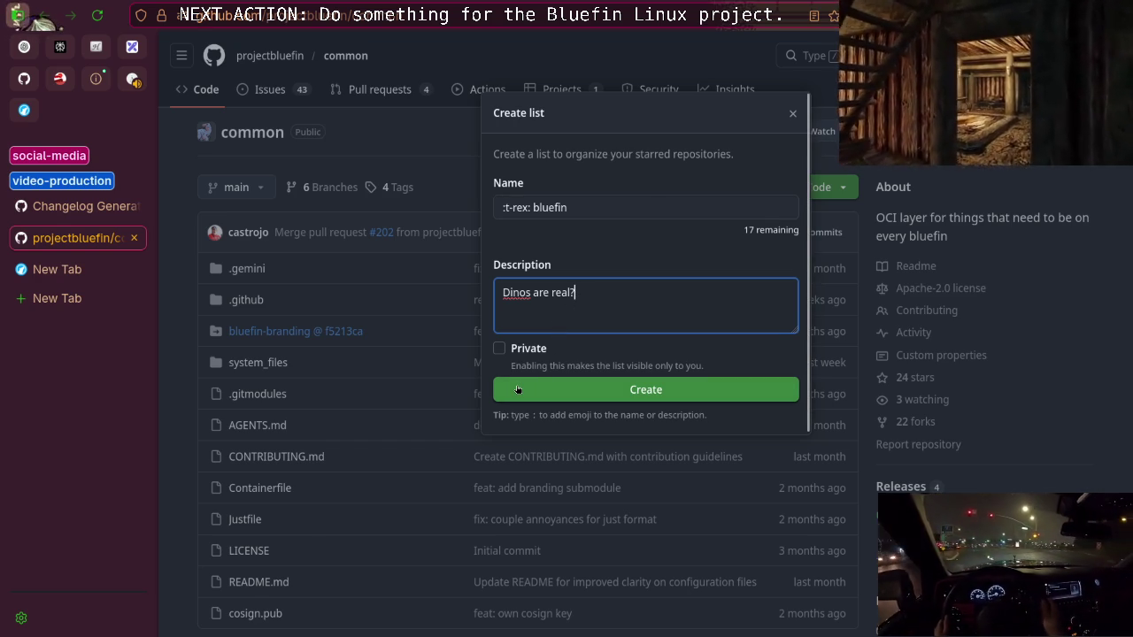
left_click(551, 299)
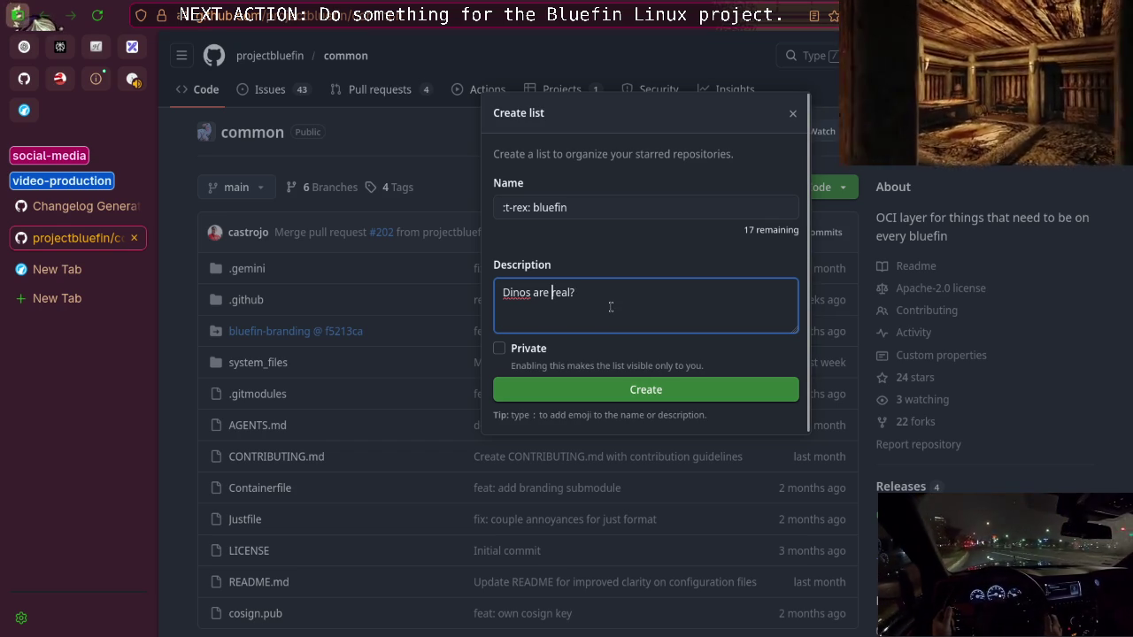
type("getting")
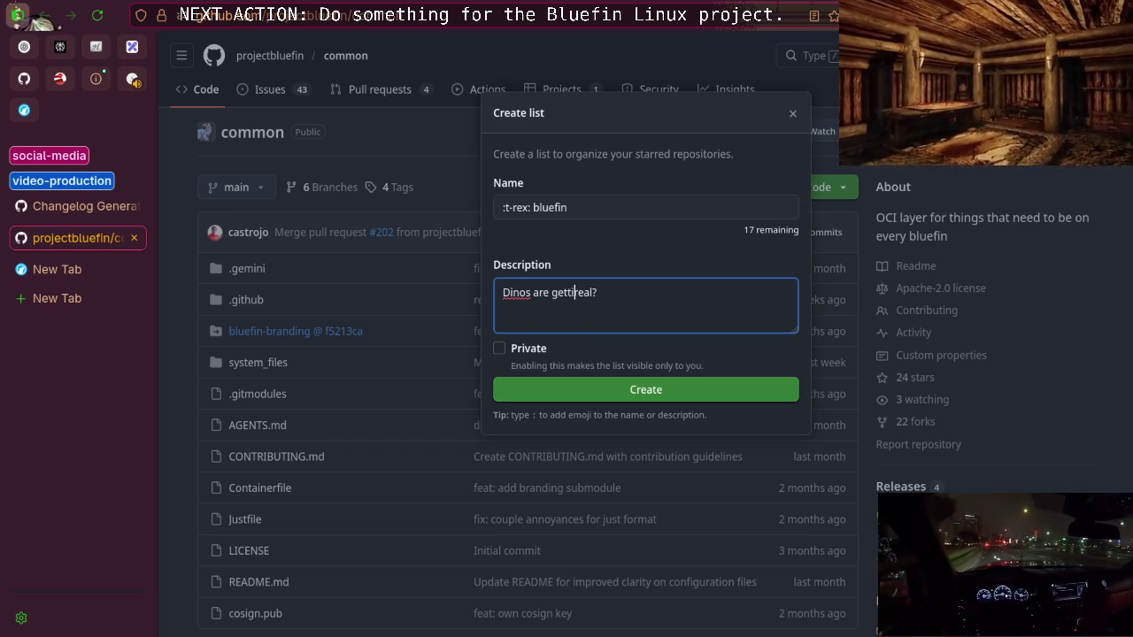
key("ctrl+a")
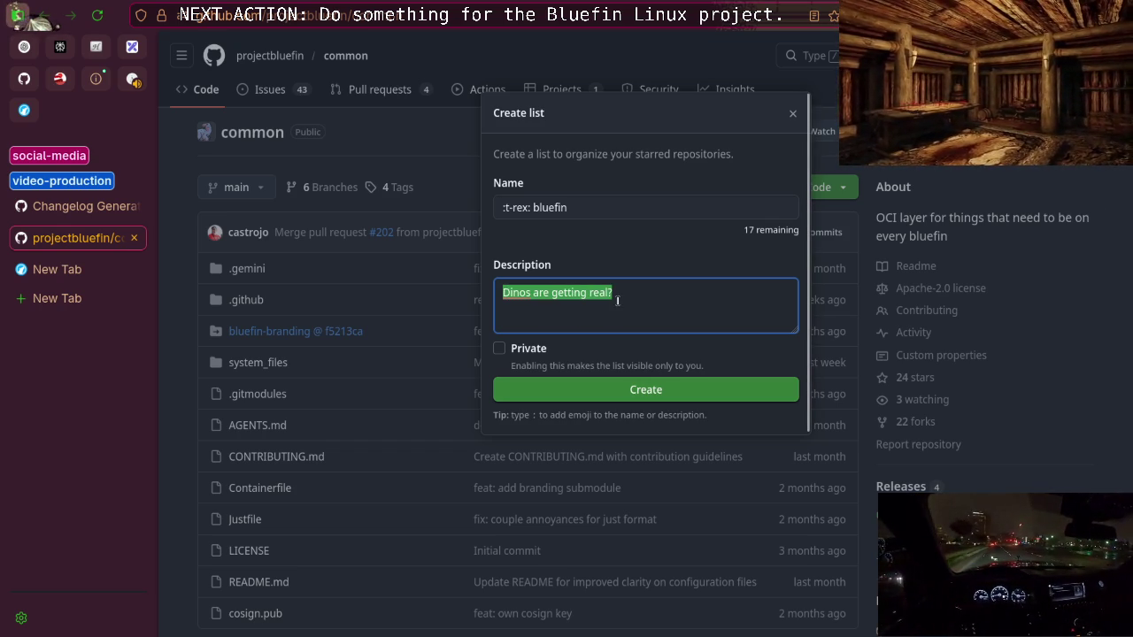
left_click(640, 294)
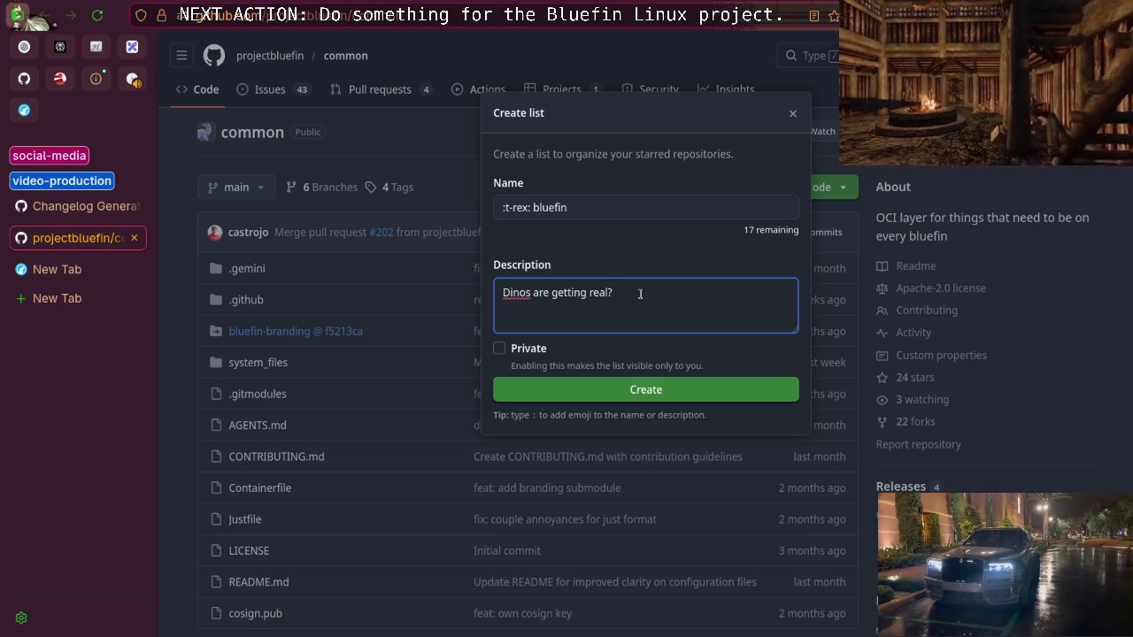
left_click(647, 389)
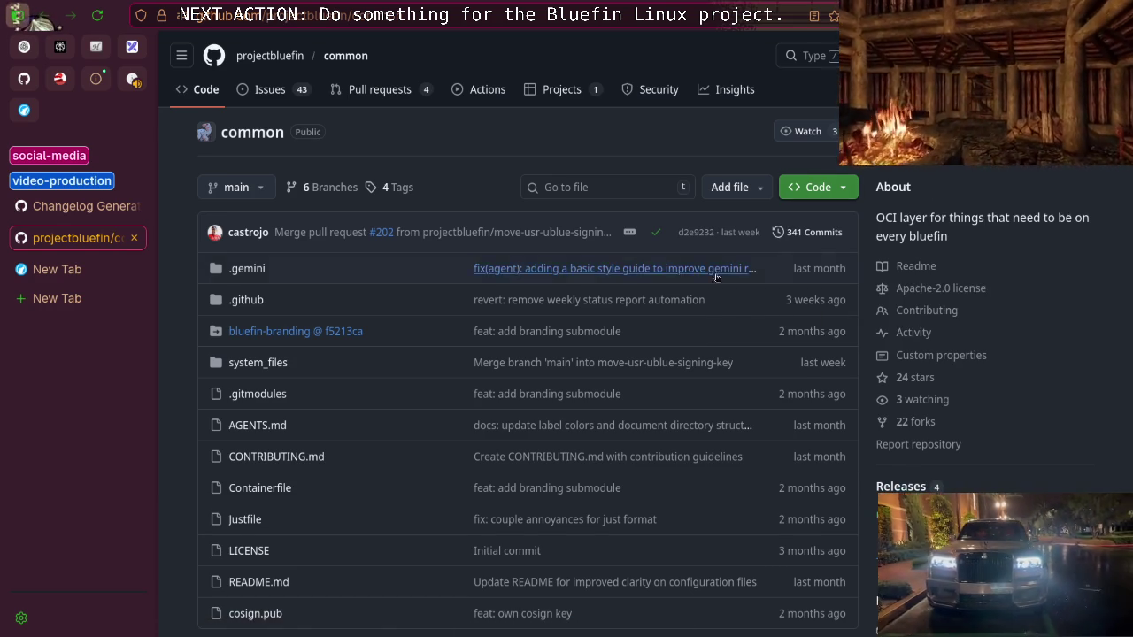
Open the Project Bluefin organisation and check the egg repository's star lists
scroll(591, 307, "down", 2)
scroll(591, 306, "up", 2)
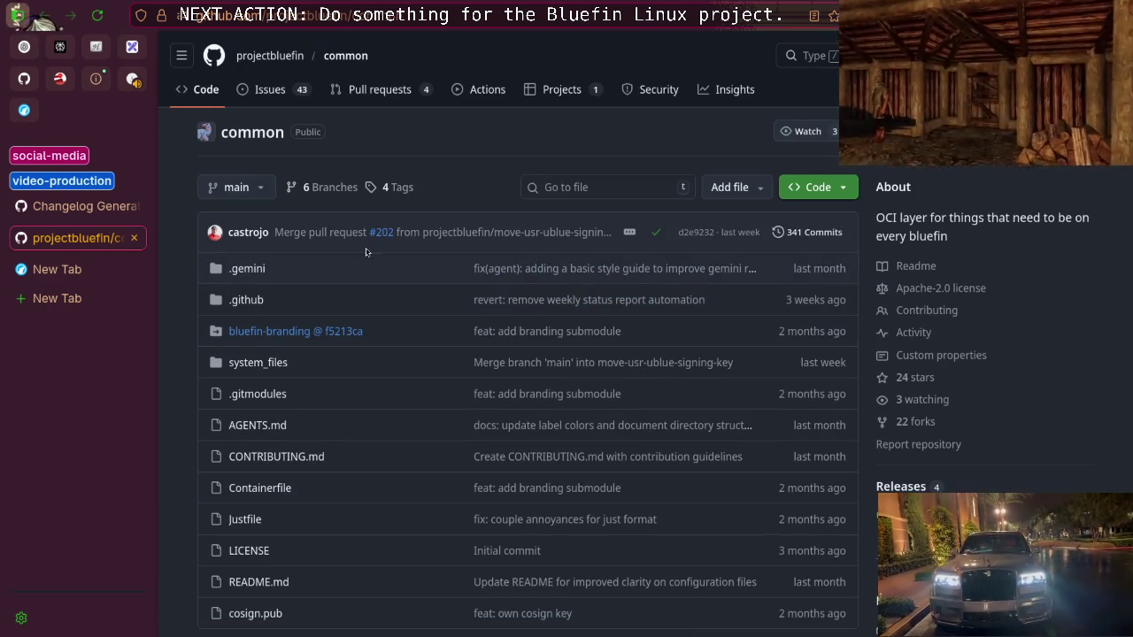
left_click(277, 53)
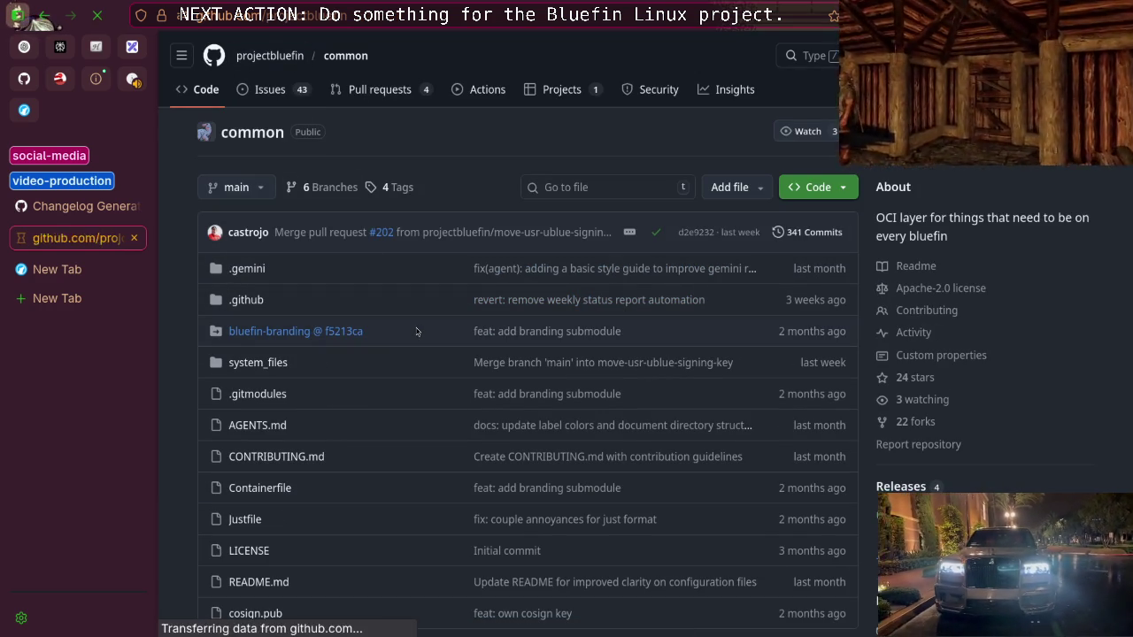
scroll(408, 331, "down", 3)
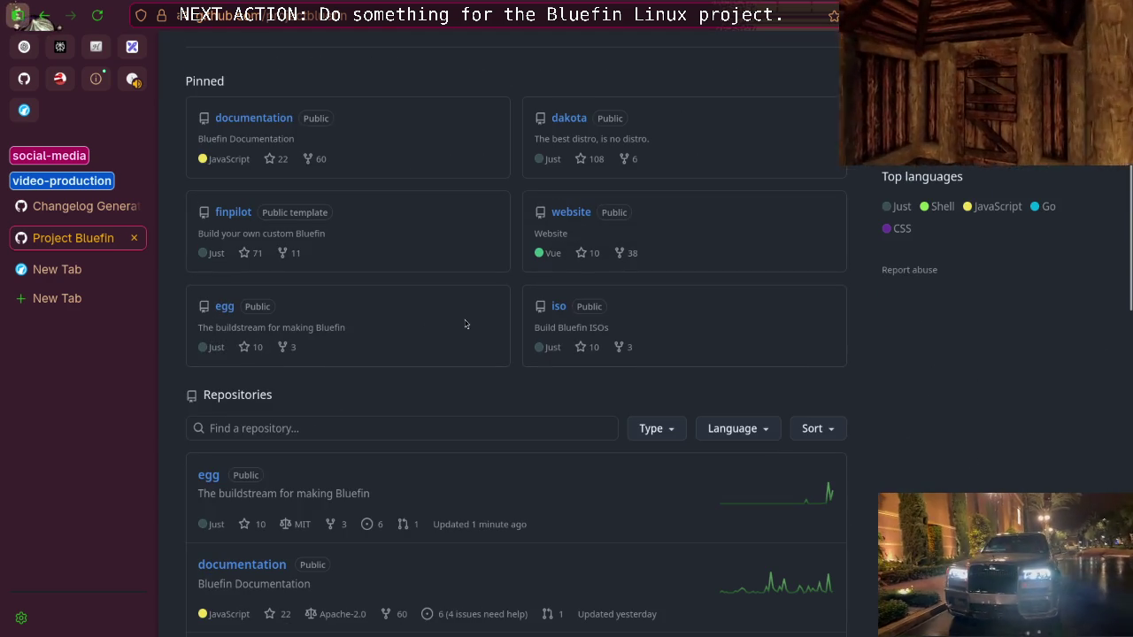
left_click(223, 307)
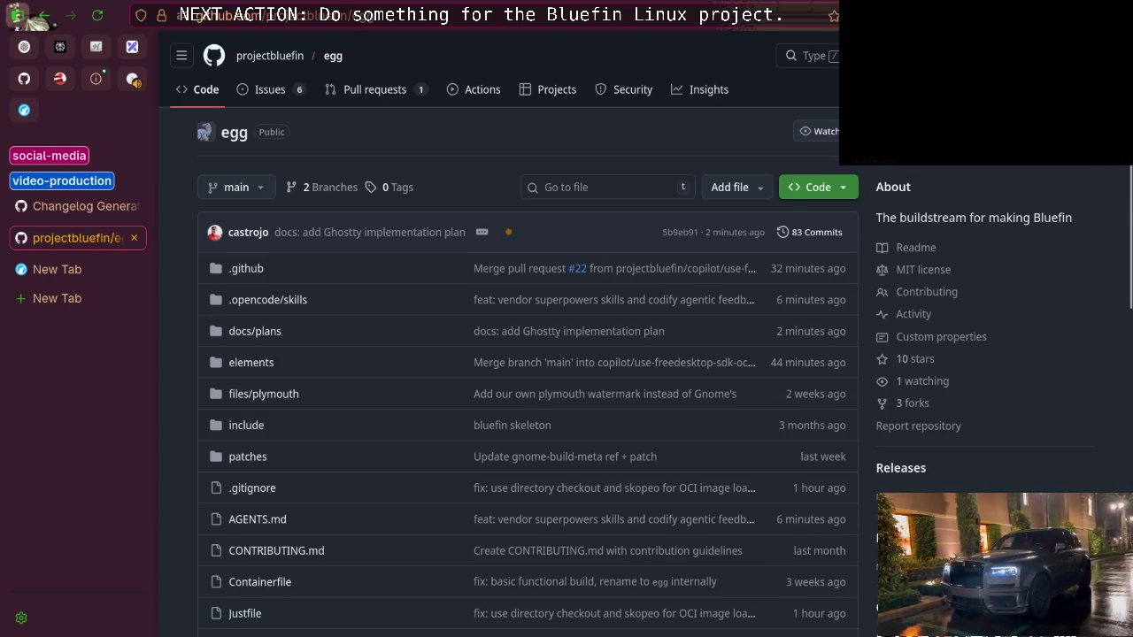
left_click(1084, 131)
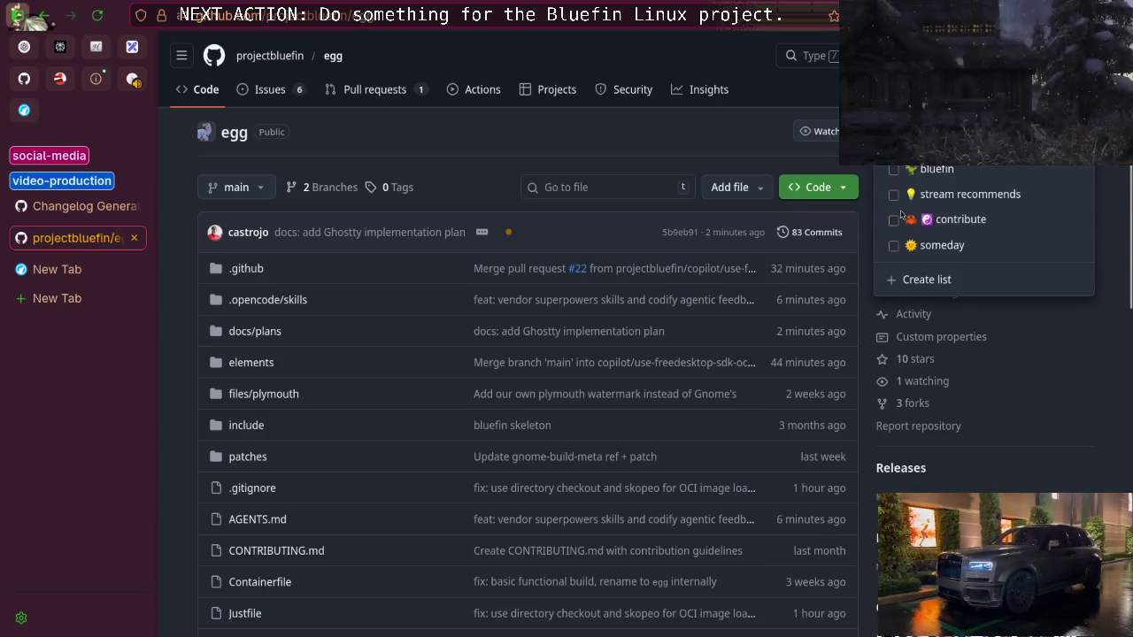
left_click(658, 162)
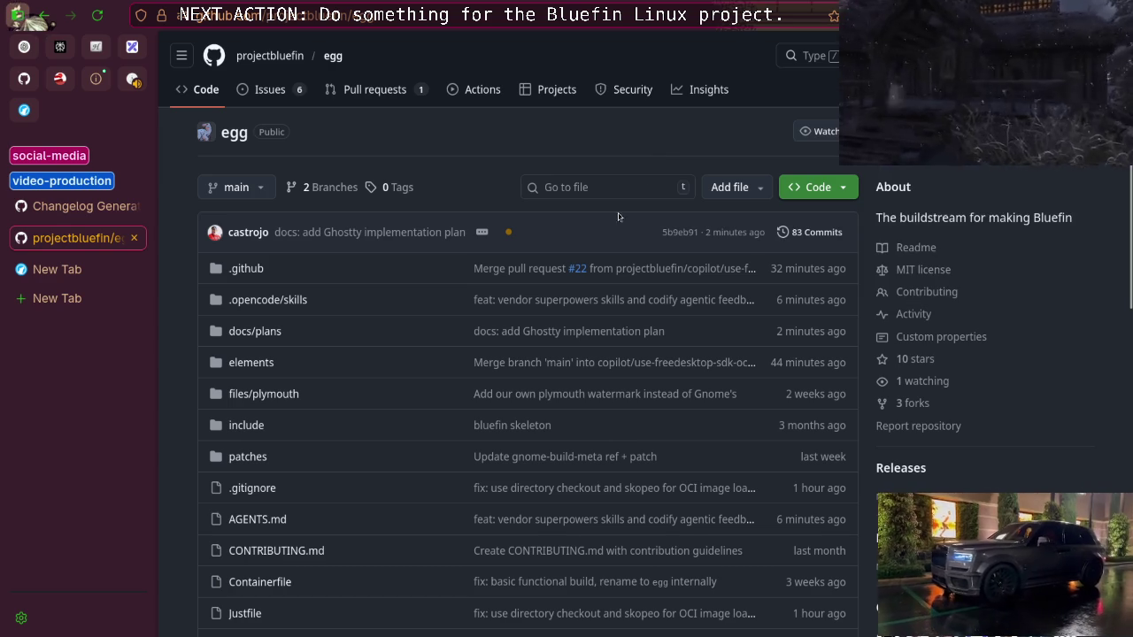
key("alt+Left")
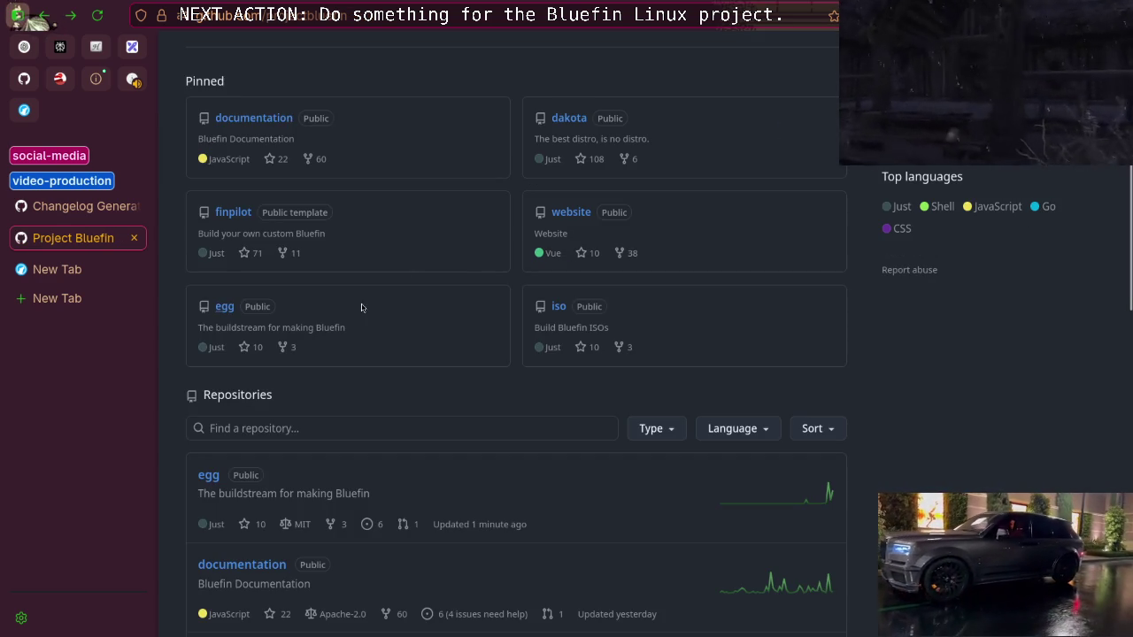
Add the dakota repository to the bluefin star list
left_click(580, 123)
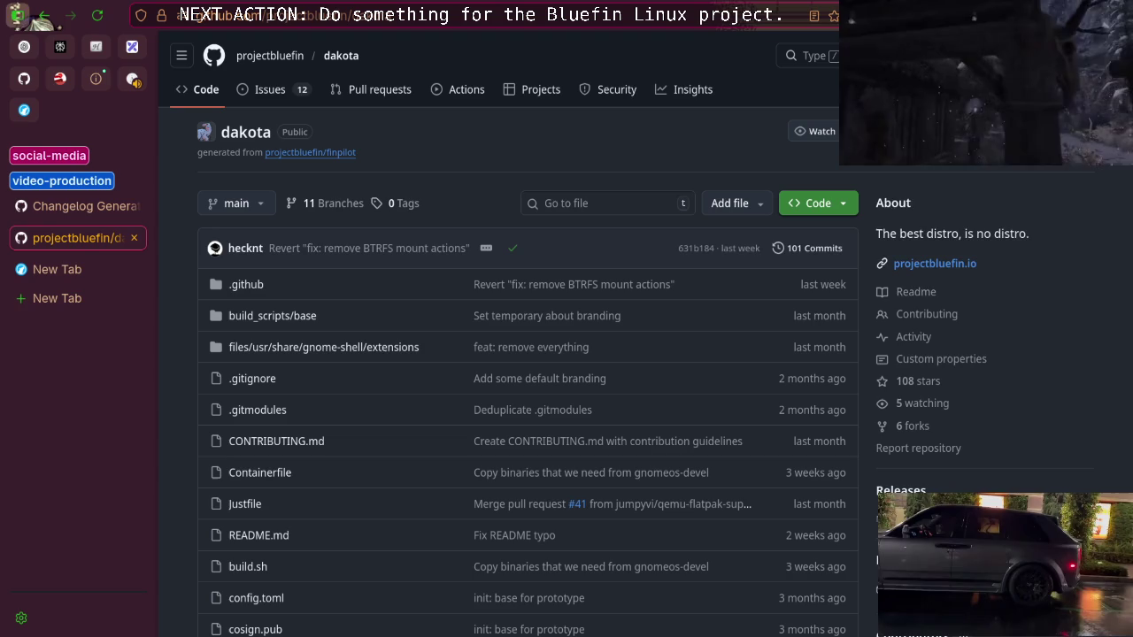
left_click(1080, 132)
left_click(905, 173)
left_click(654, 160)
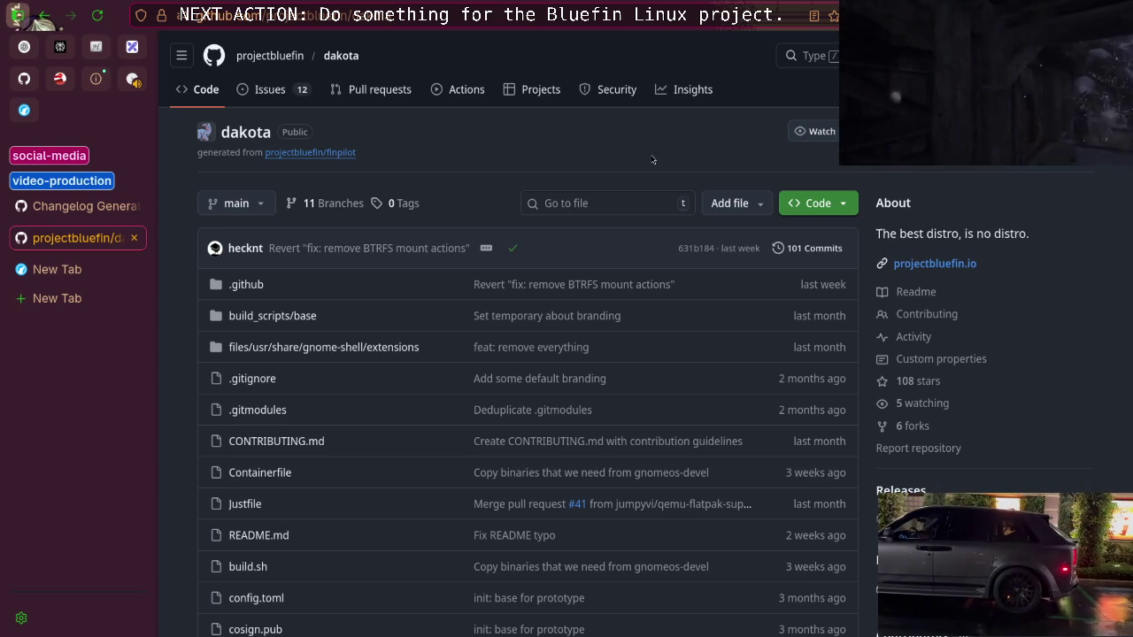
left_click(87, 274)
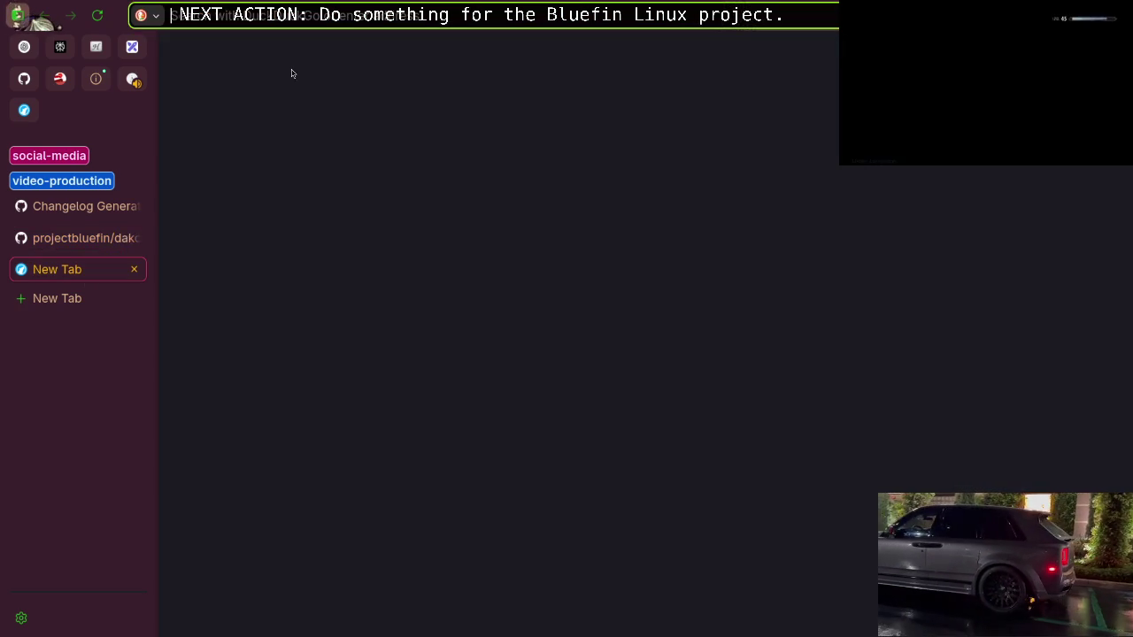
Browse the todo board issues #181, #144 and the rebase-helper issue #1652
left_click(88, 206)
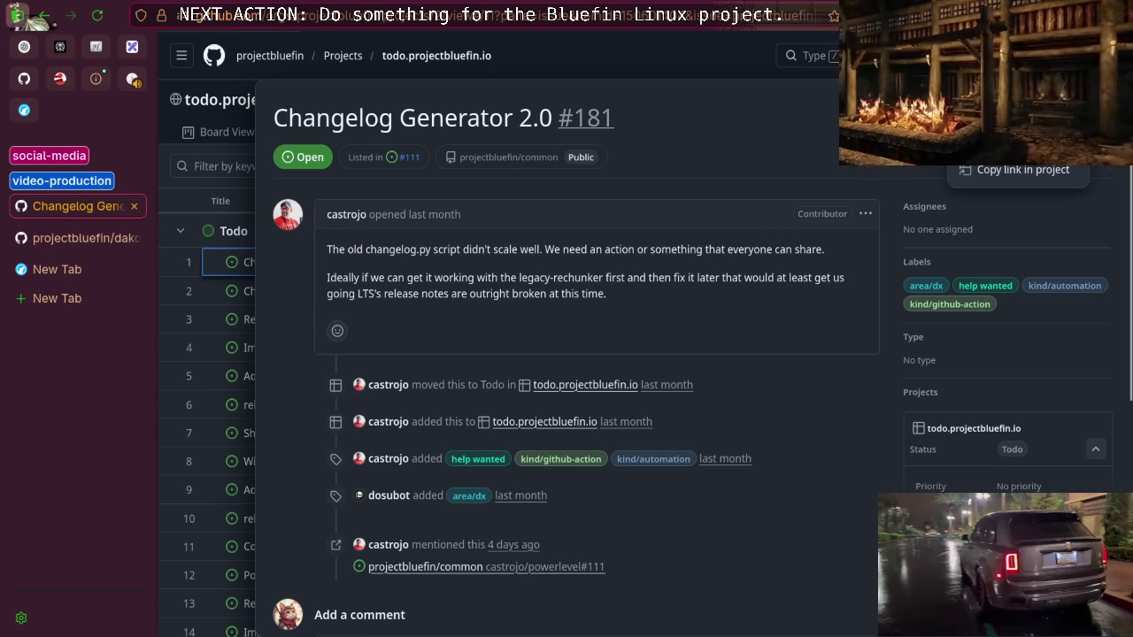
left_click(1019, 146)
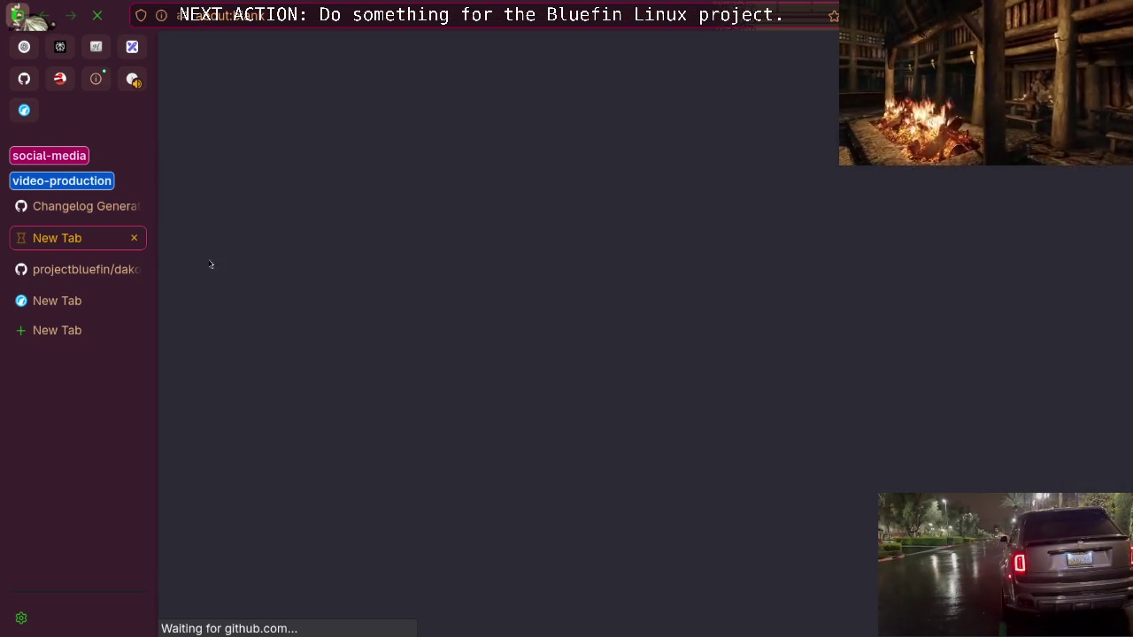
left_click(75, 207)
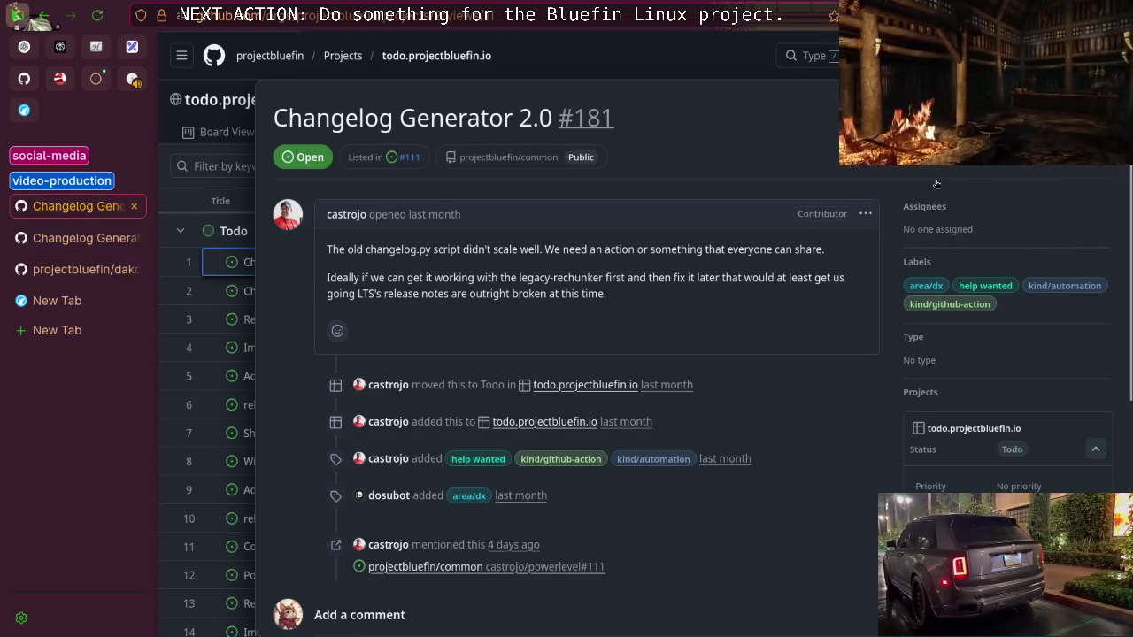
key("Escape")
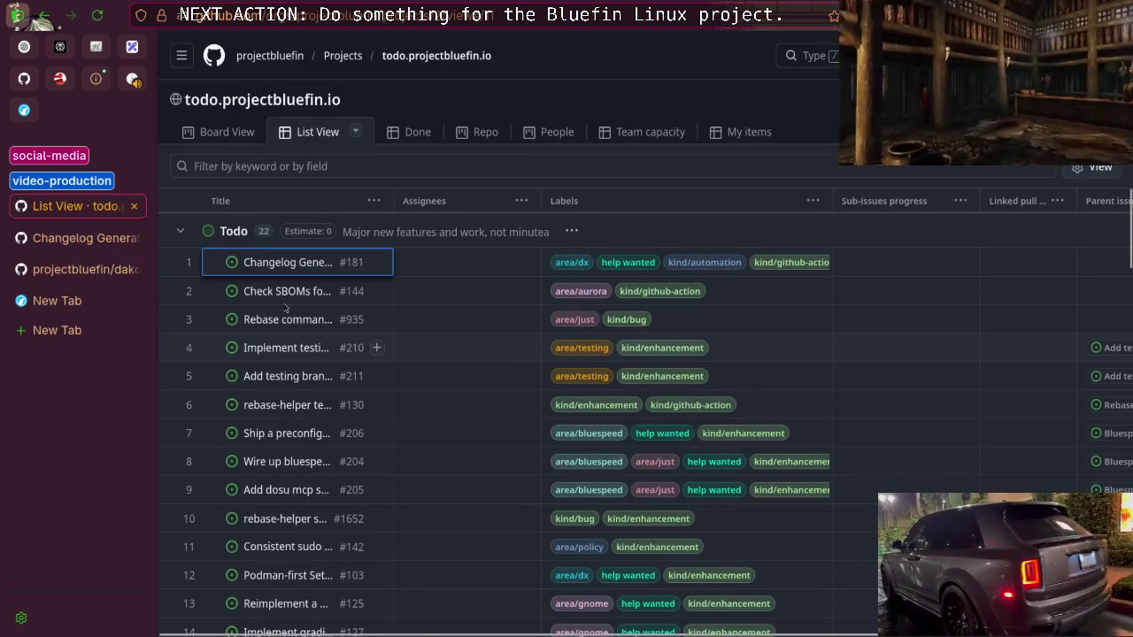
left_click(285, 295)
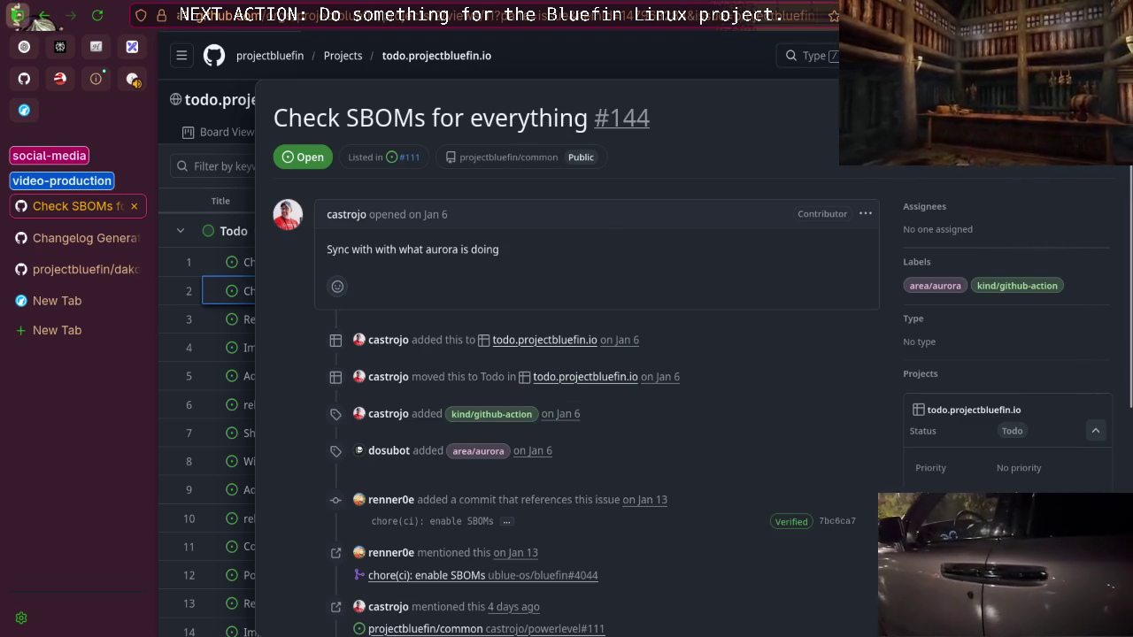
key("Escape")
scroll(289, 375, "down", 2)
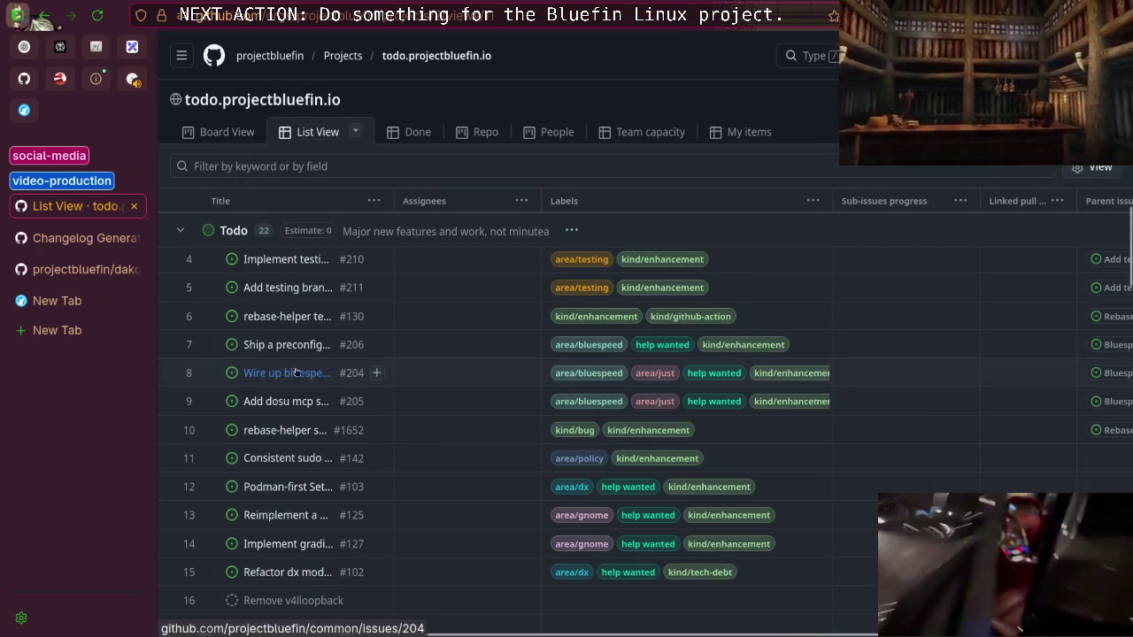
scroll(336, 363, "down", 2)
left_click(354, 342)
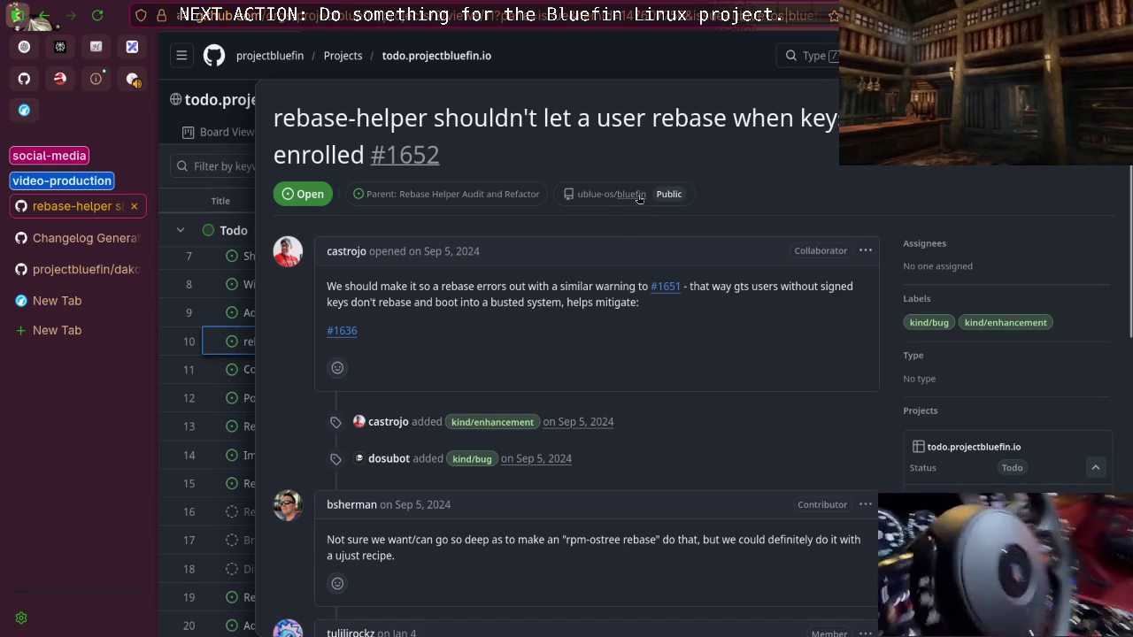
Open the ublue-os/bluefin repository in a new tab and check its star lists
middle_click(637, 196)
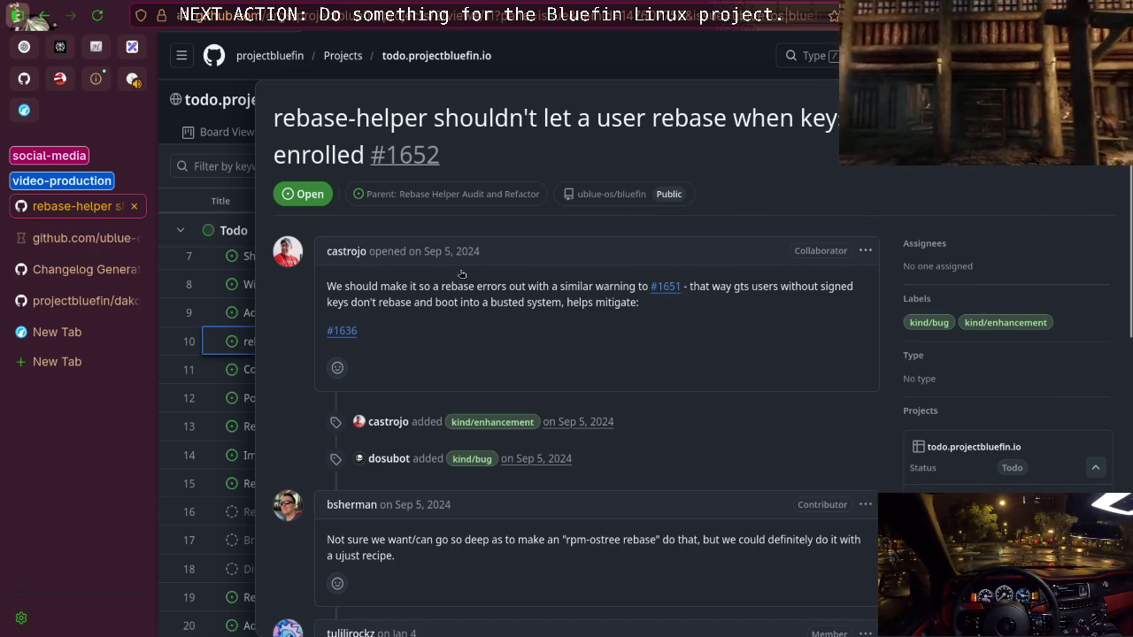
key("Escape")
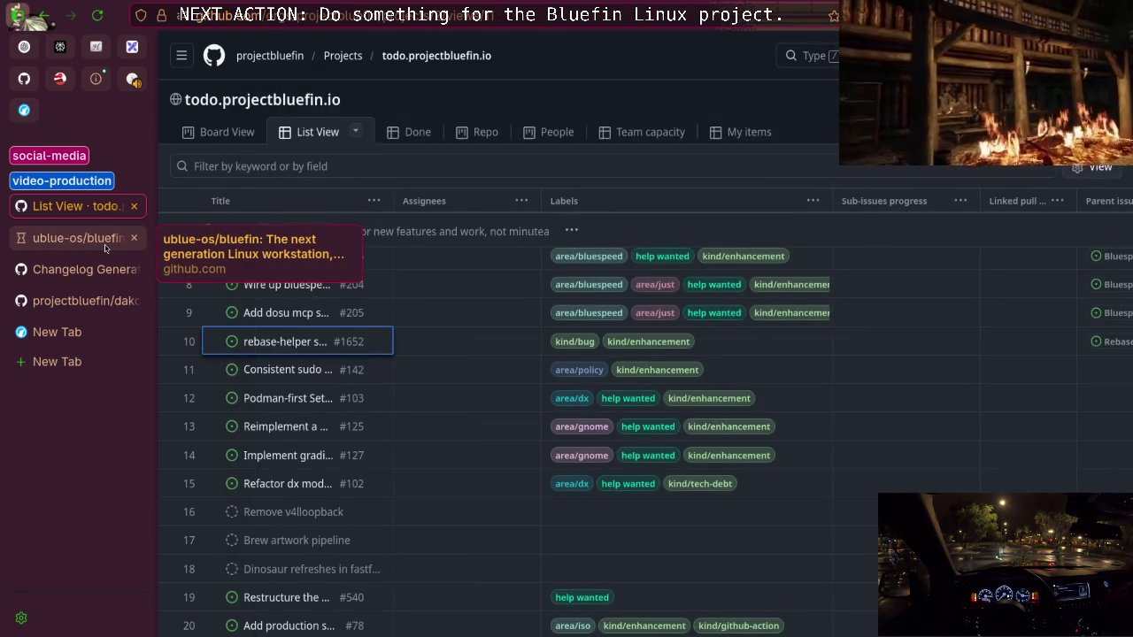
left_click(105, 247)
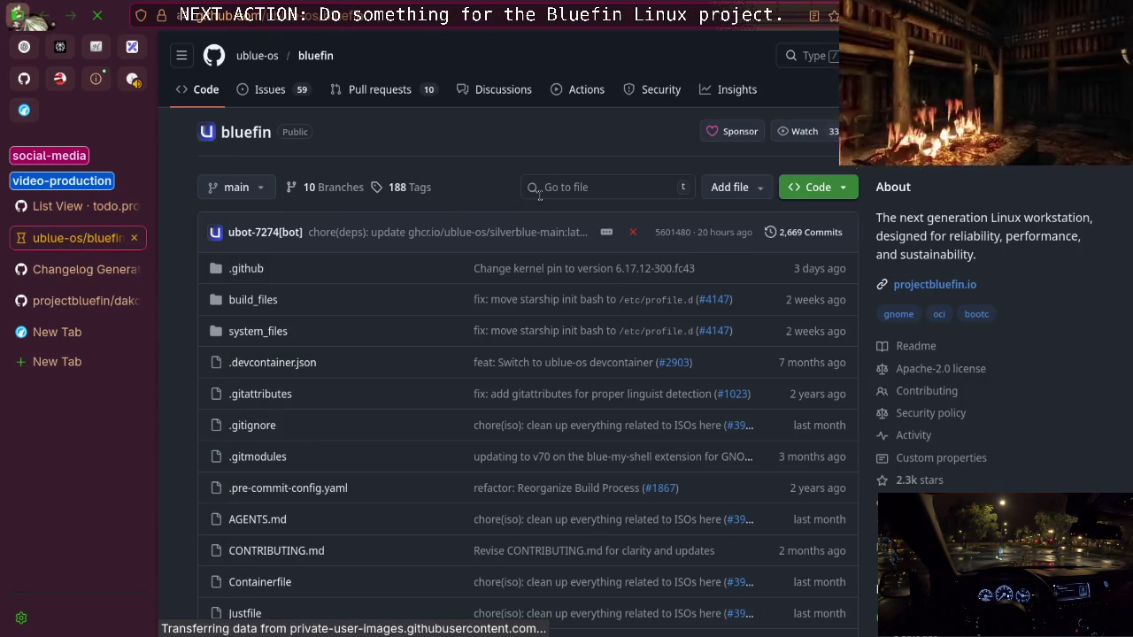
left_click(1083, 131)
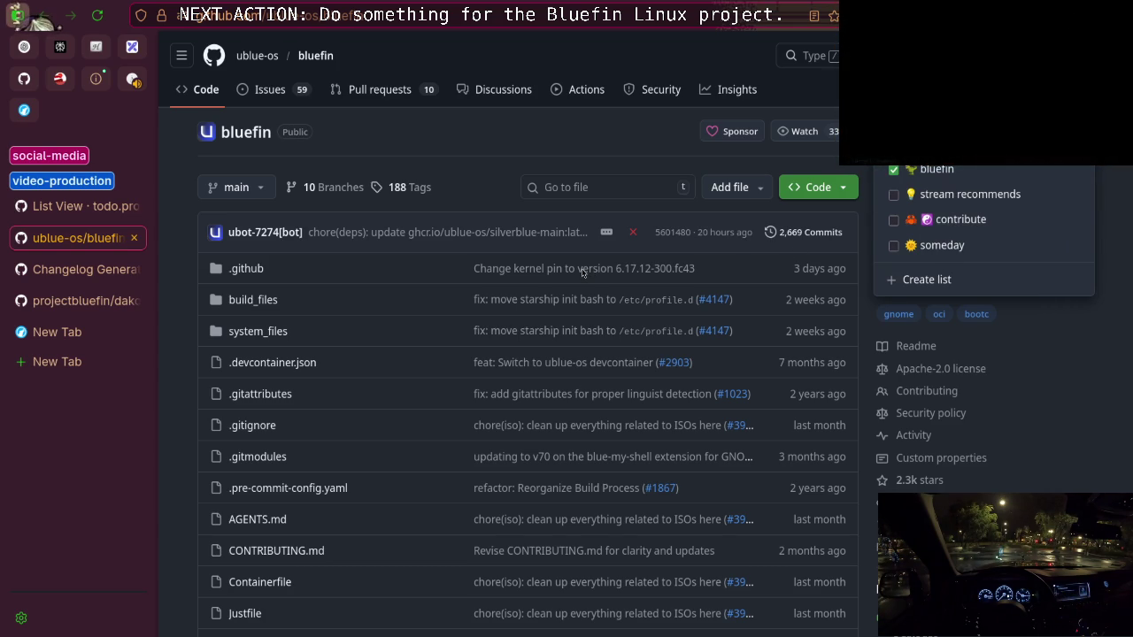
left_click(513, 145)
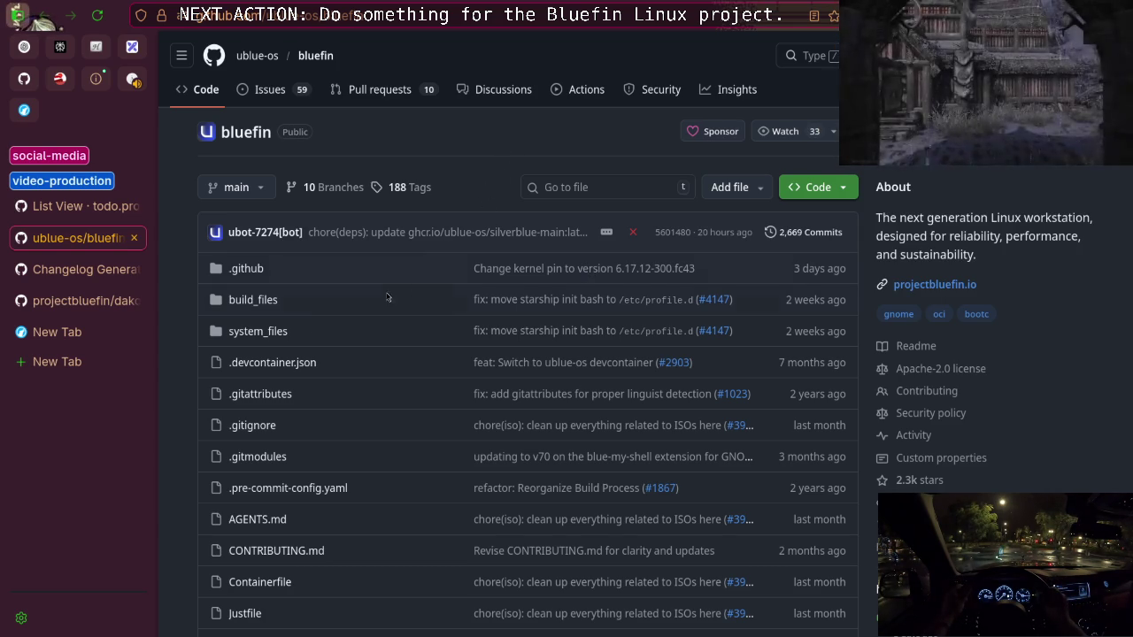
Close the dakota tab and group the bluefin repo tab with the Changelog Generator 2.0 issue
left_click(69, 284)
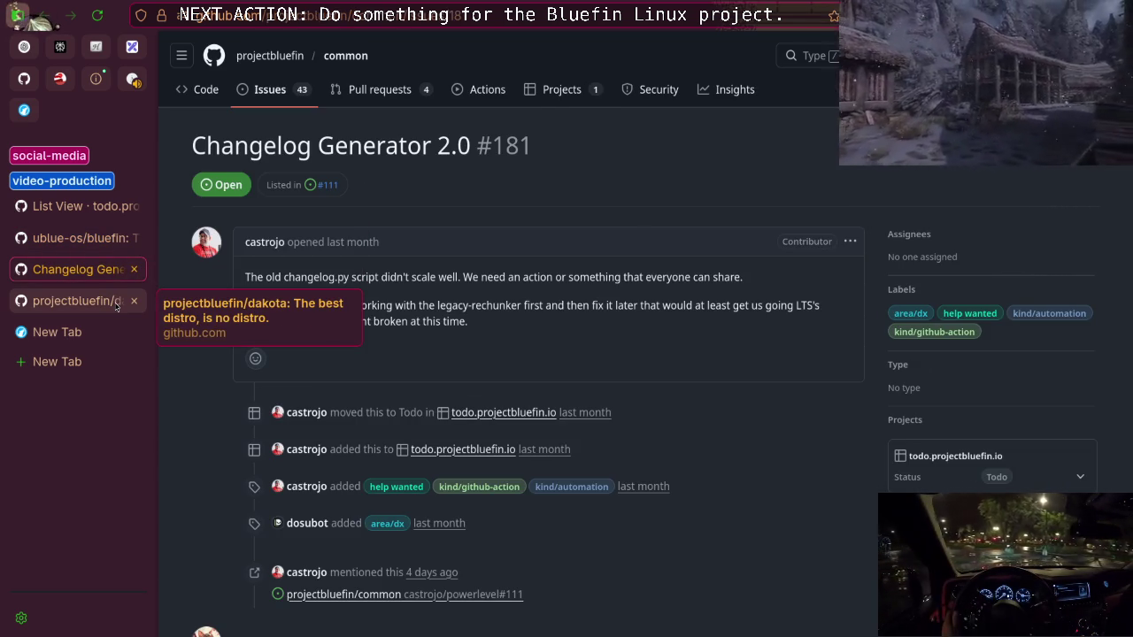
left_click(133, 301)
left_click(103, 241)
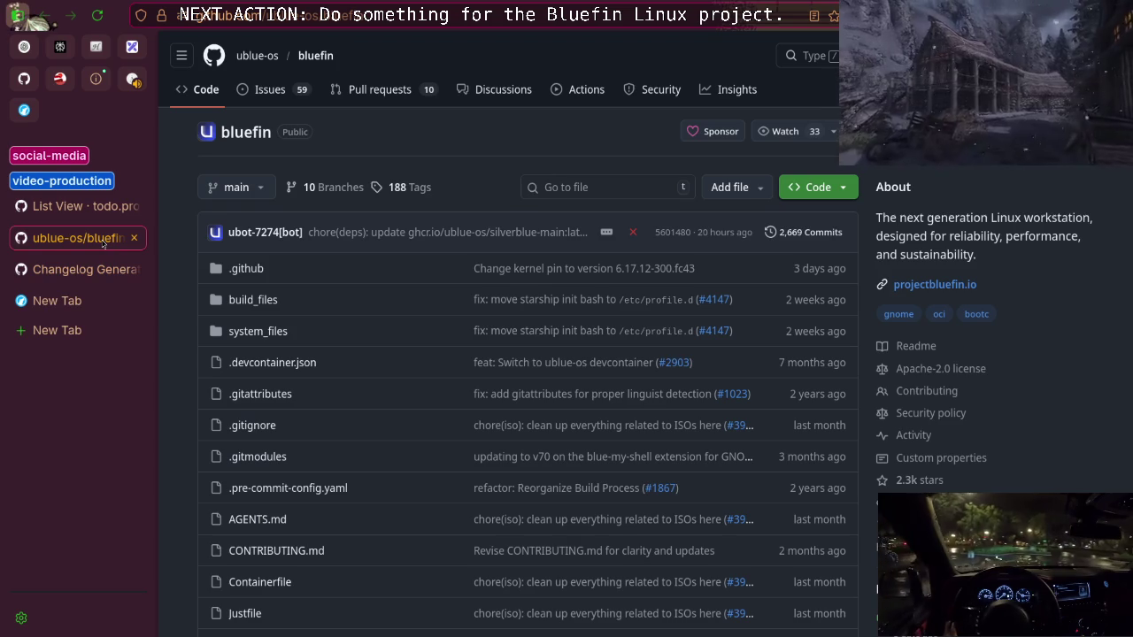
left_click_drag(102, 241, 88, 297)
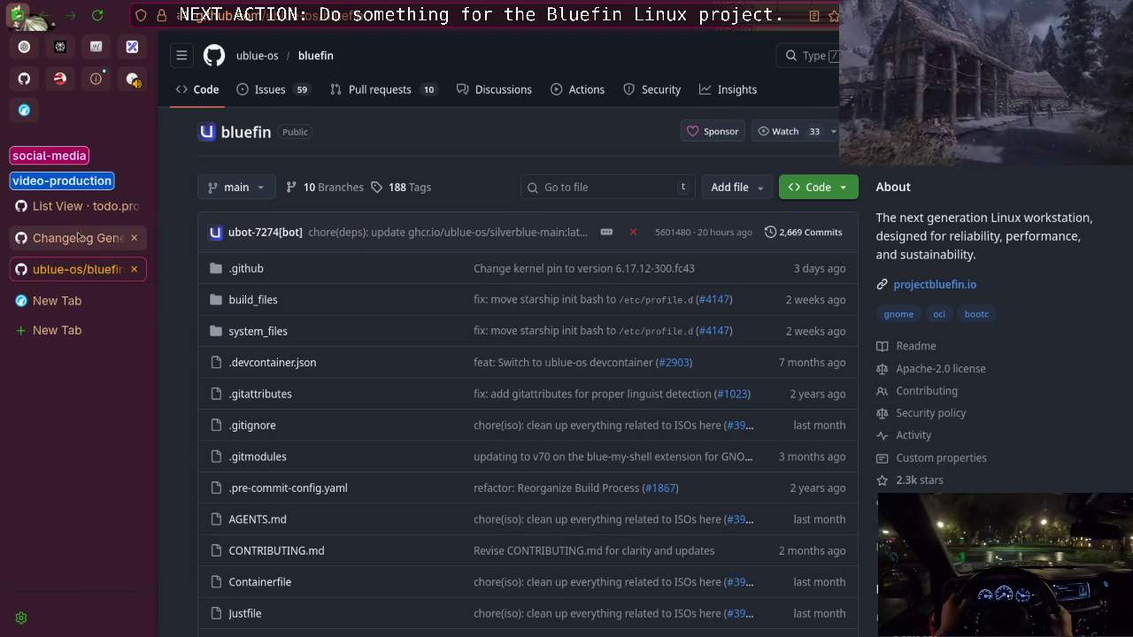
left_click(79, 205)
left_click(89, 236)
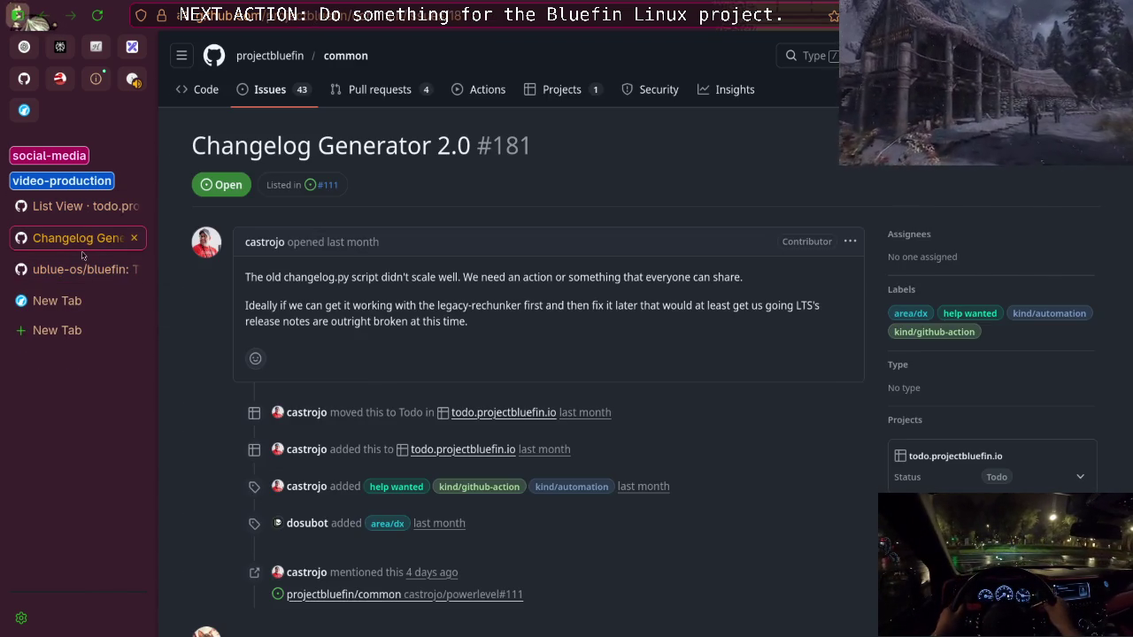
left_click(80, 269)
left_click(80, 238)
Take 'changelog' from issue #181 and search bluefin's files for it, finding .github/changelogs.py
left_click(58, 273)
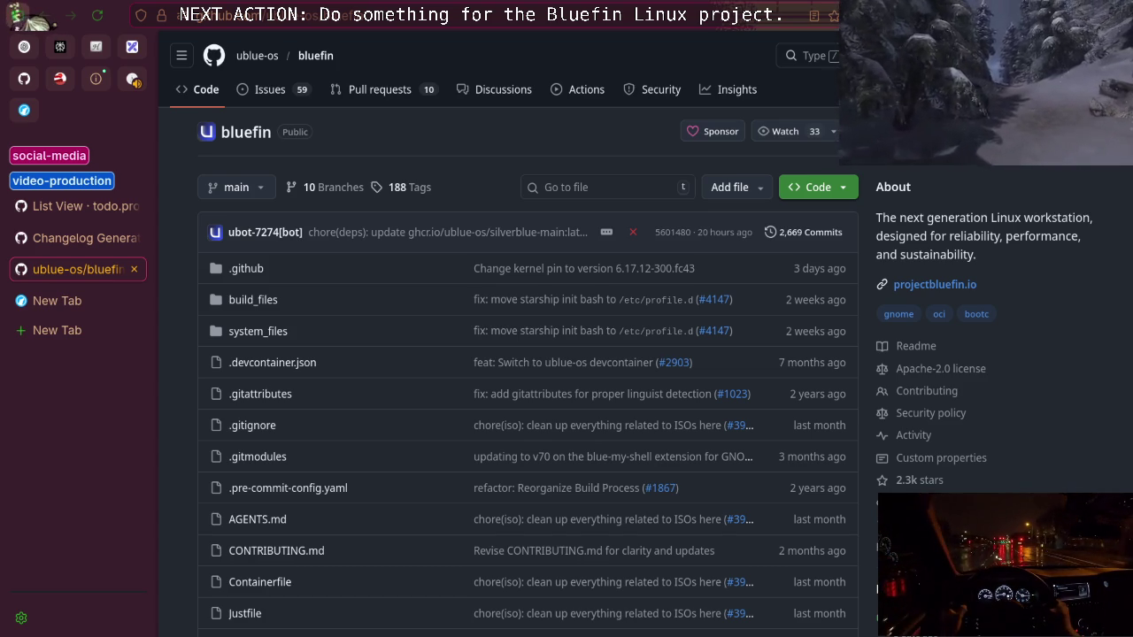
left_click(77, 238)
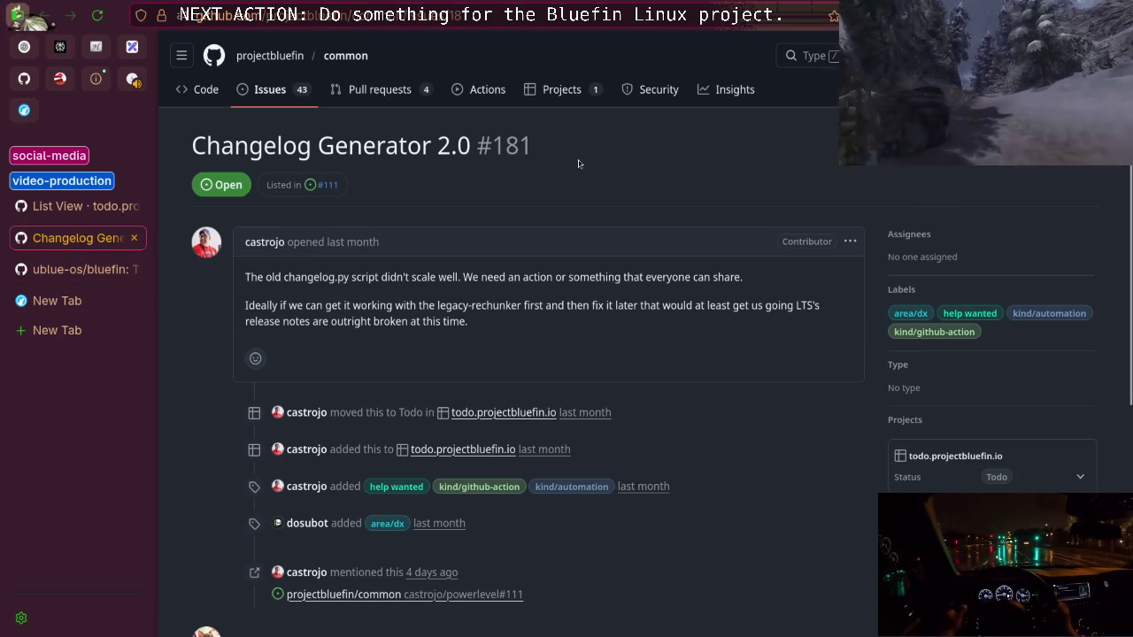
left_click_drag(532, 147, 438, 147)
left_click(449, 198)
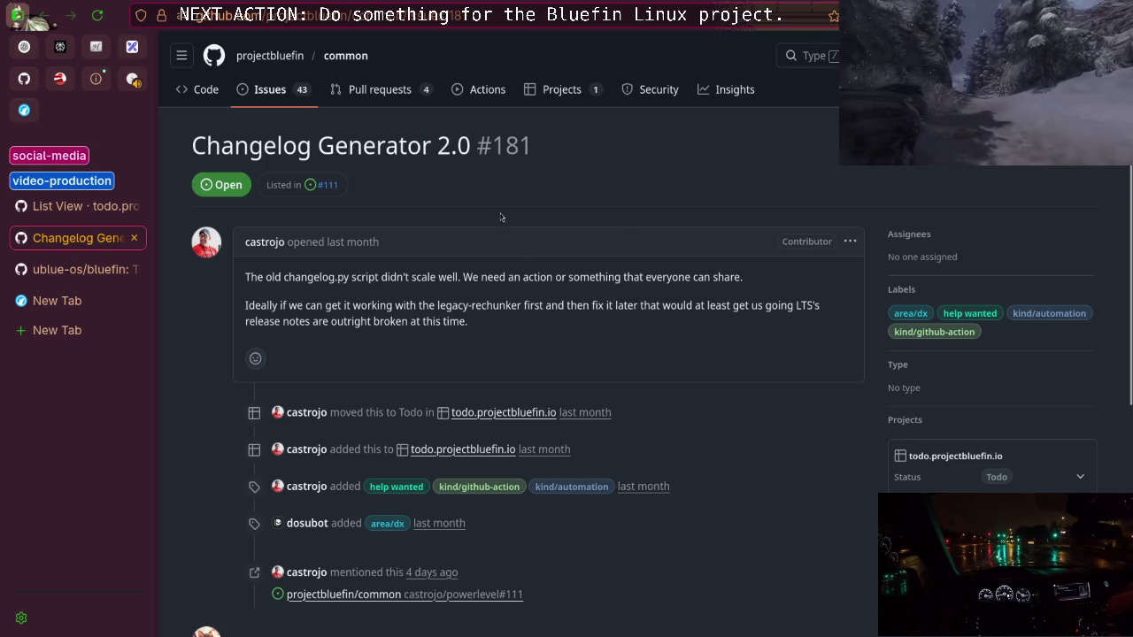
double_click(298, 278)
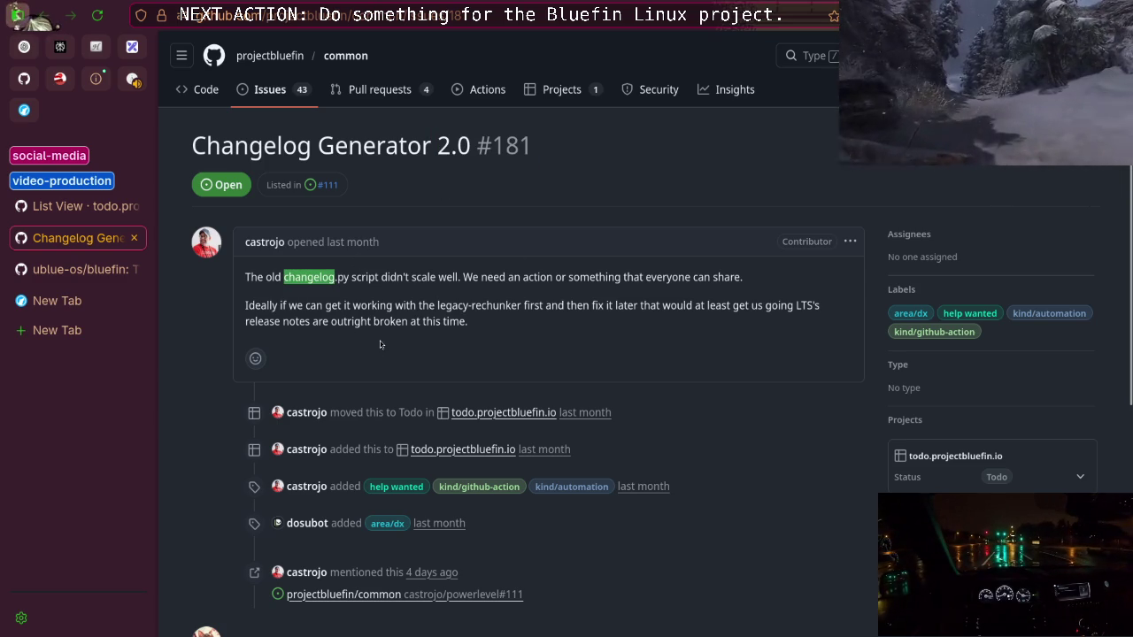
left_click(79, 269)
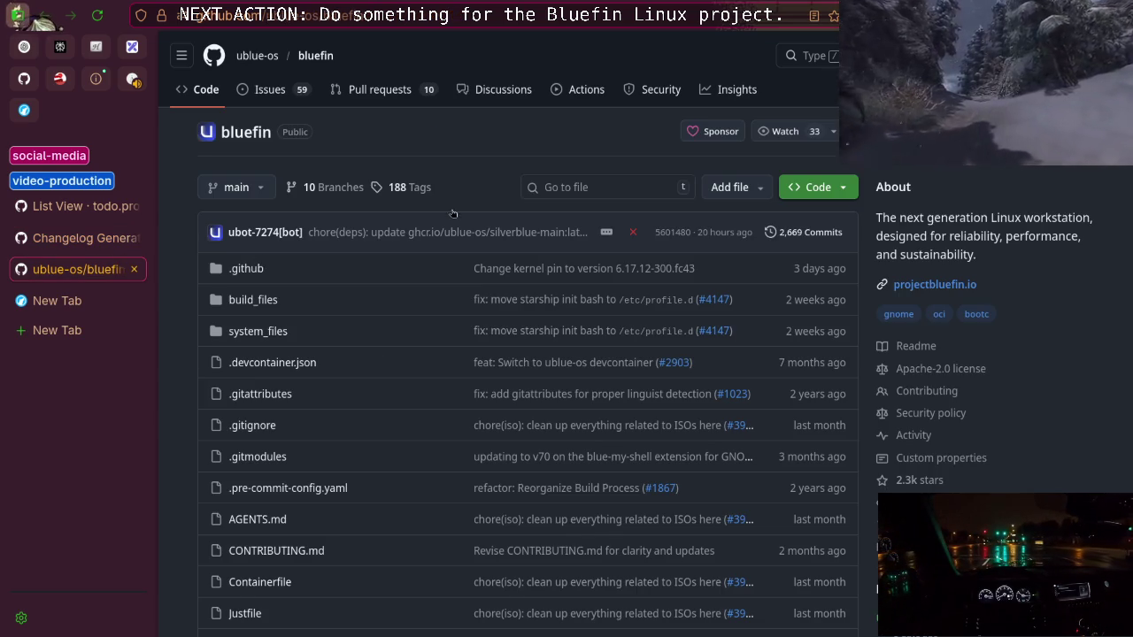
left_click(625, 189)
type("changelog")
key("Down")
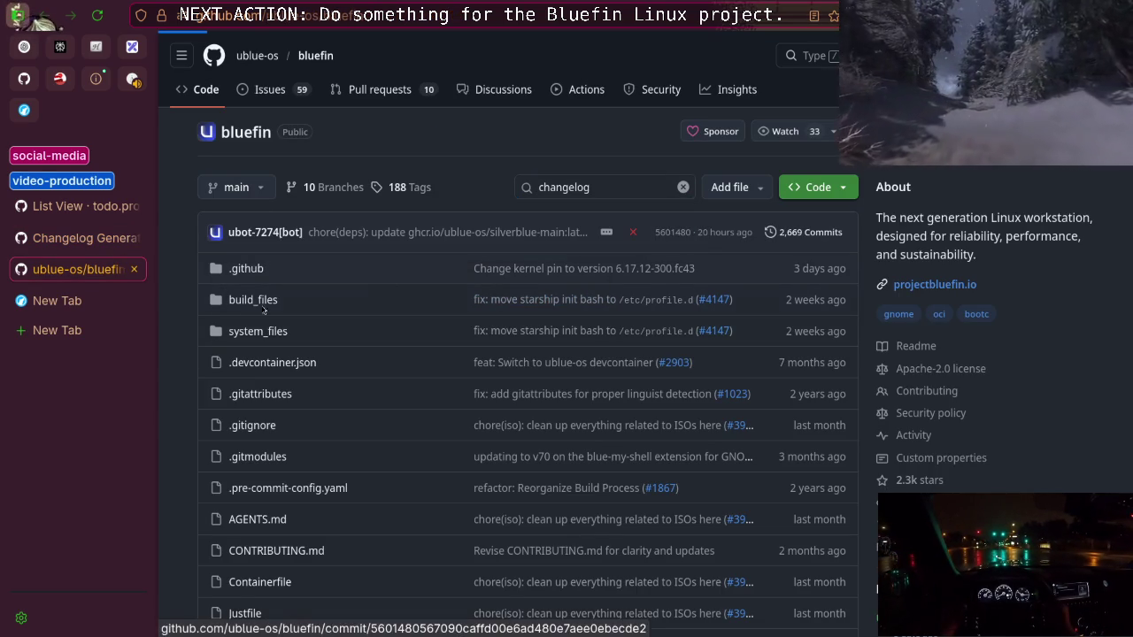
left_click(78, 248)
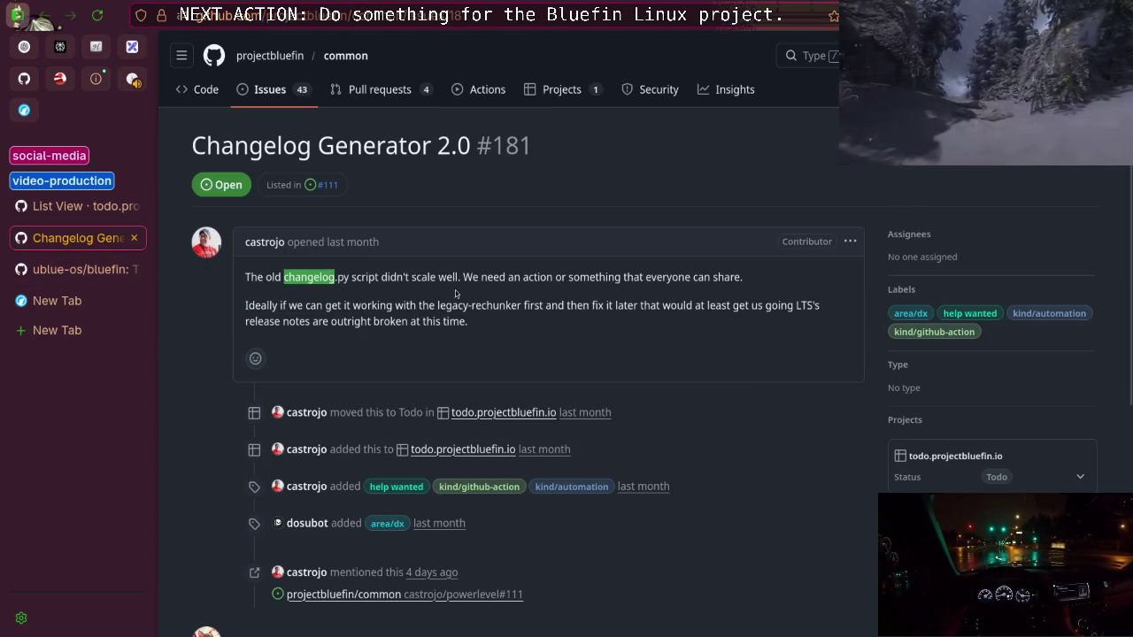
Compare changelogs.py with the Changelog Generator 2.0 issue
left_click(91, 269)
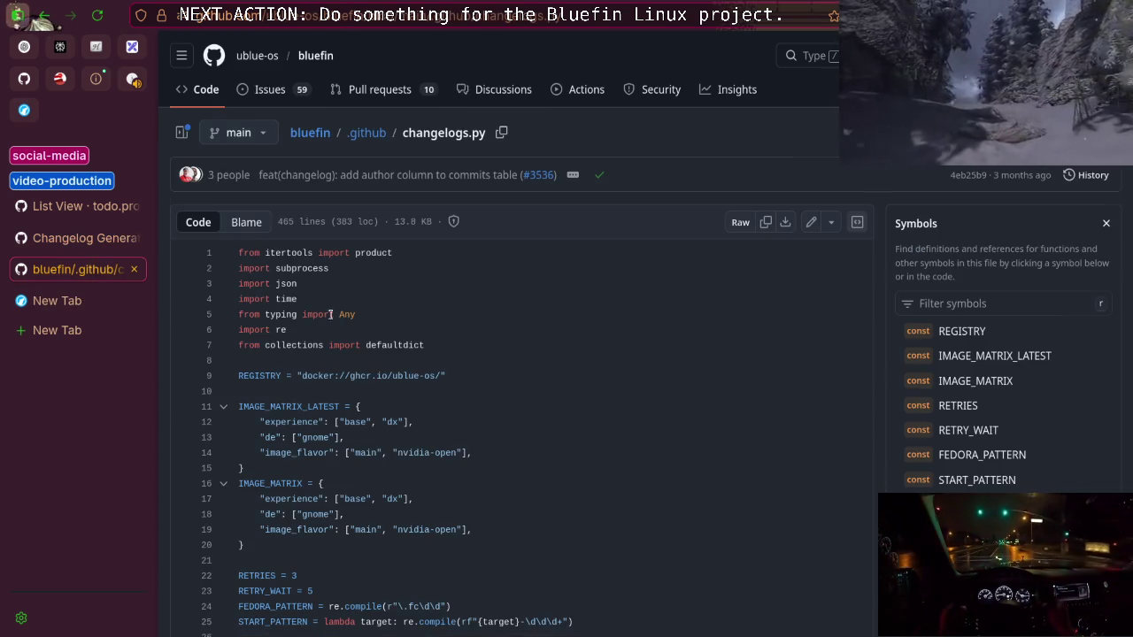
scroll(331, 317, "down", 5)
scroll(331, 317, "up", 5)
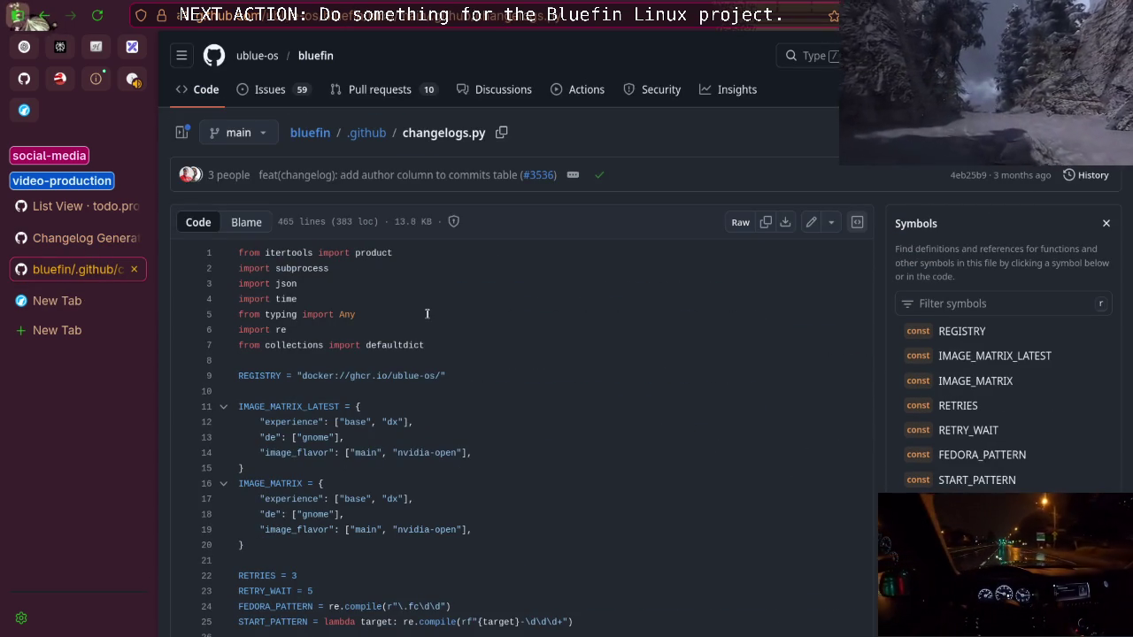
left_click(90, 240)
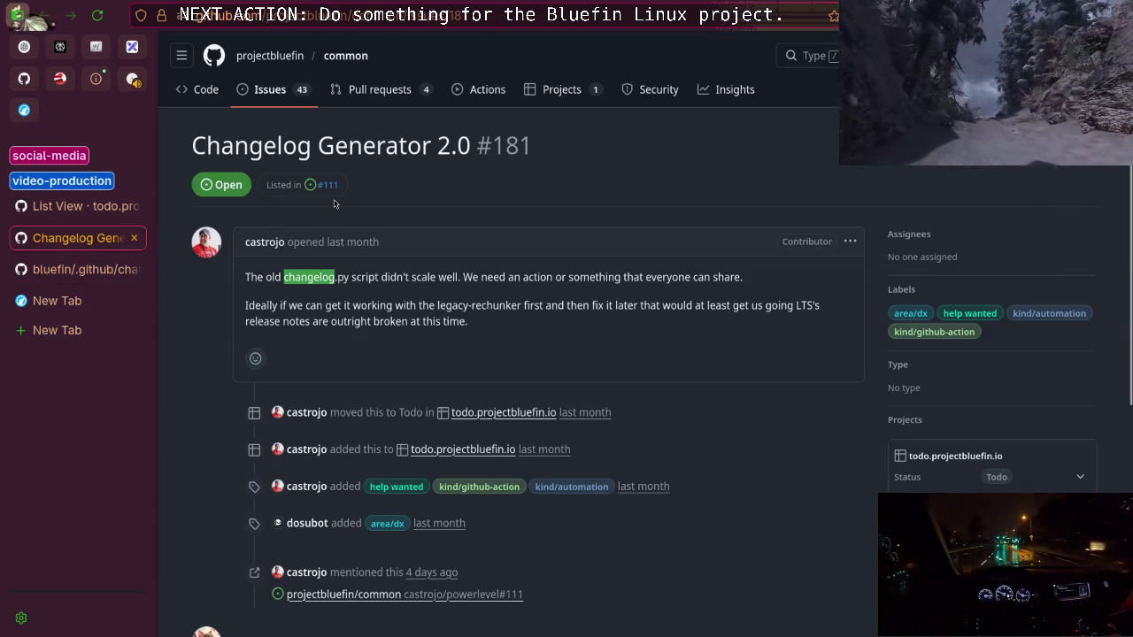
left_click(78, 269)
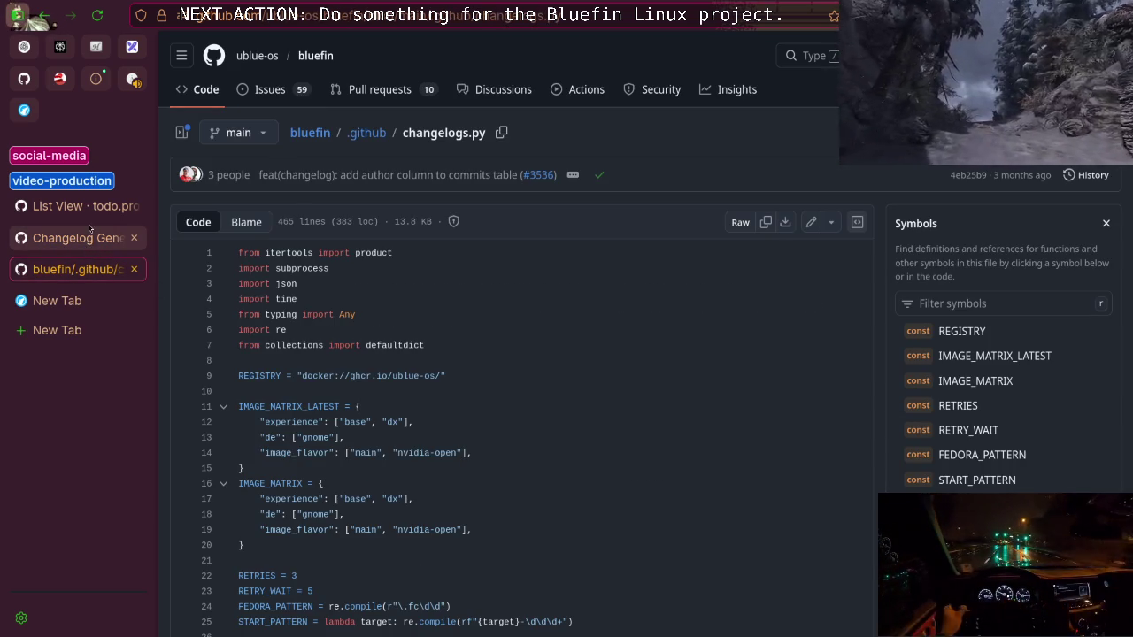
left_click(84, 238)
View issues #206 and #181 on the board, then open projectbluefin/common in a new tab
left_click(71, 205)
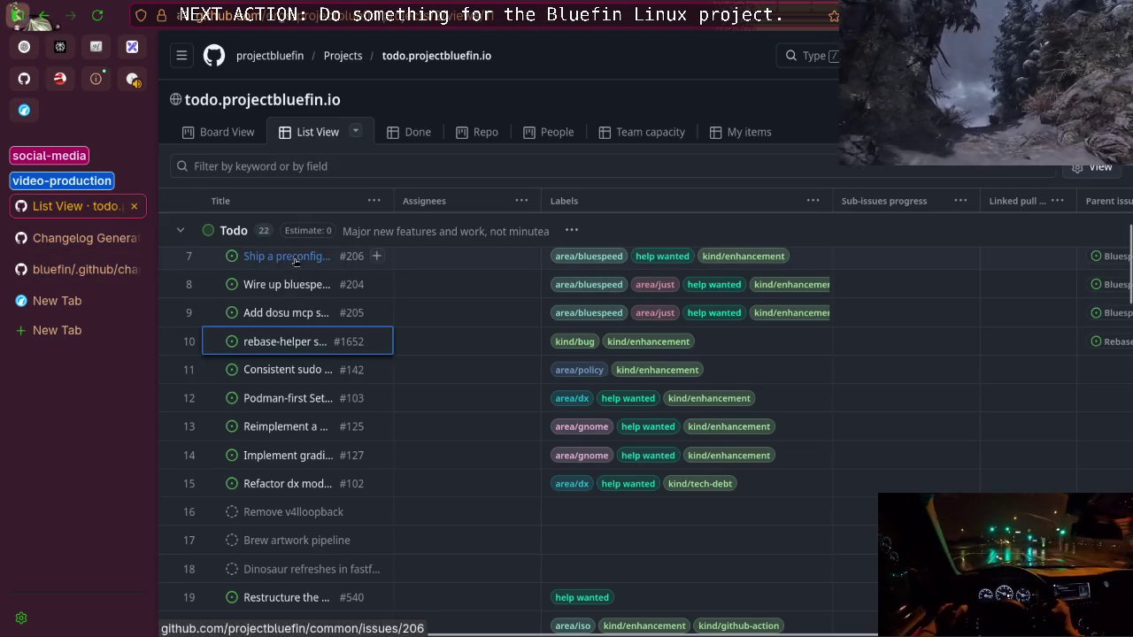
left_click(294, 257)
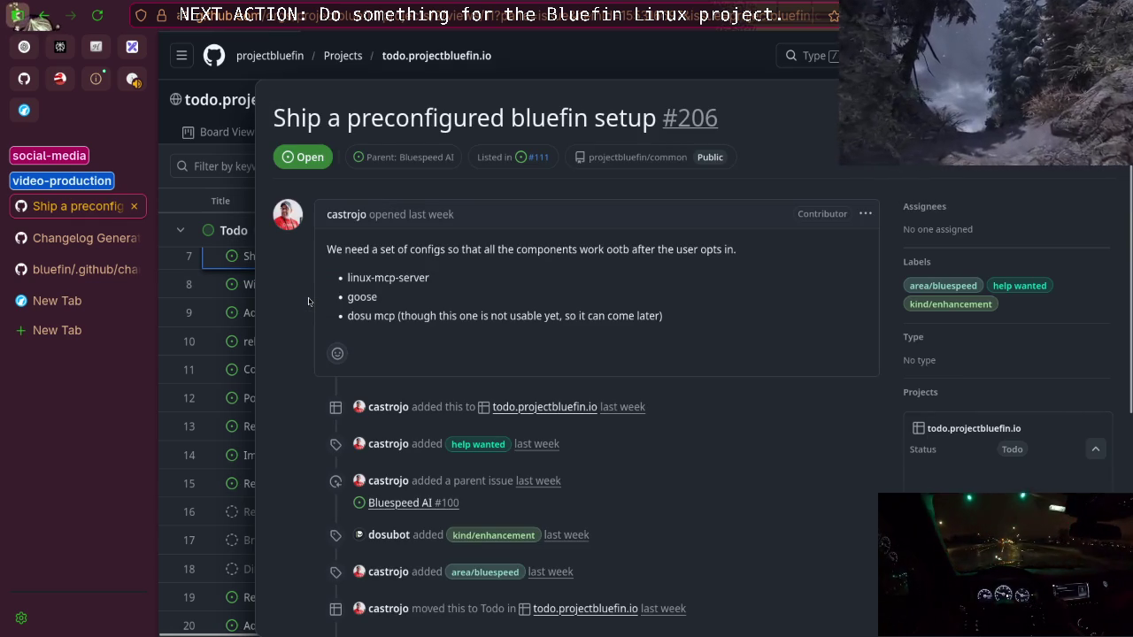
key("Escape")
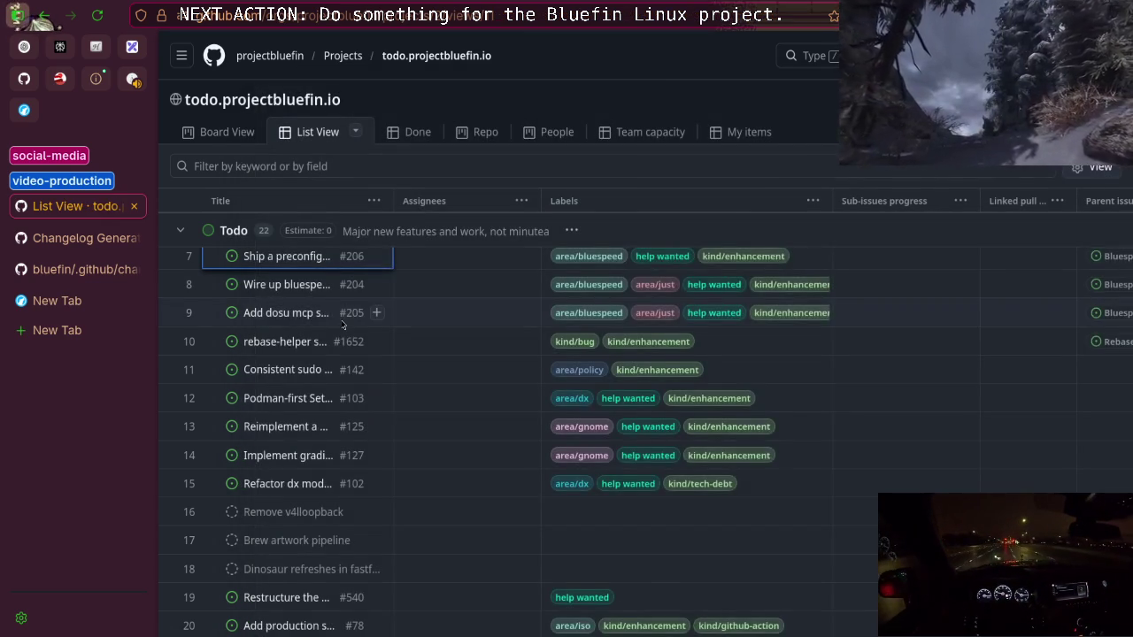
scroll(345, 355, "up", 2)
left_click(292, 262)
left_click(354, 262)
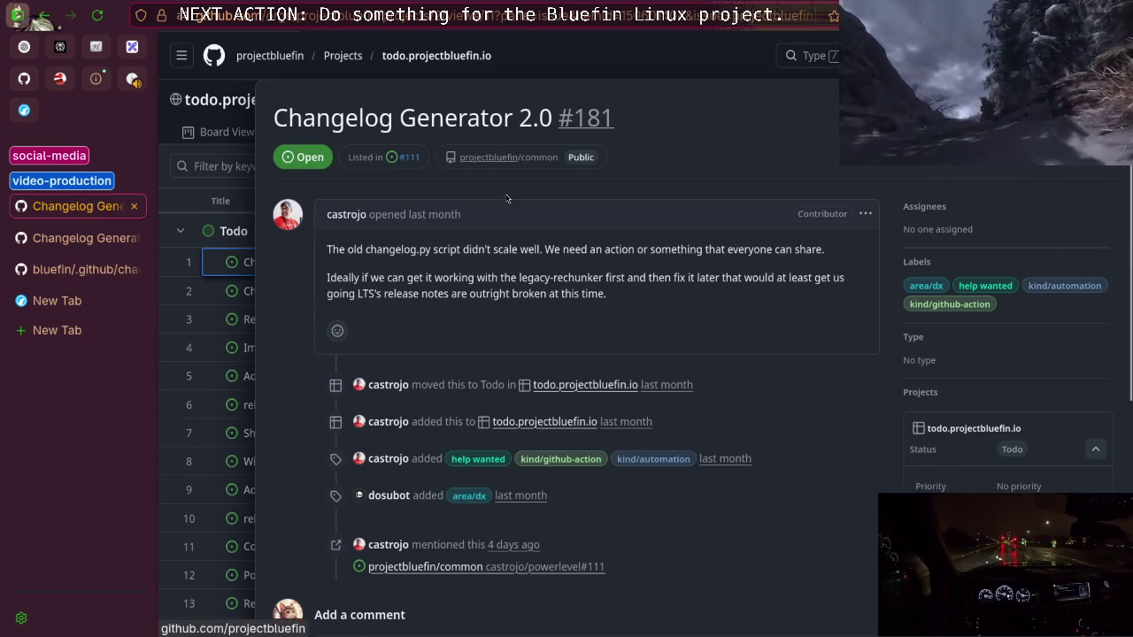
left_click_drag(531, 160, 162, 252)
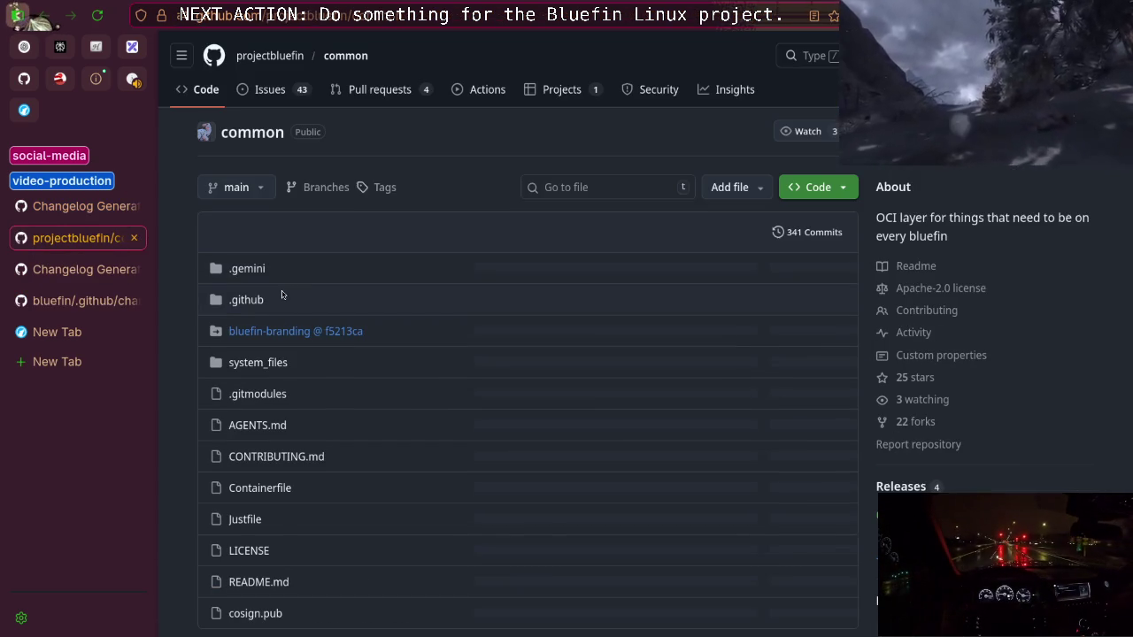
Find and open changelog.just in the common repository, then close its tab
left_click(605, 190)
type("changelog")
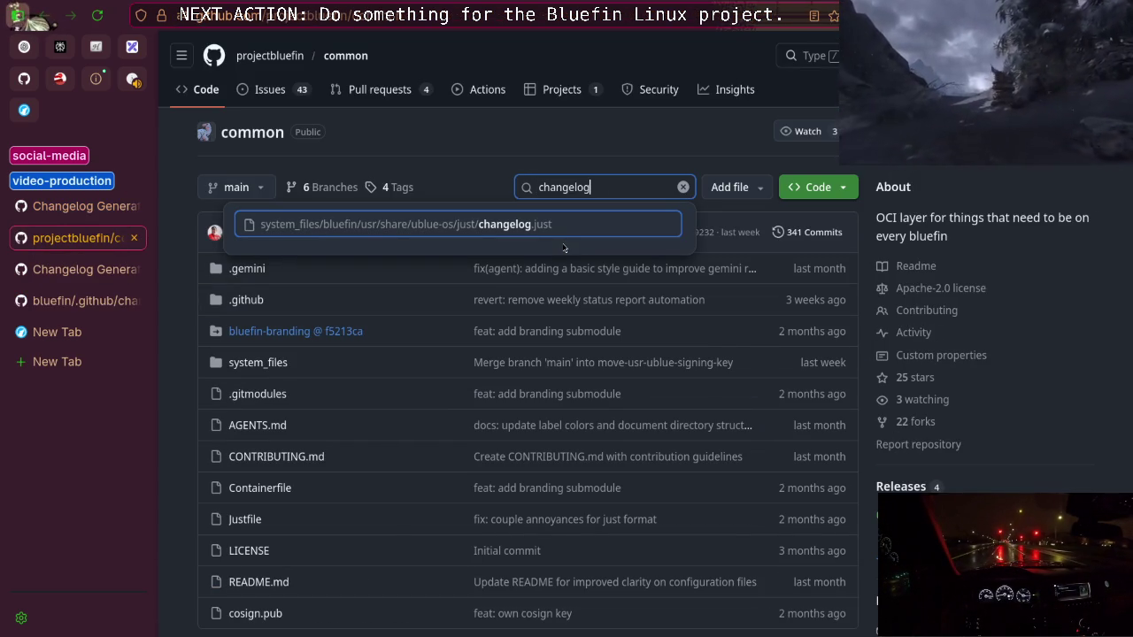
left_click(547, 233)
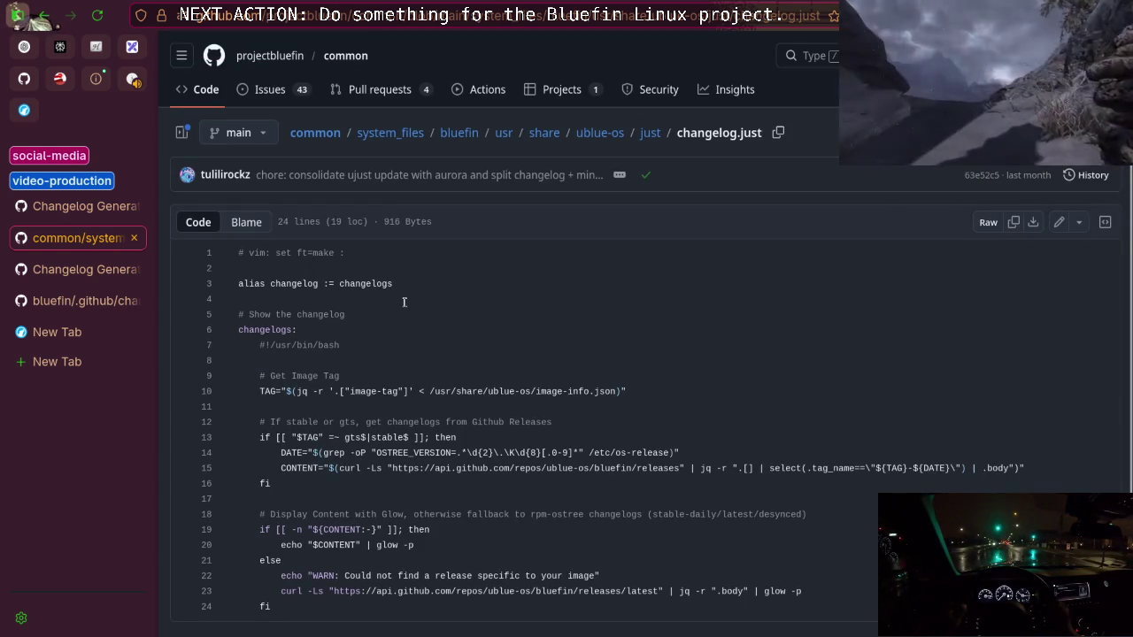
left_click(135, 239)
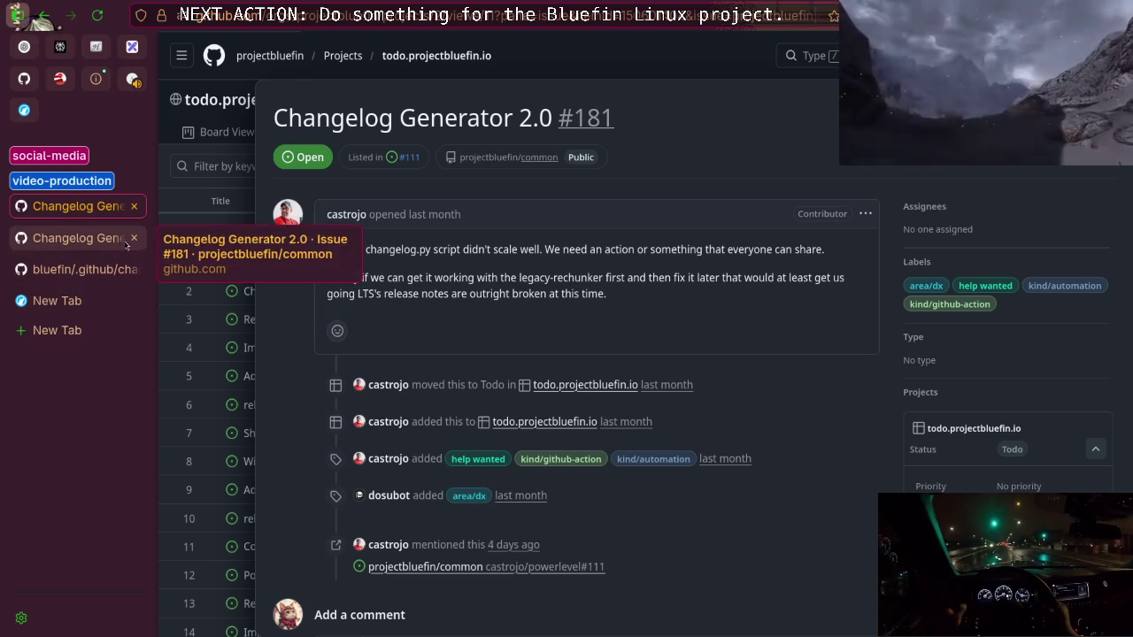
Return to changelogs.py and open your Stars page in a background tab
left_click(81, 267)
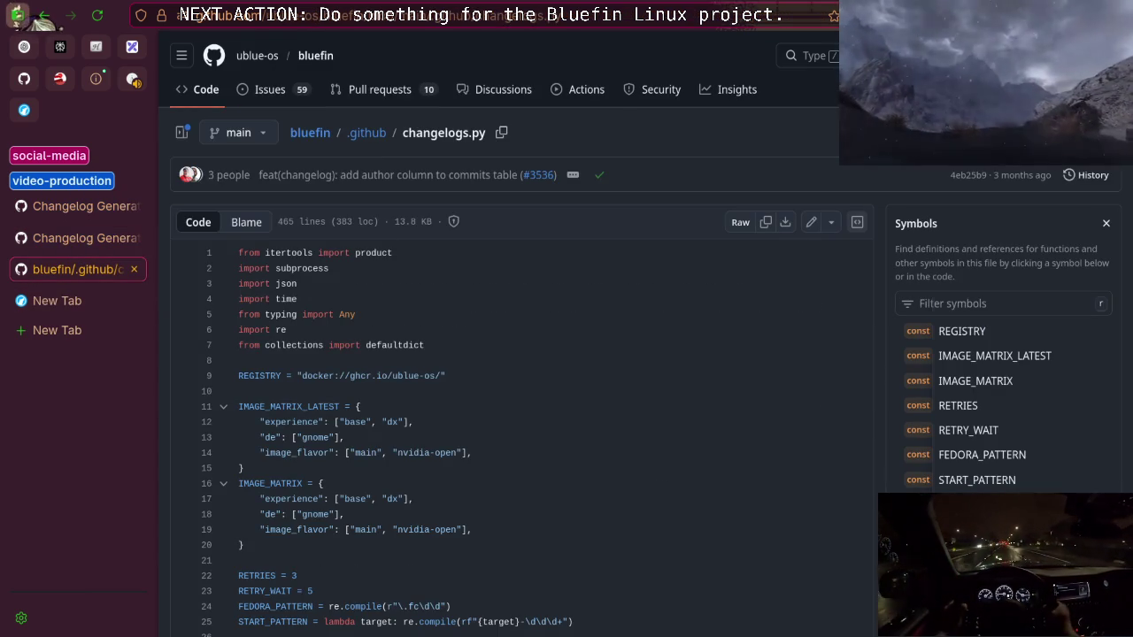
left_click(1108, 55)
middle_click(974, 213)
Open the contribute list's edit settings and close them with the ':yin_yang:' name unchanged
key("ctrl+Tab")
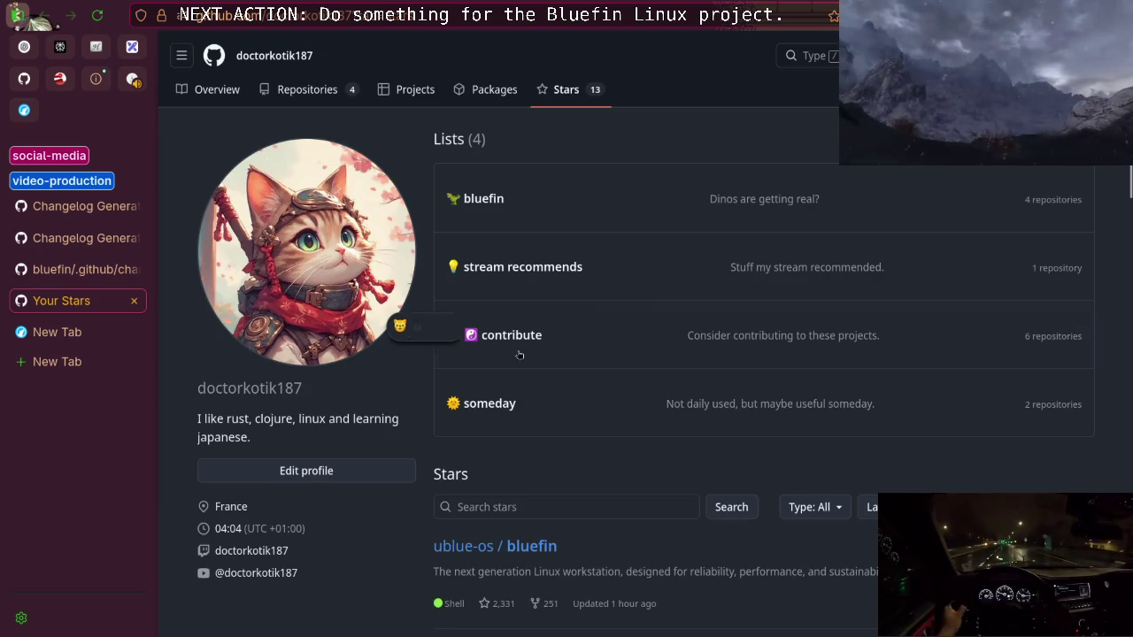
scroll(568, 363, "down", 3)
scroll(564, 256, "up", 3)
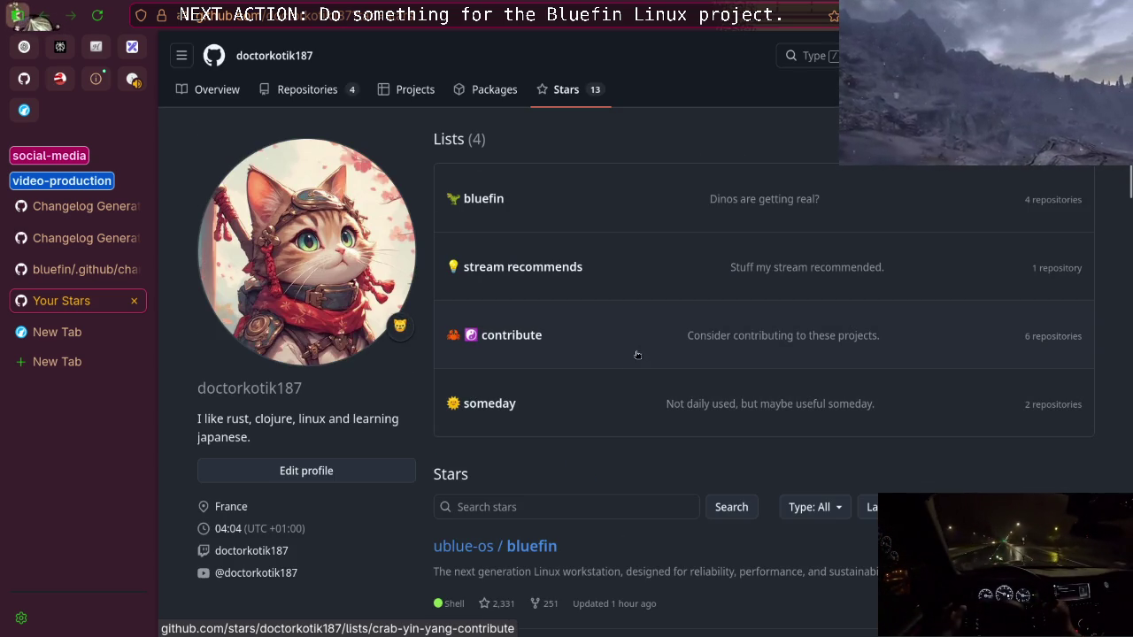
left_click(566, 359)
scroll(529, 297, "down", 4)
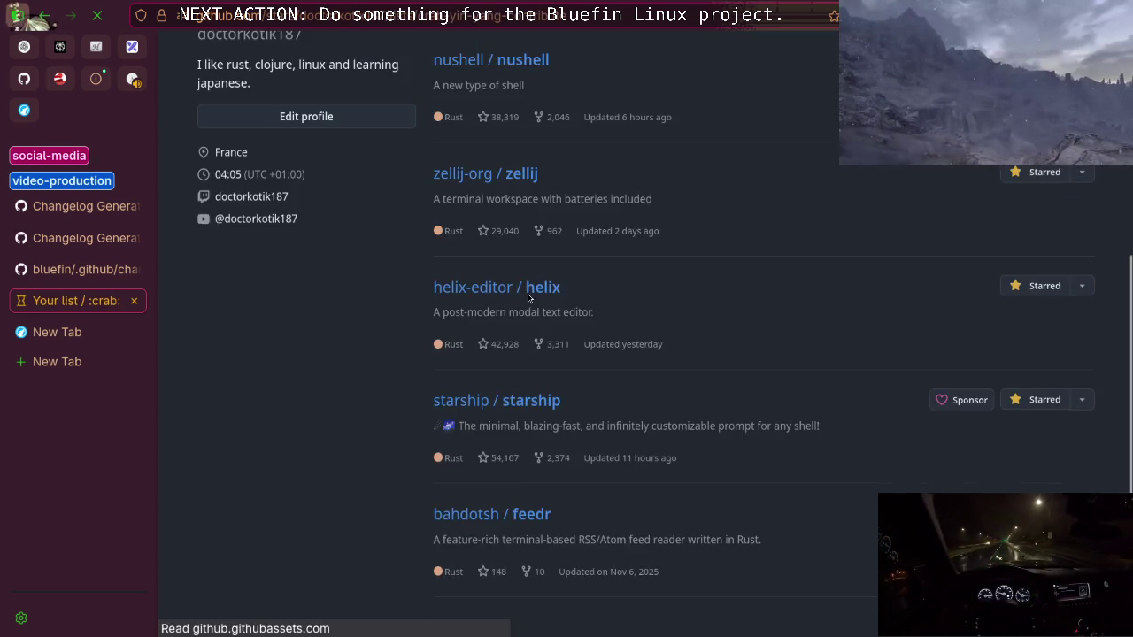
scroll(528, 296, "up", 4)
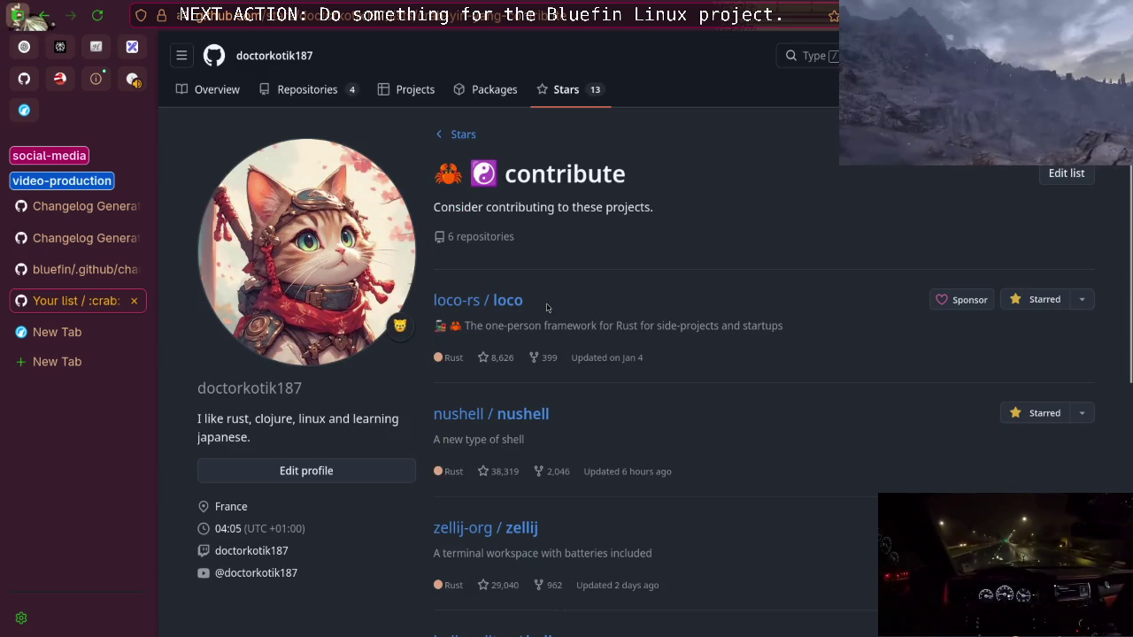
scroll(548, 301, "down", 4)
scroll(547, 301, "up", 4)
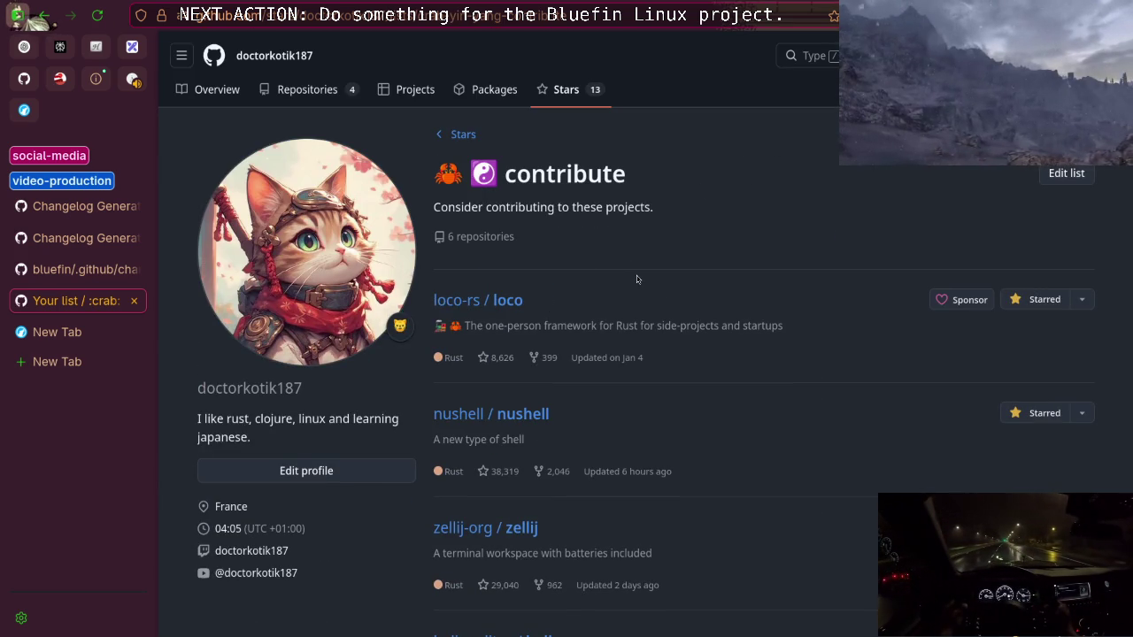
scroll(636, 279, "down", 4)
scroll(570, 353, "up", 4)
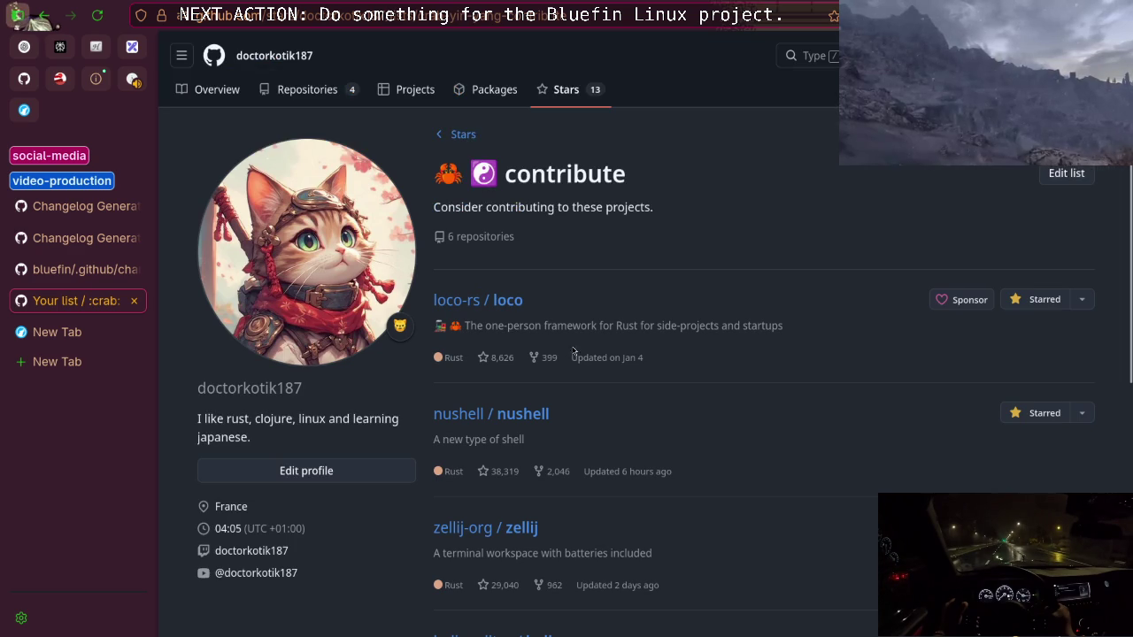
left_click(1065, 174)
mouse_move(585, 257)
left_mouse_down()
mouse_move(515, 258)
mouse_move(530, 258)
left_mouse_up()
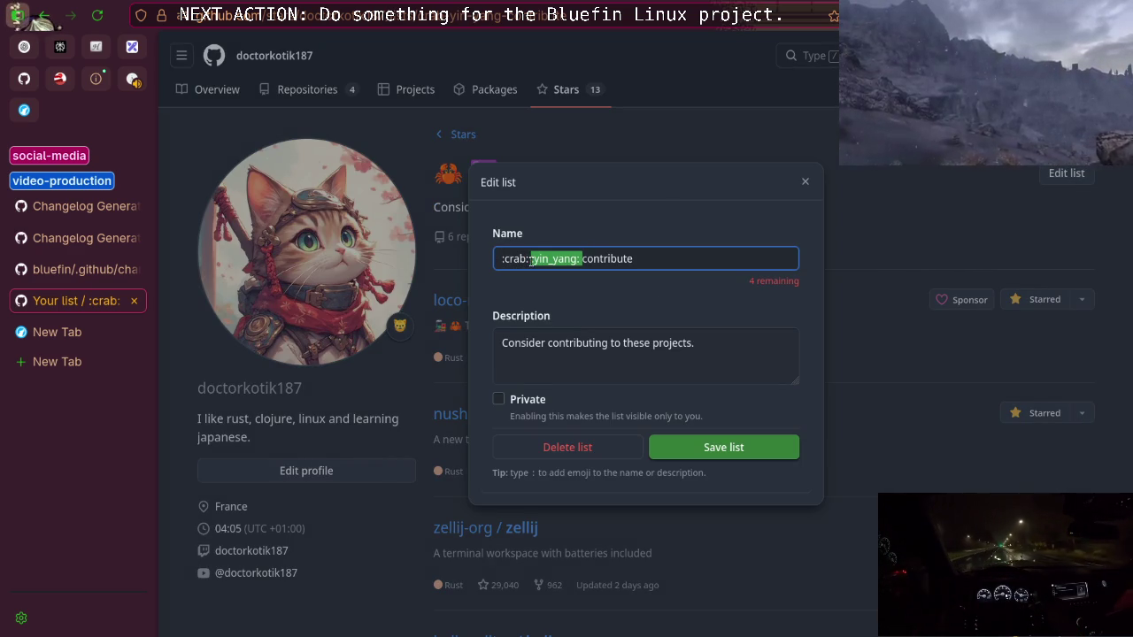
key("Return")
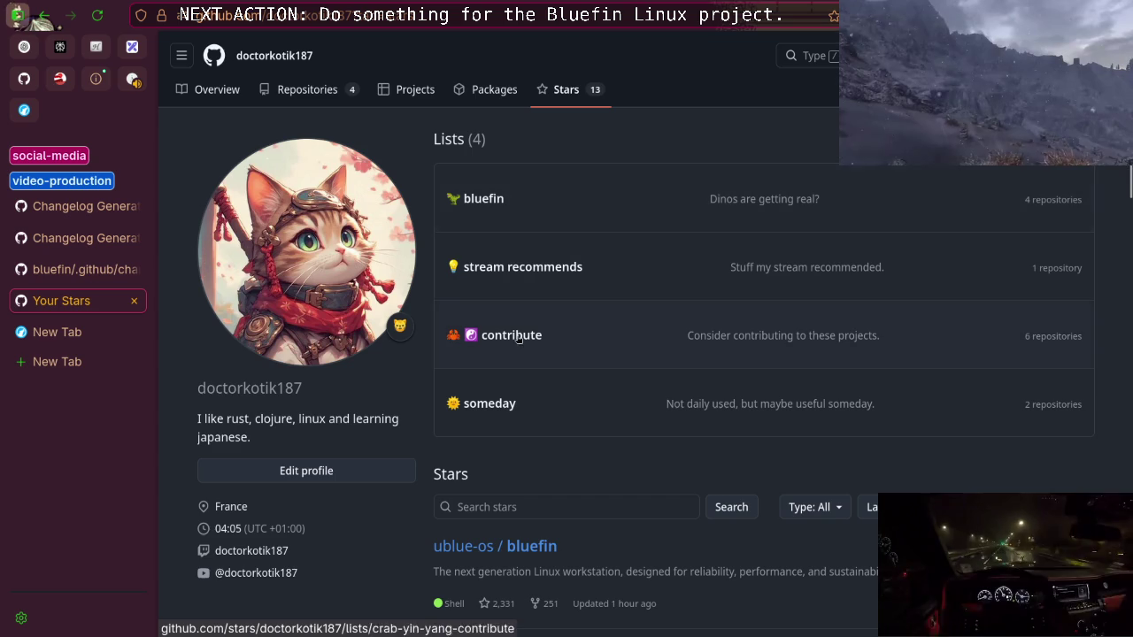
Inspect the bluefin list's 4 repositories, then go back to the Stars lists overview
left_click(587, 337)
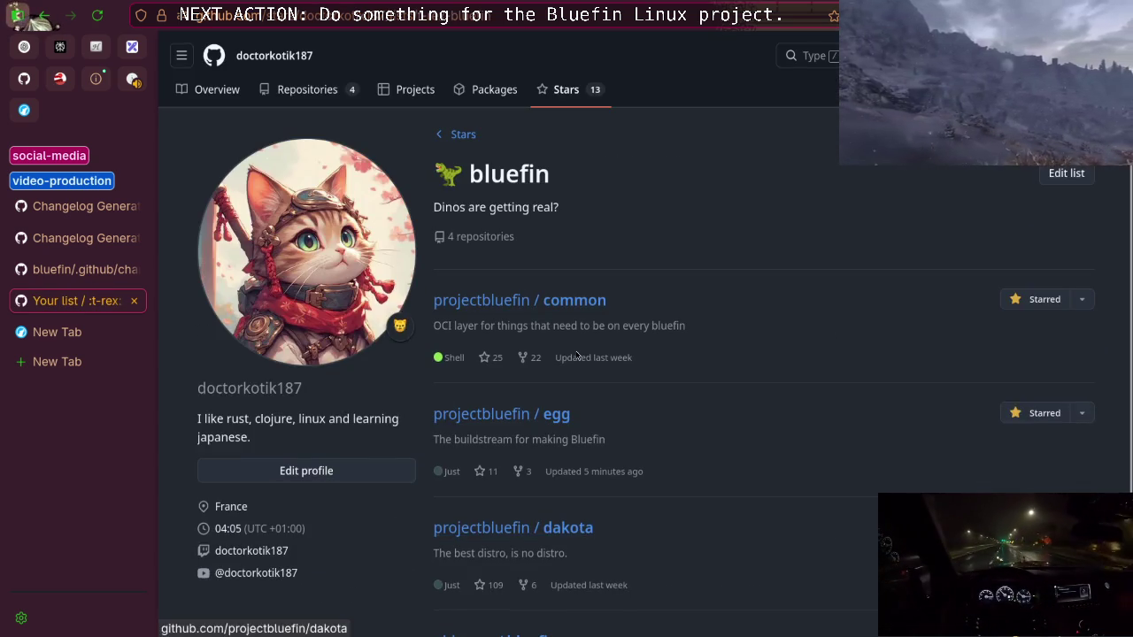
scroll(577, 354, "down", 2)
scroll(578, 349, "up", 2)
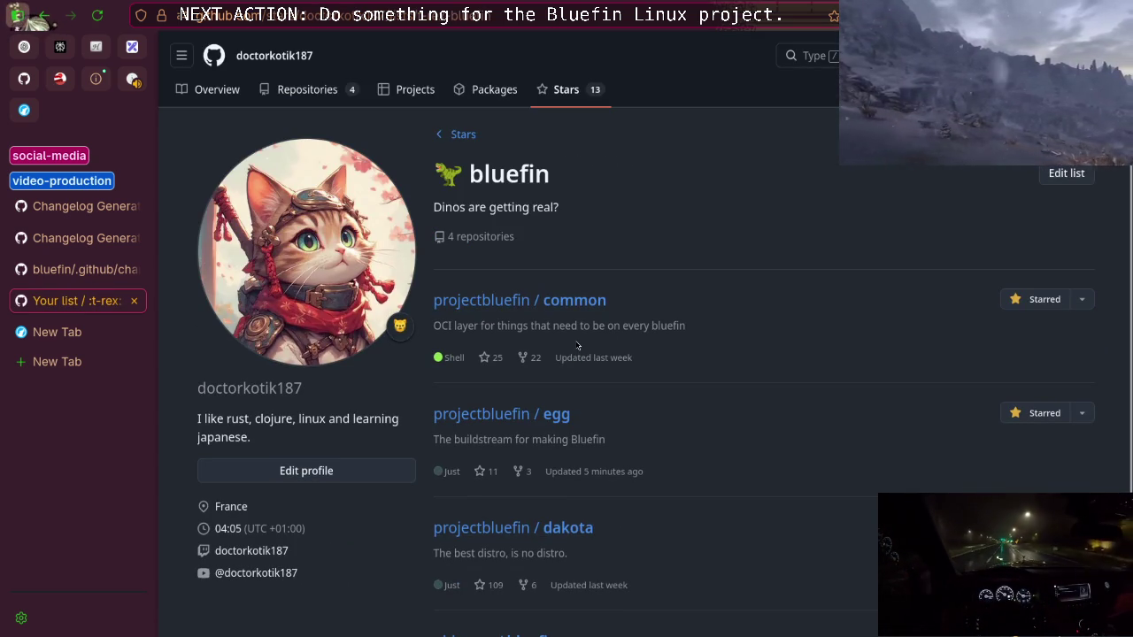
scroll(567, 340, "down", 2)
scroll(556, 332, "up", 2)
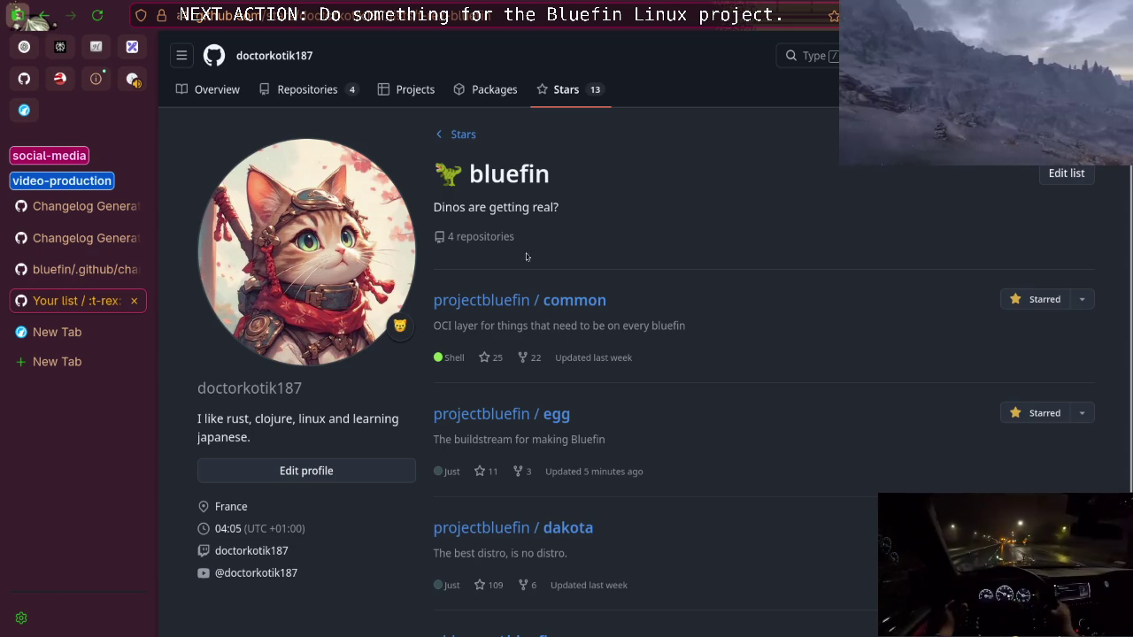
left_click(469, 136)
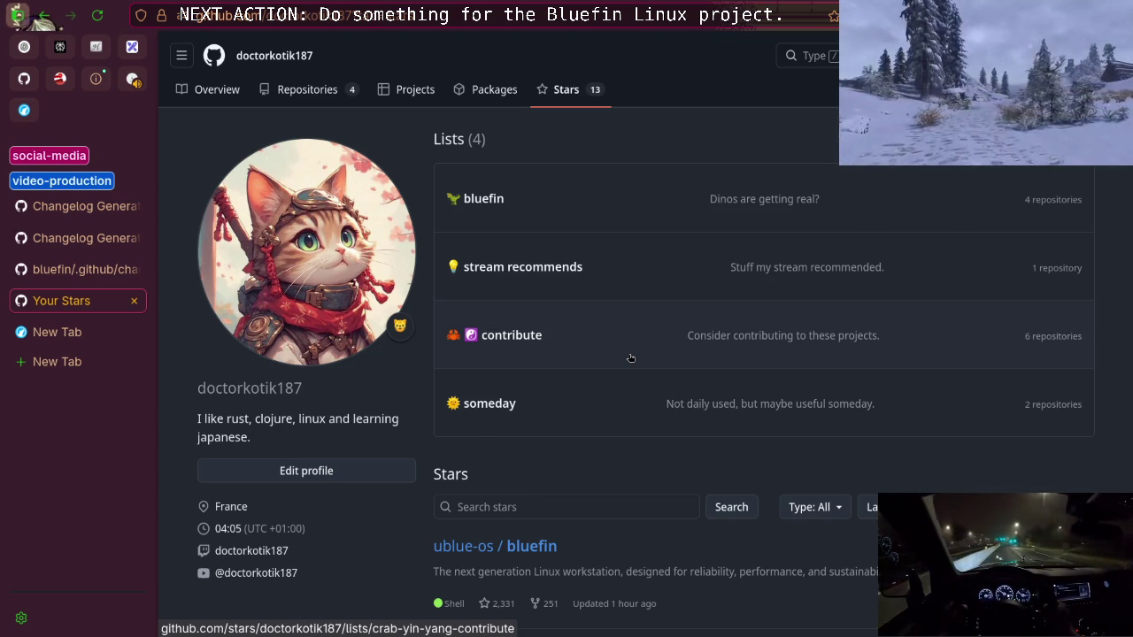
scroll(630, 357, "down", 2)
scroll(542, 371, "up", 2)
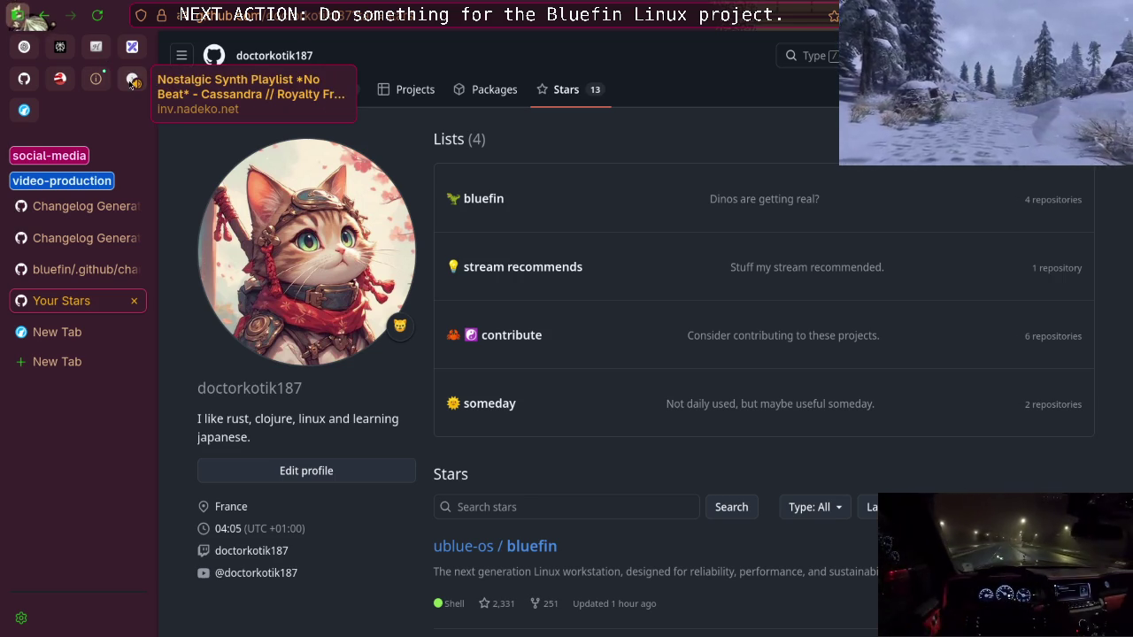
From the Nostalgic Synth video's recommendations, open 'Chill Synthwave Playlist - Dare to Dream'
left_click(133, 81)
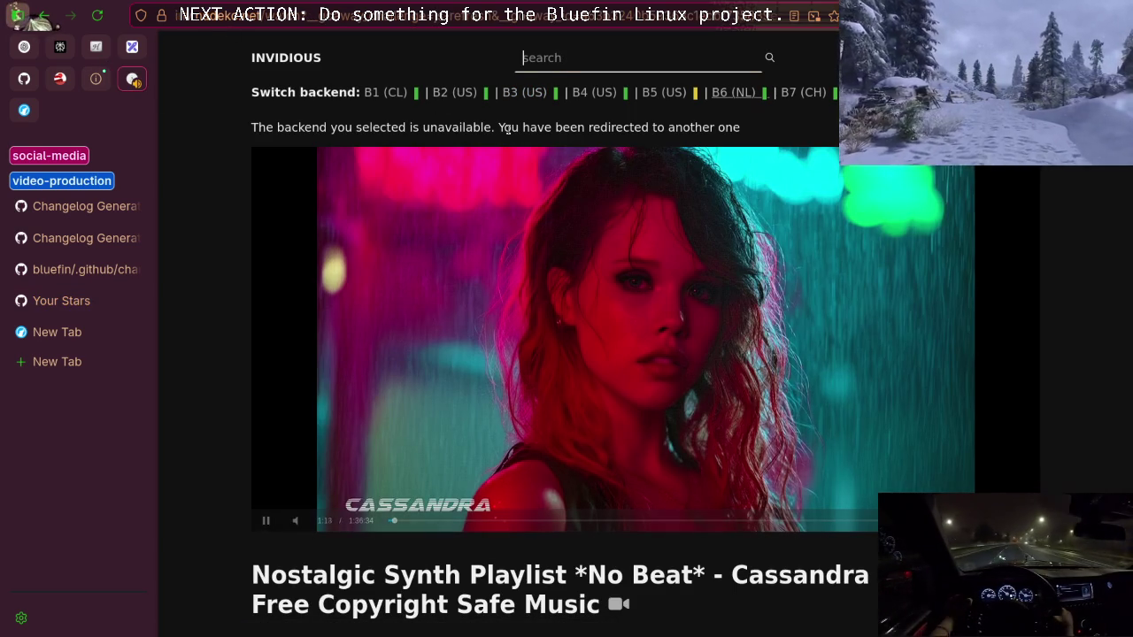
scroll(461, 205, "down", 4)
scroll(461, 206, "up", 4)
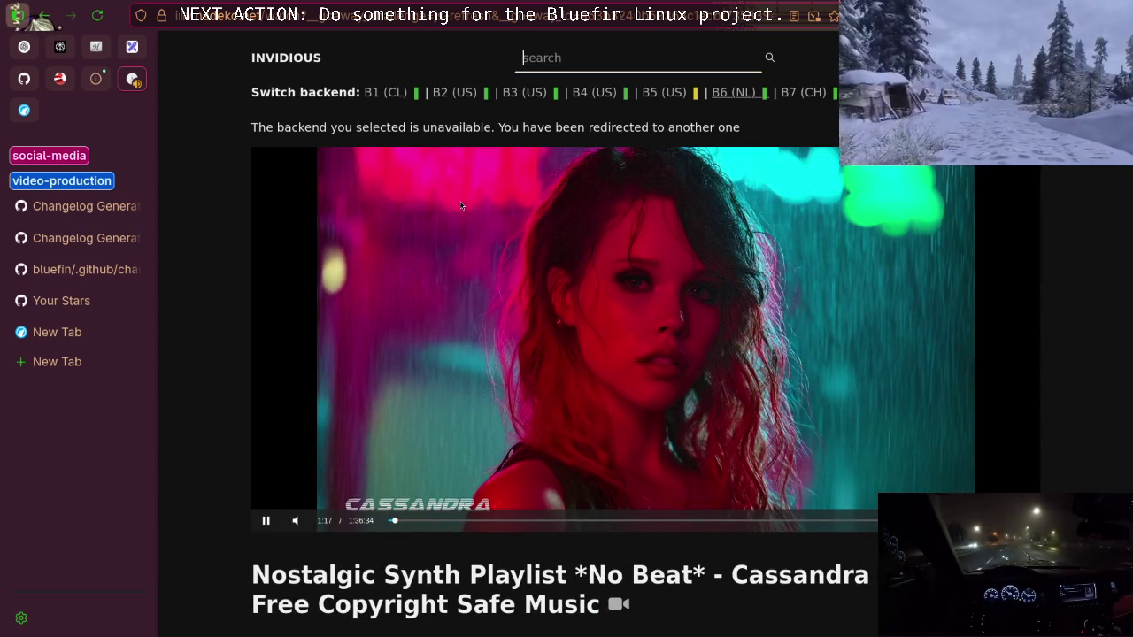
scroll(461, 205, "down", 9)
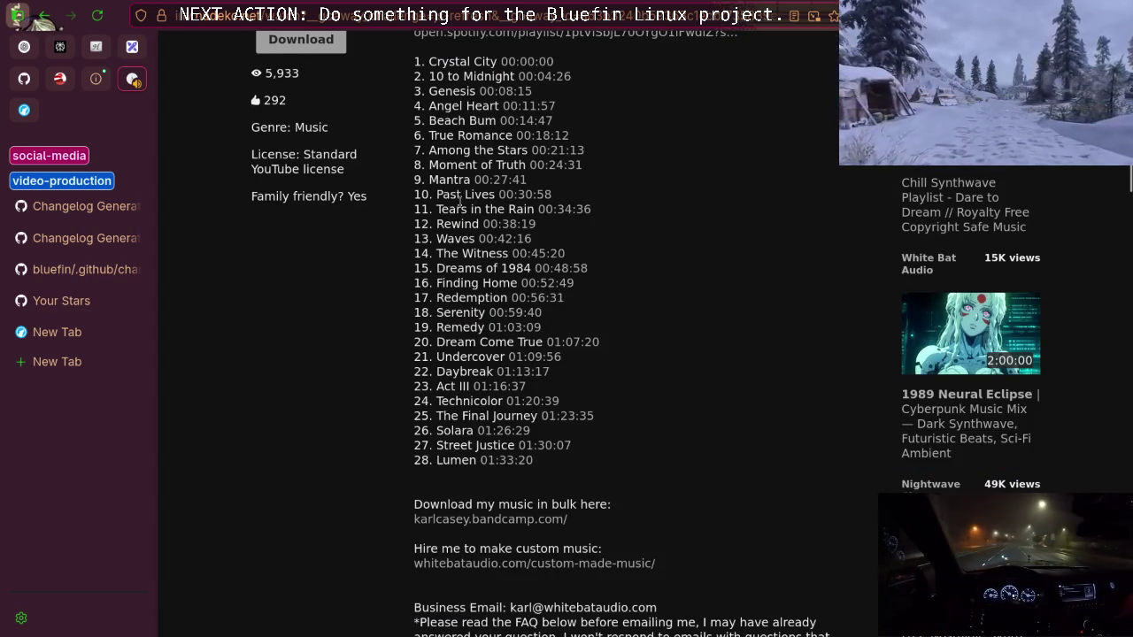
scroll(461, 206, "down", 6)
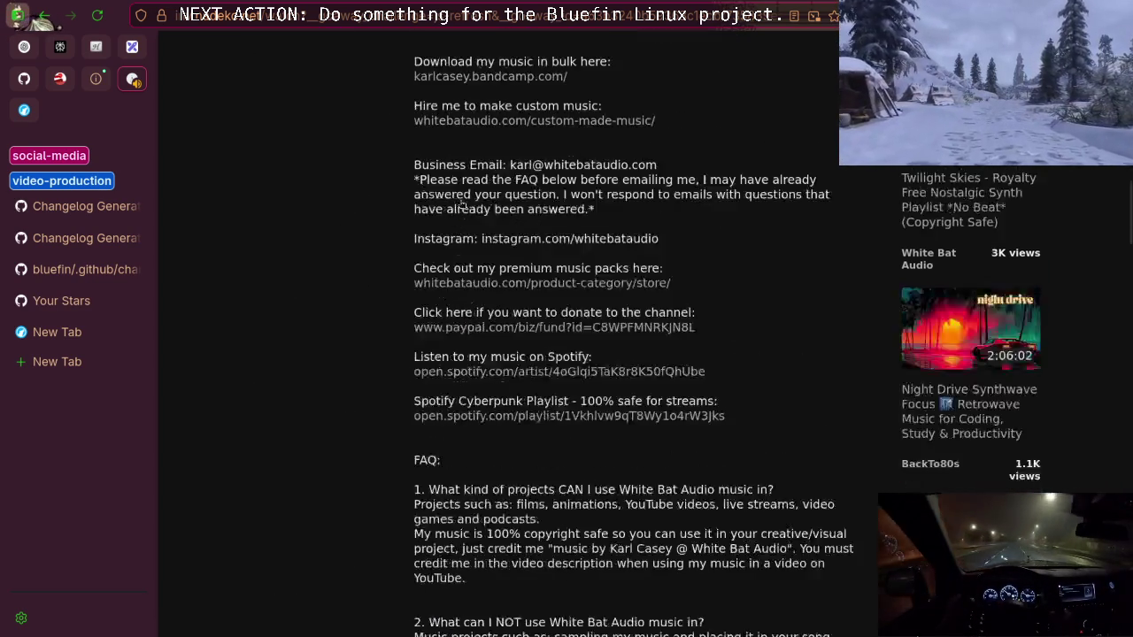
scroll(462, 205, "up", 3)
scroll(461, 206, "down", 3)
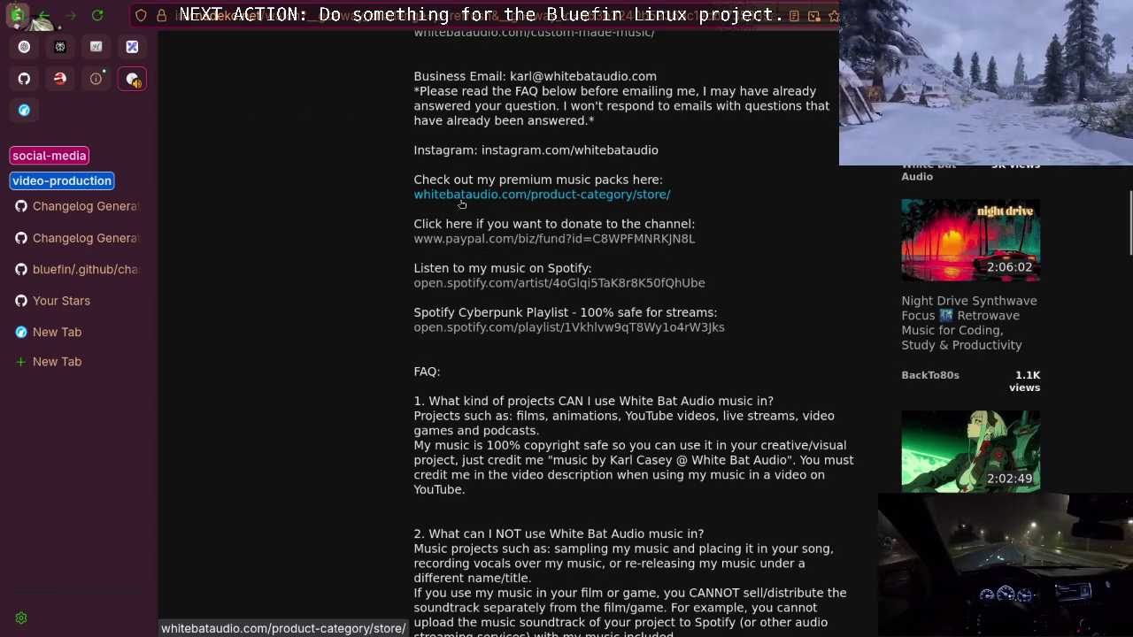
scroll(461, 205, "down", 5)
scroll(462, 205, "down", 5)
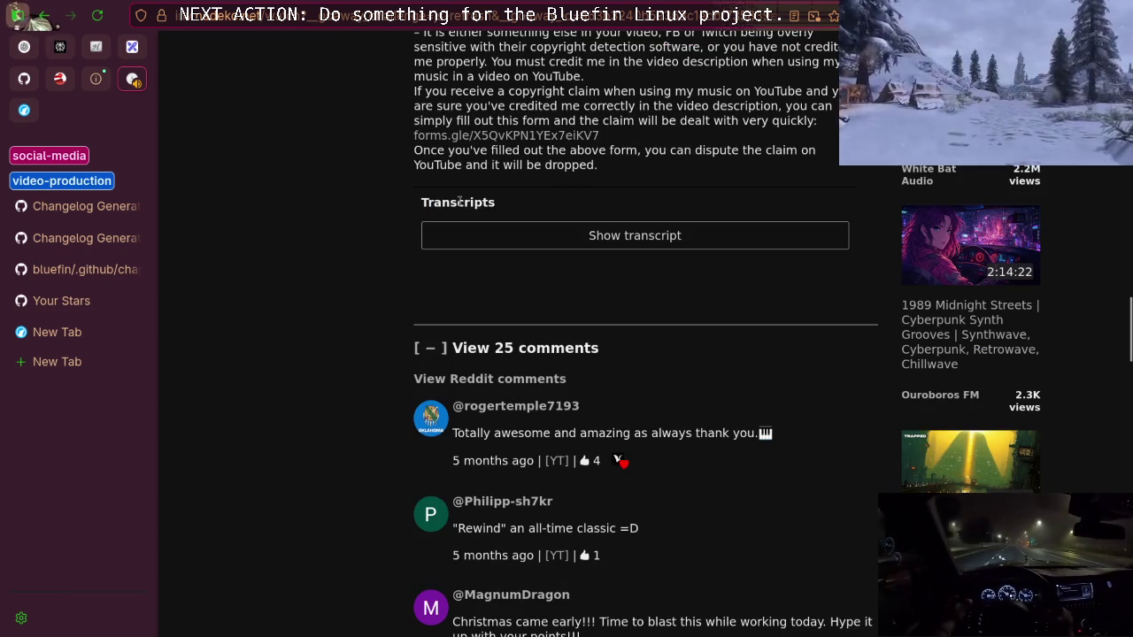
scroll(461, 202, "up", 20)
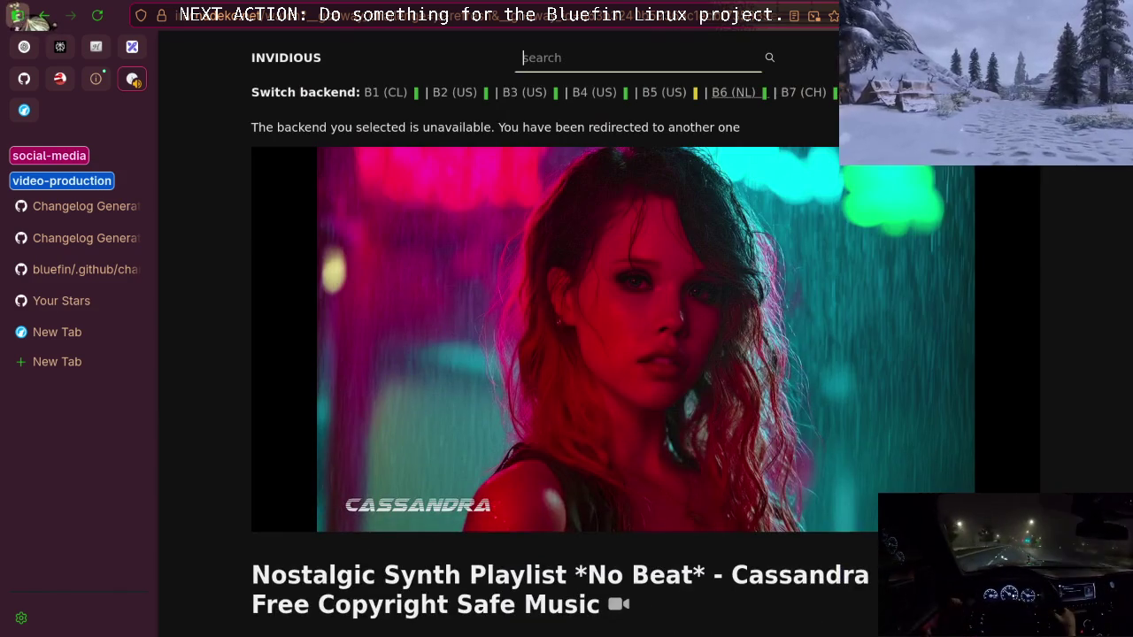
mouse_move(446, 203)
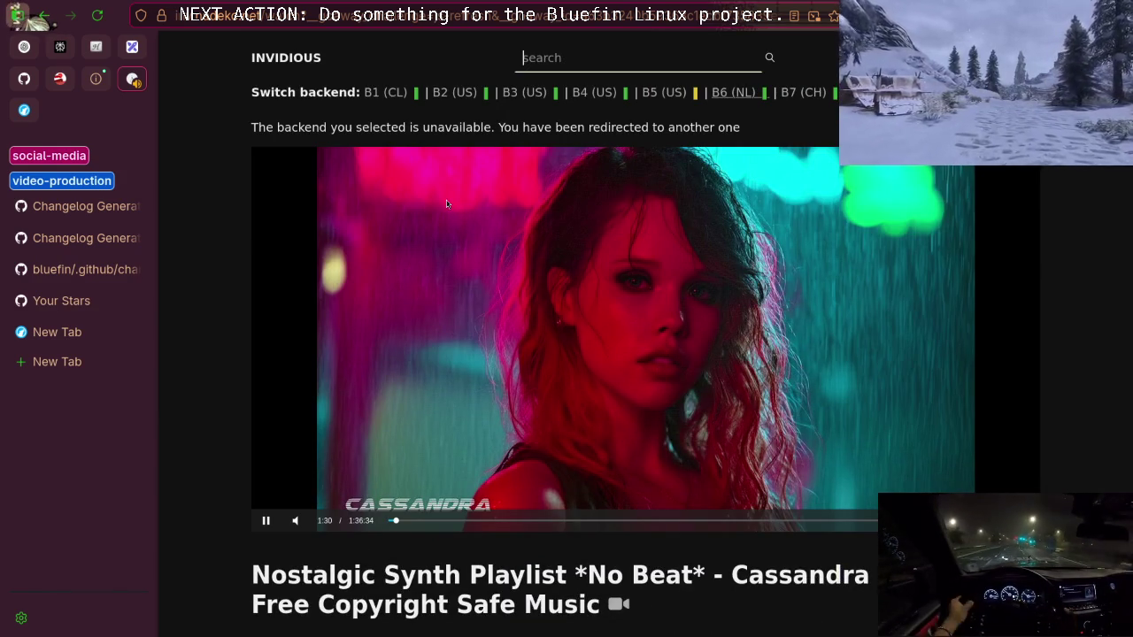
scroll(446, 202, "down", 6)
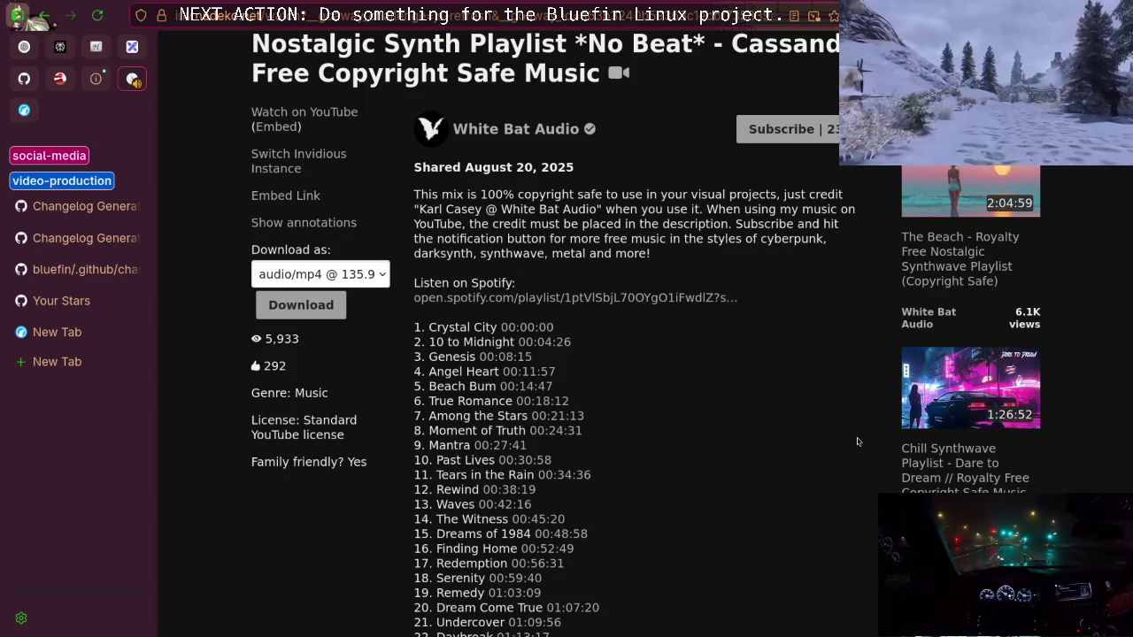
left_click(951, 399)
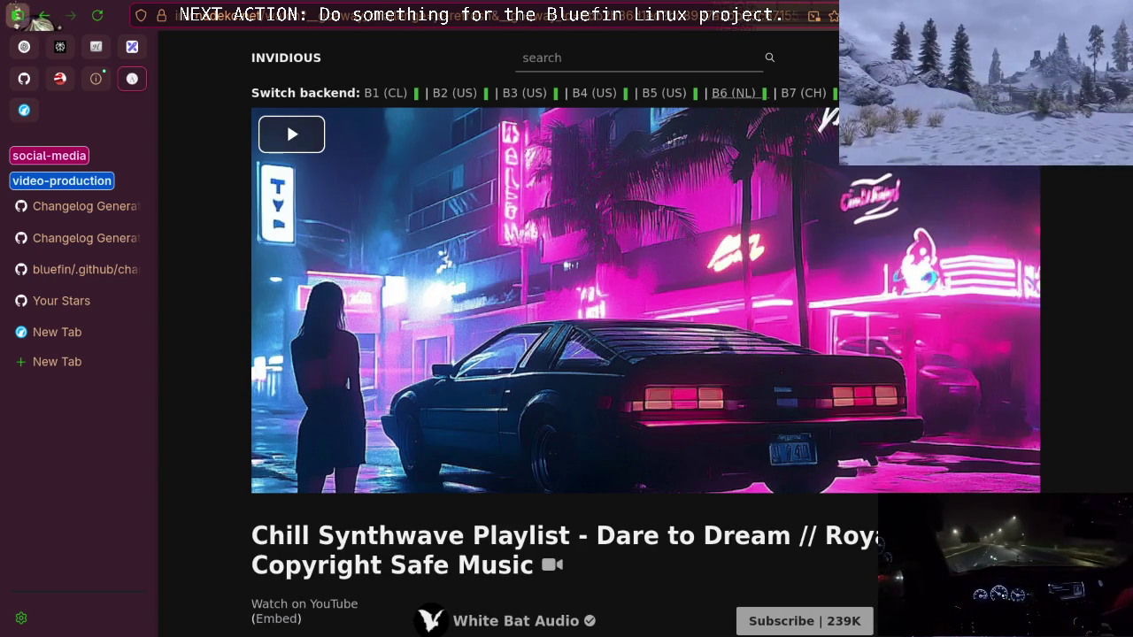
left_click(594, 65)
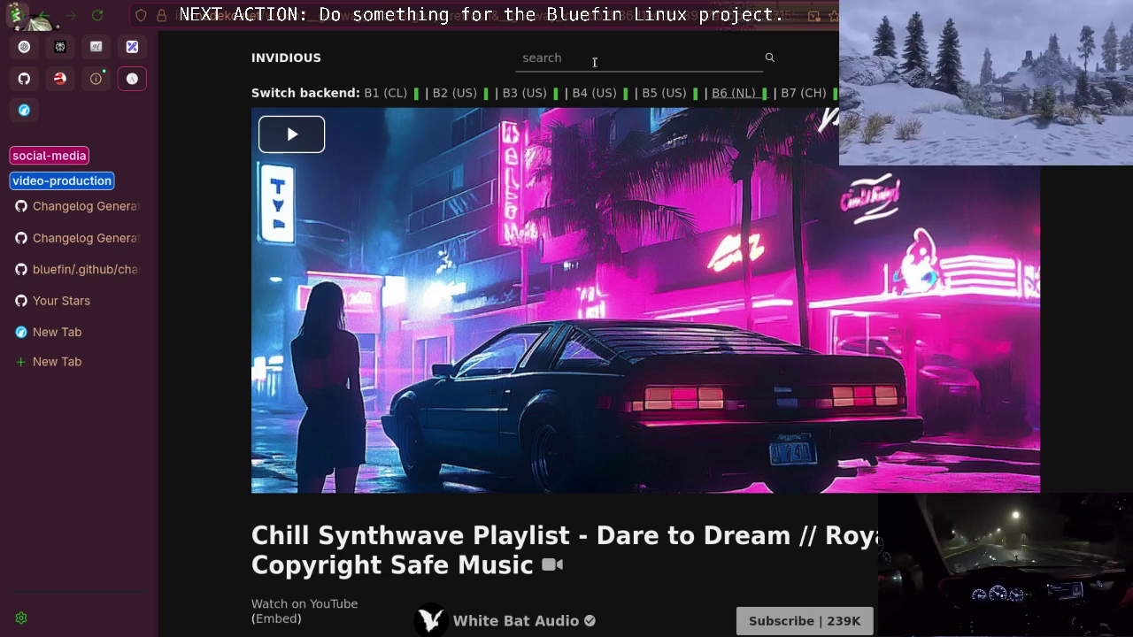
Search Invidious for 'Monstercat tristam mix' and play the Best Of Tristam - Alltime video
type("Monstercat tristam mix")
key("Return")
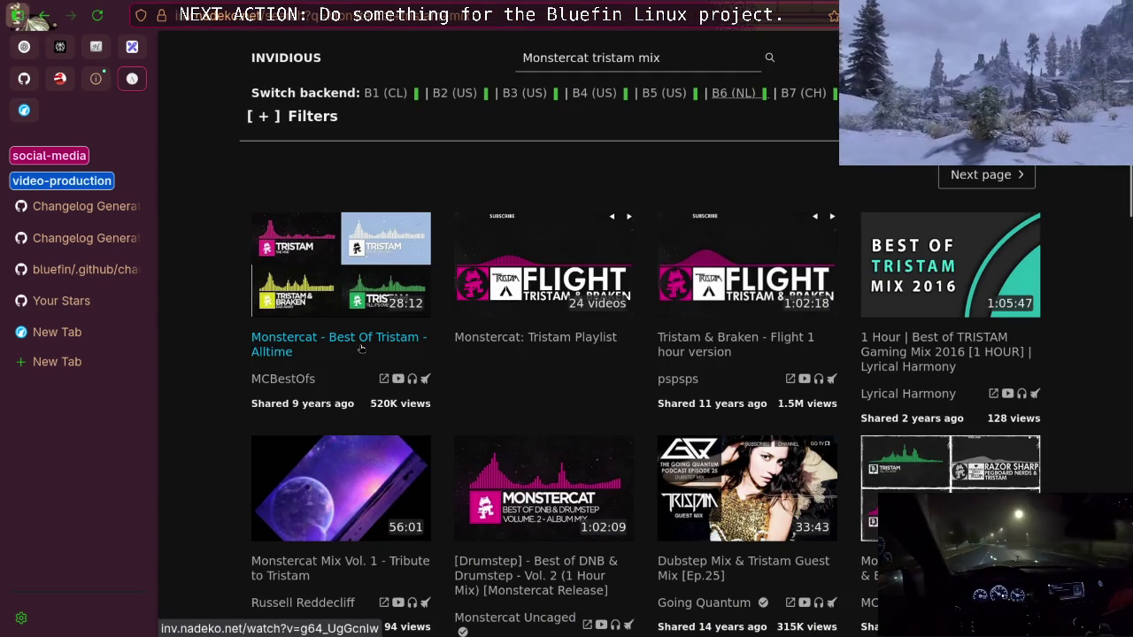
left_click(318, 292)
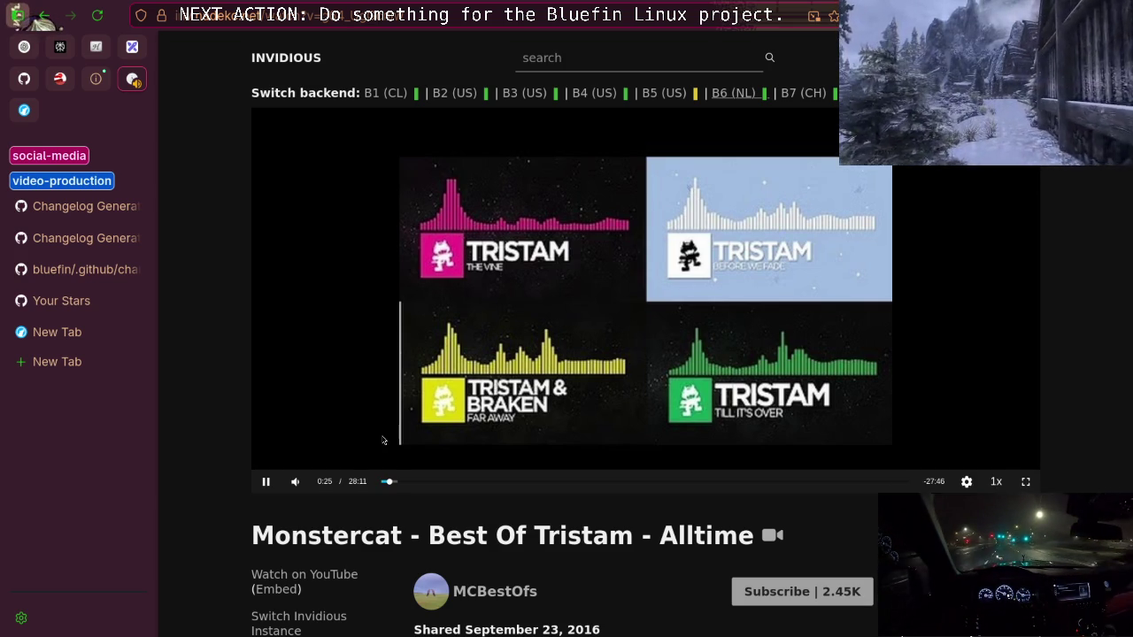
Lower the playback volume slightly, then go back to the GitHub Stars page
left_click(322, 485)
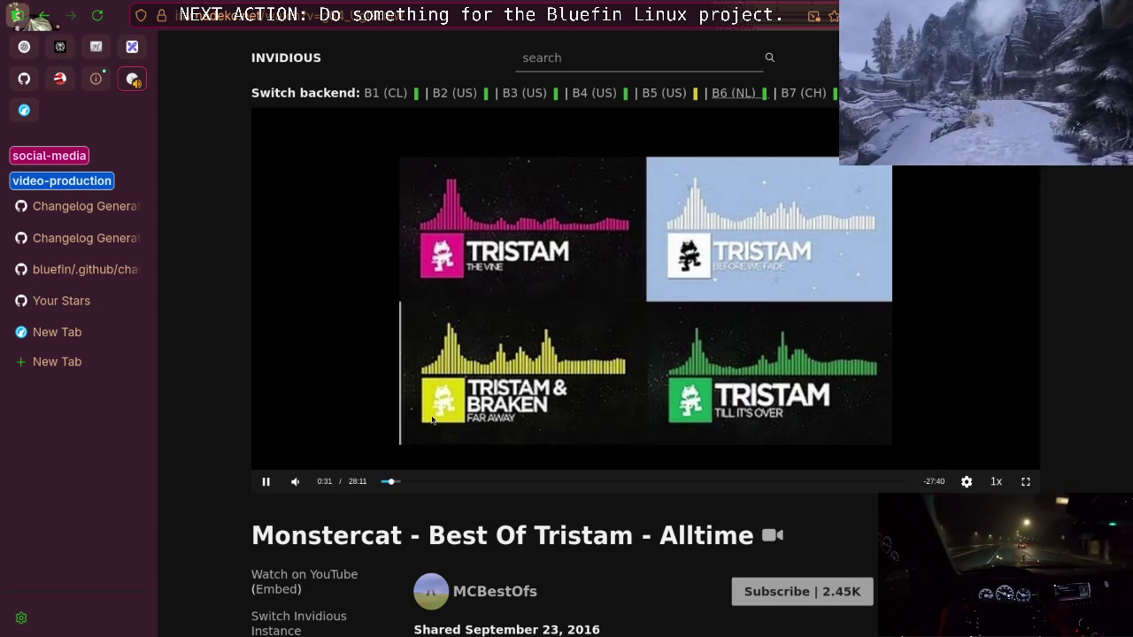
scroll(482, 387, "down", 3)
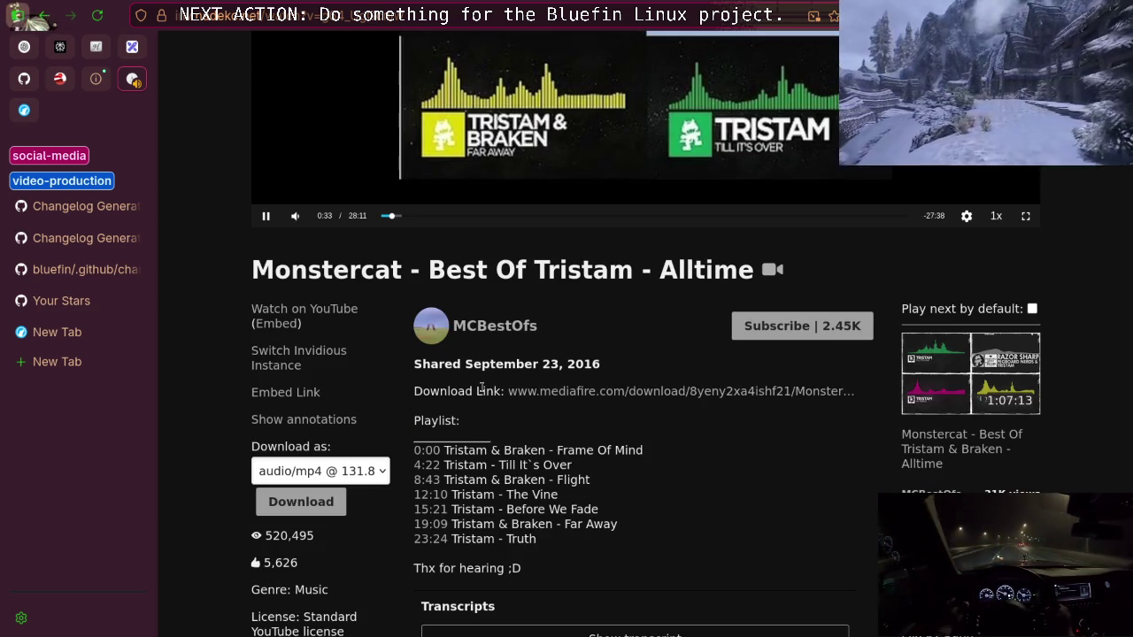
scroll(482, 387, "up", 3)
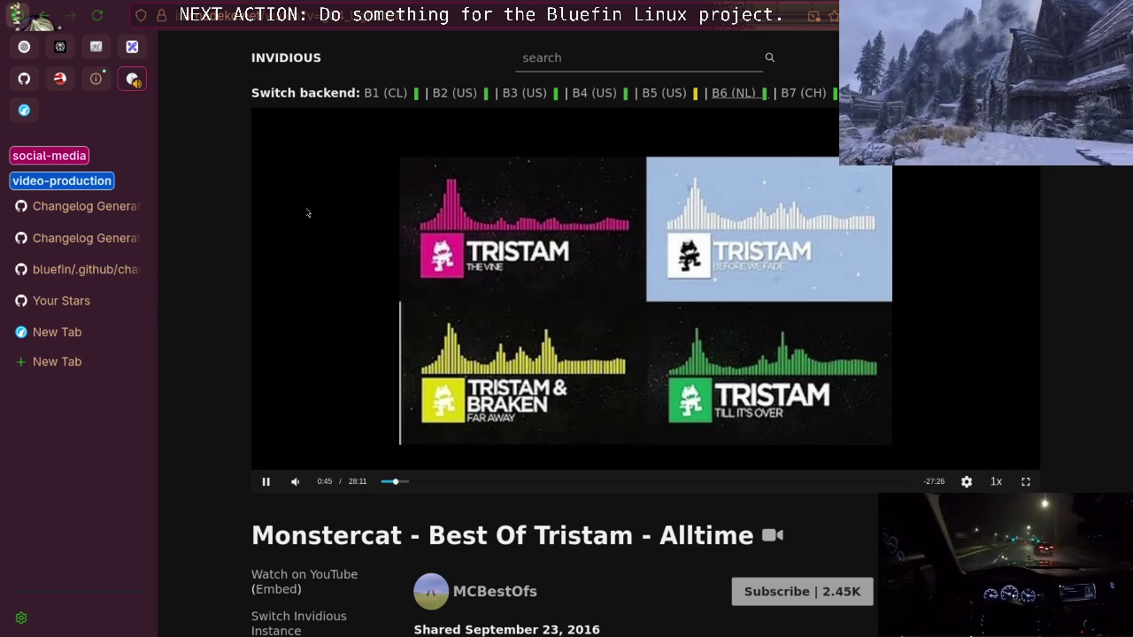
left_click(65, 298)
scroll(509, 344, "up", 3)
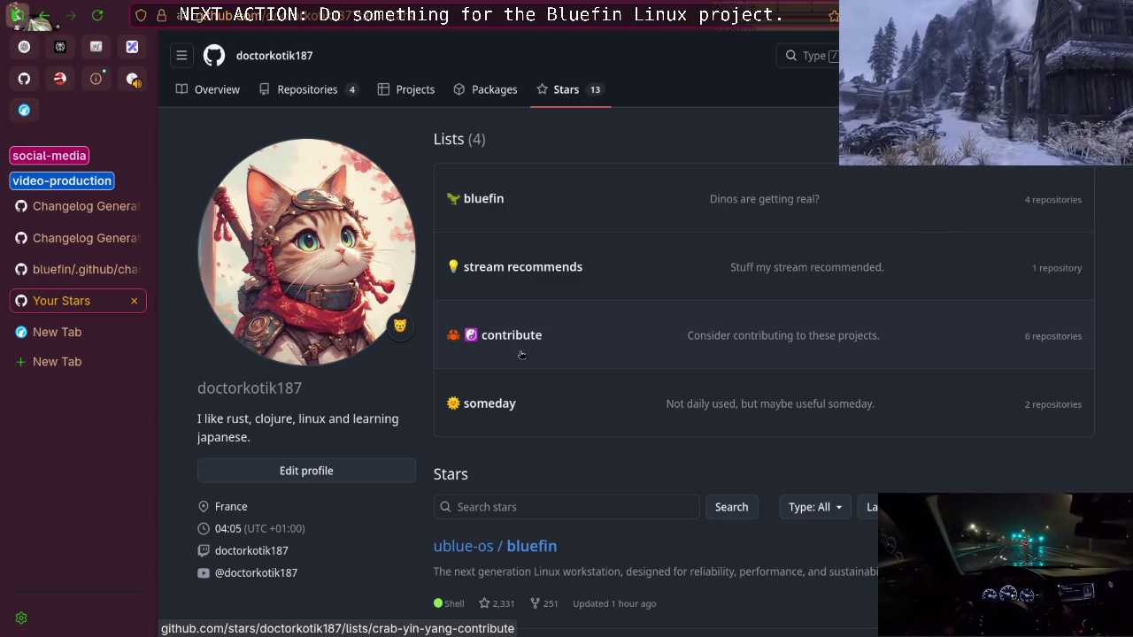
Look over the bluefin star list's description, then return to Stars and open the 'contribute' list
scroll(522, 354, "down", 5)
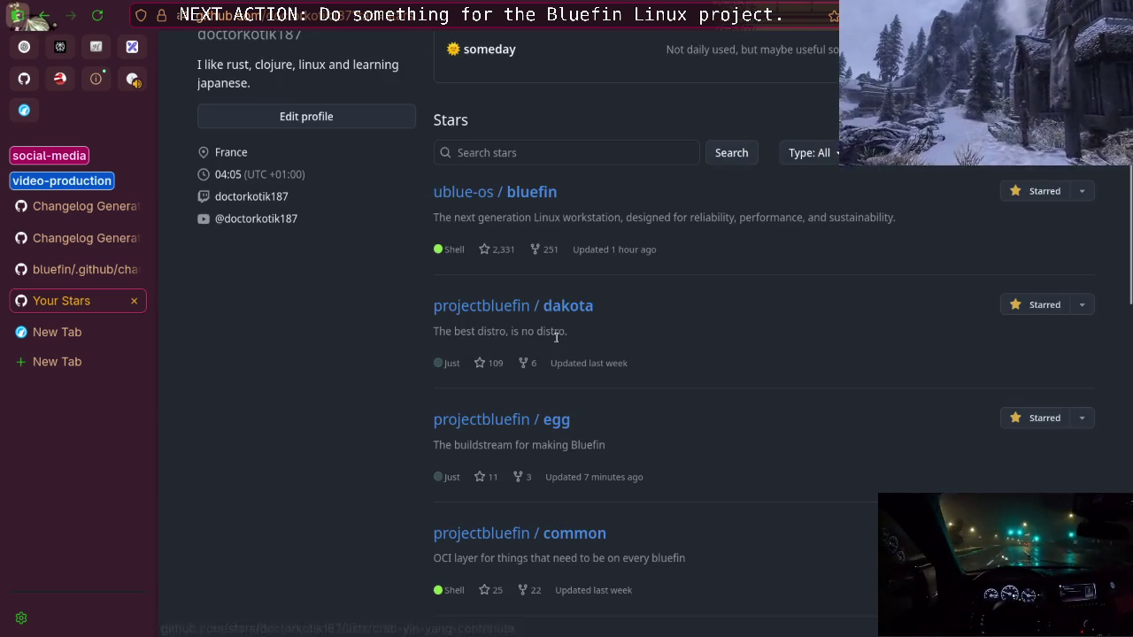
scroll(558, 341, "up", 5)
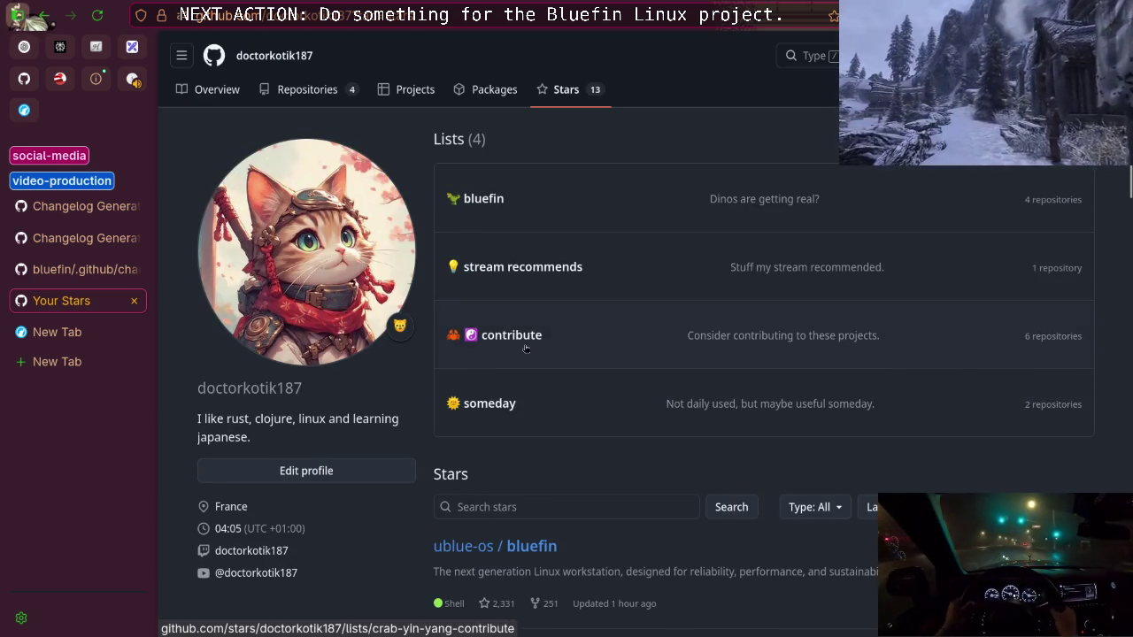
key("alt+Right")
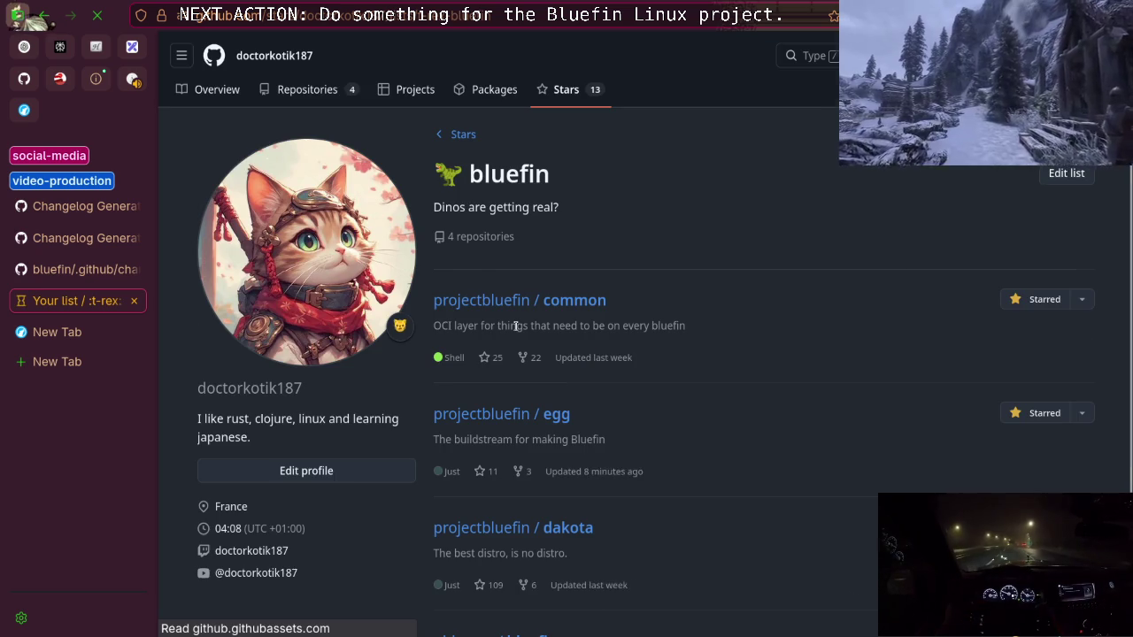
double_click(509, 209)
double_click(535, 209)
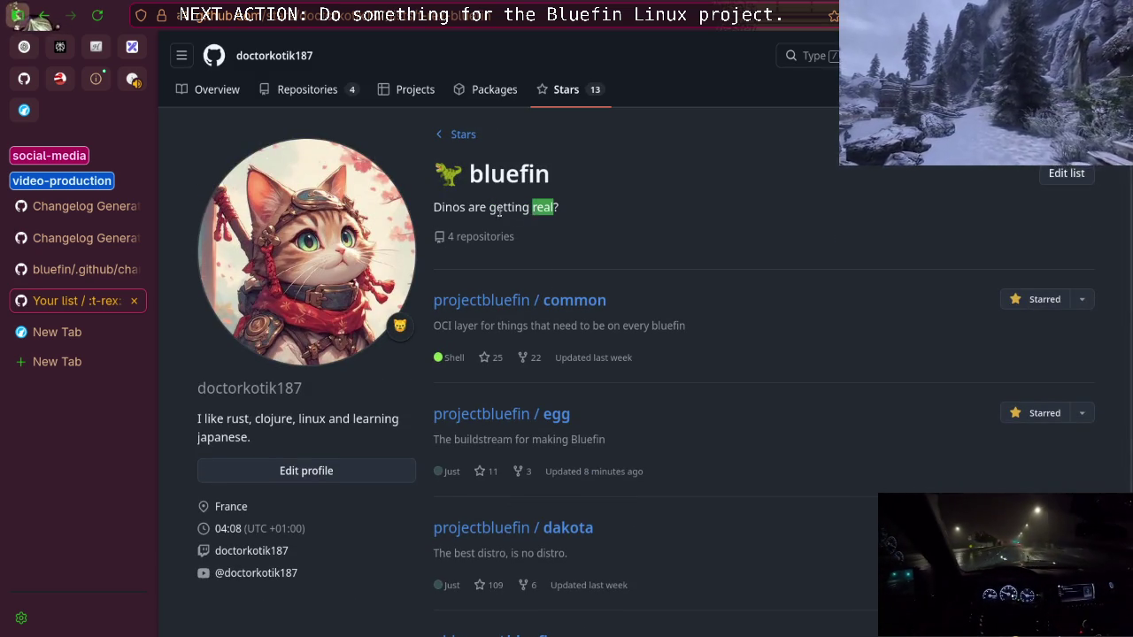
double_click(492, 210)
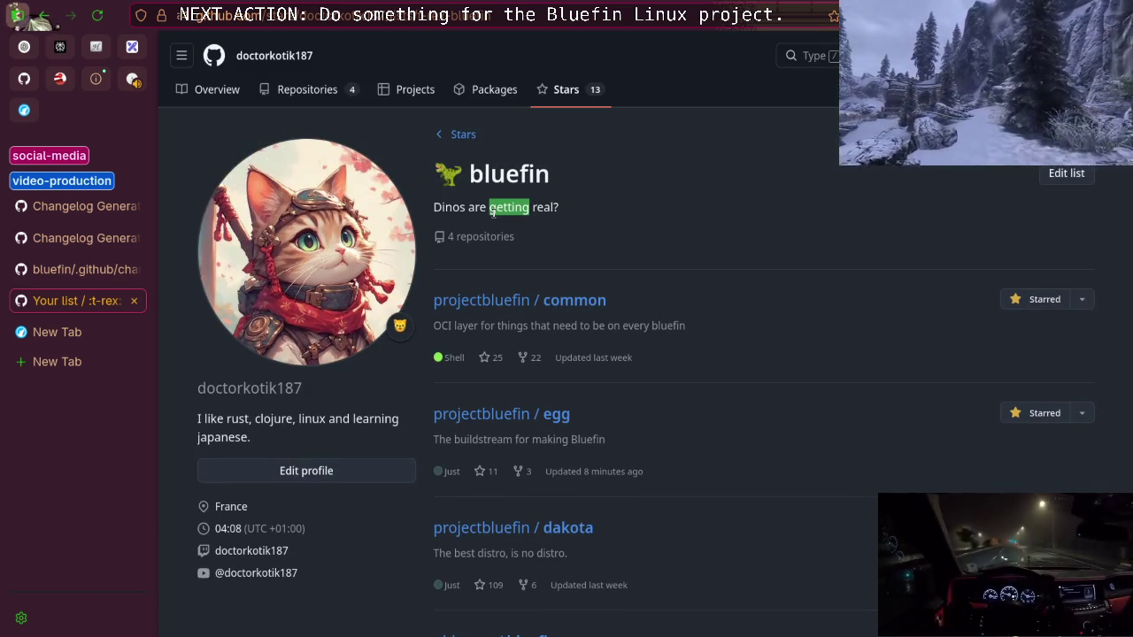
left_click(460, 134)
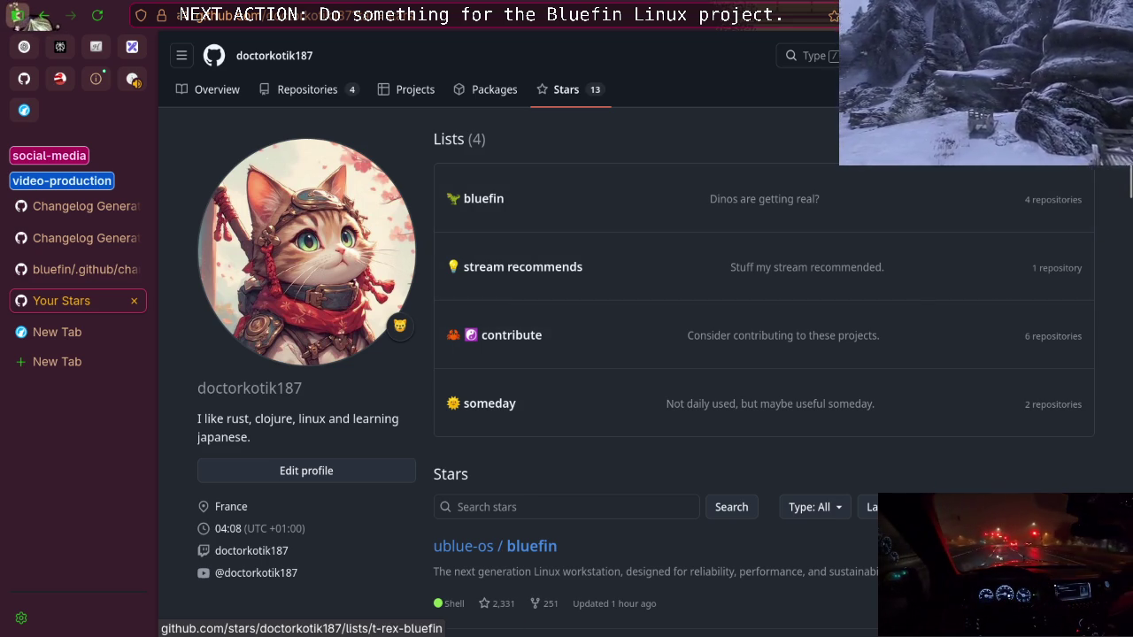
left_click(591, 355)
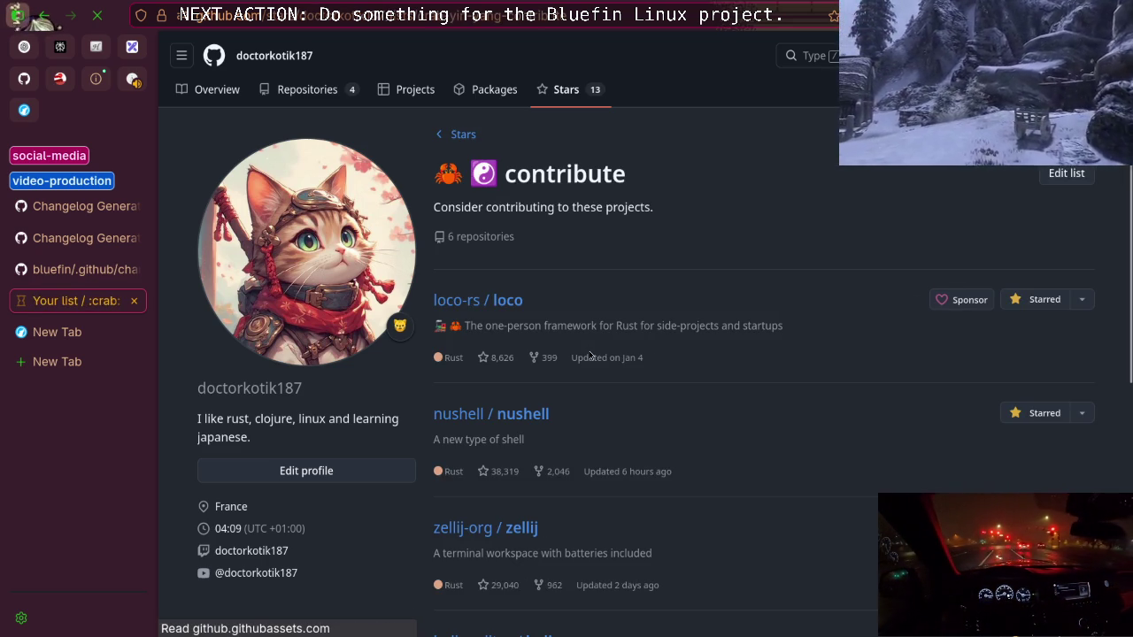
Replace ':crab: :yin_yang:' with ':moneybag:' in the contribute list name, save, and return to Stars
left_click(1067, 173)
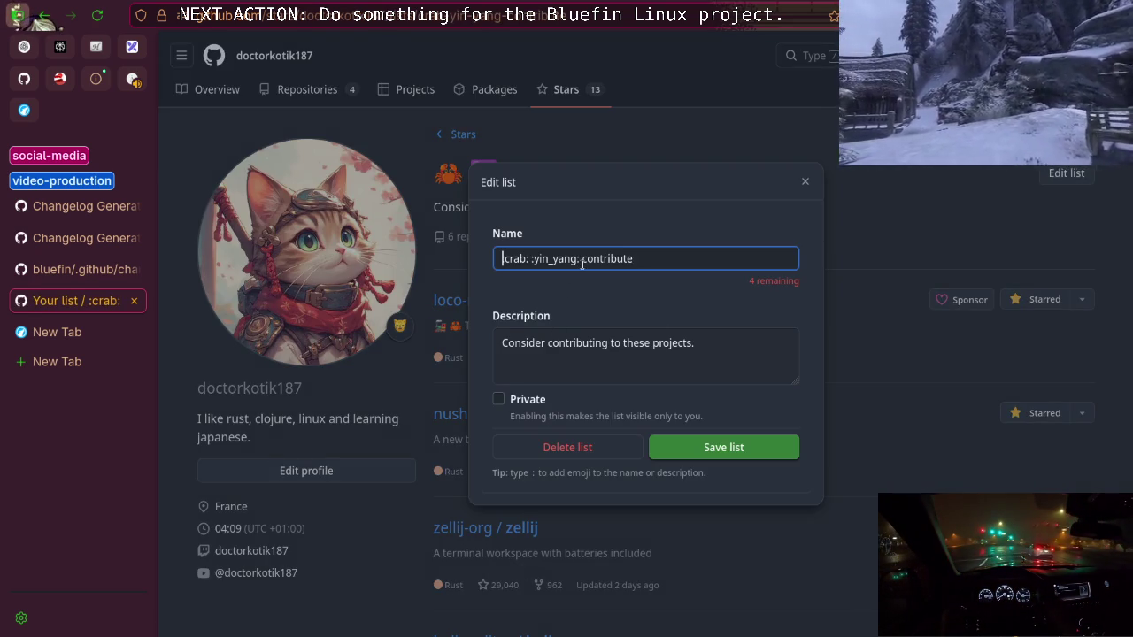
mouse_move(581, 263)
left_mouse_down()
mouse_move(452, 271)
mouse_move(468, 262)
left_mouse_up()
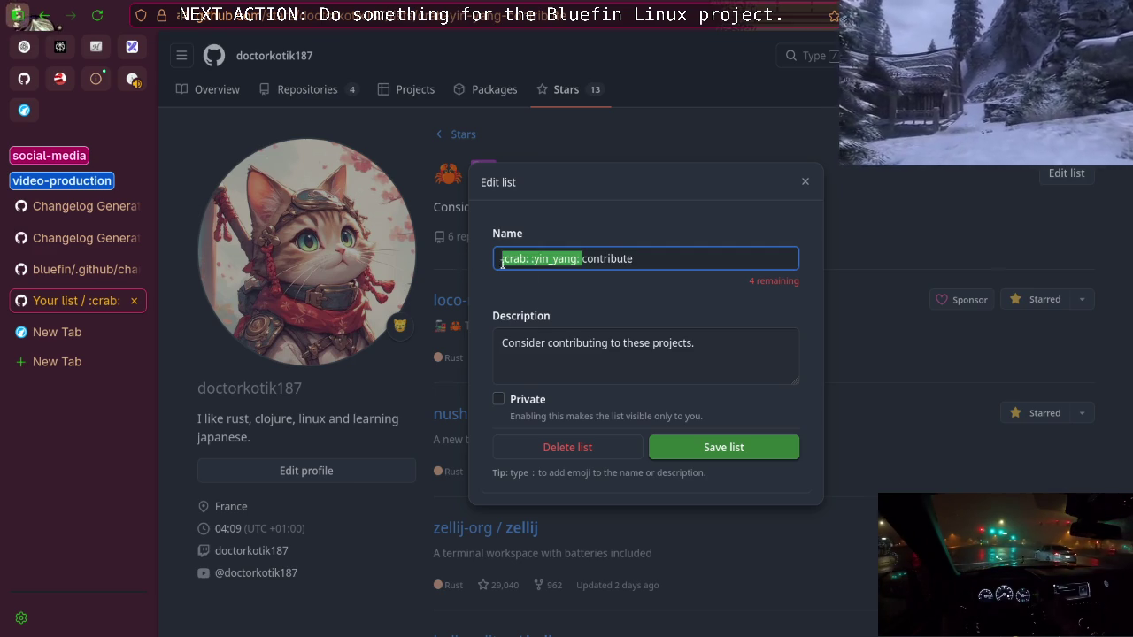
key("BackSpace")
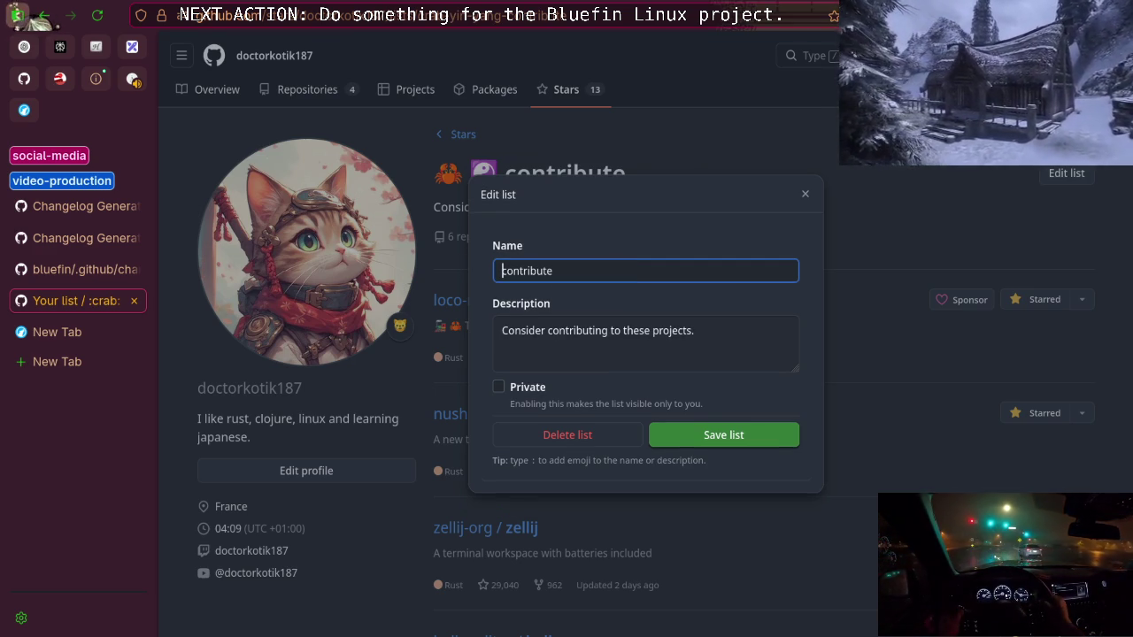
type(":mo")
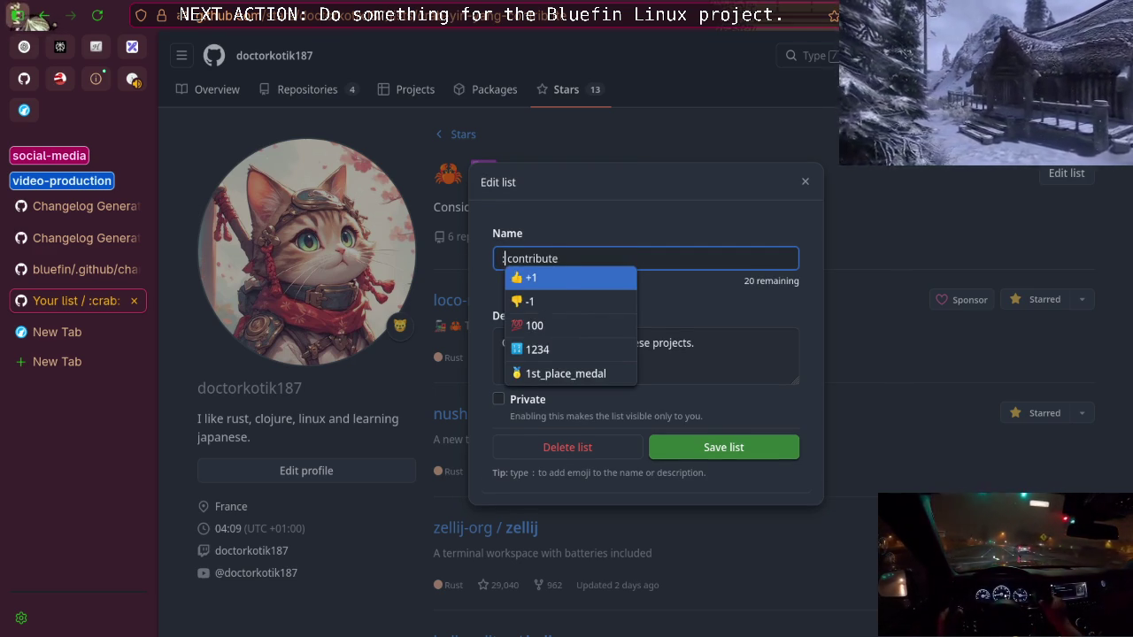
type("ne")
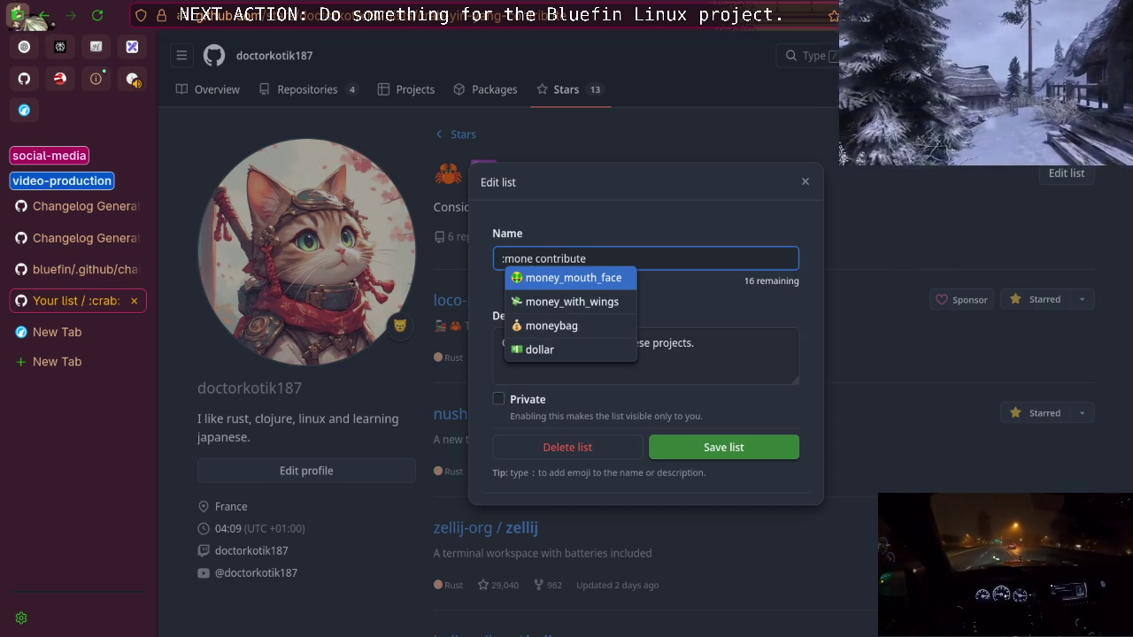
key("Down")
key("Down")
key("Return")
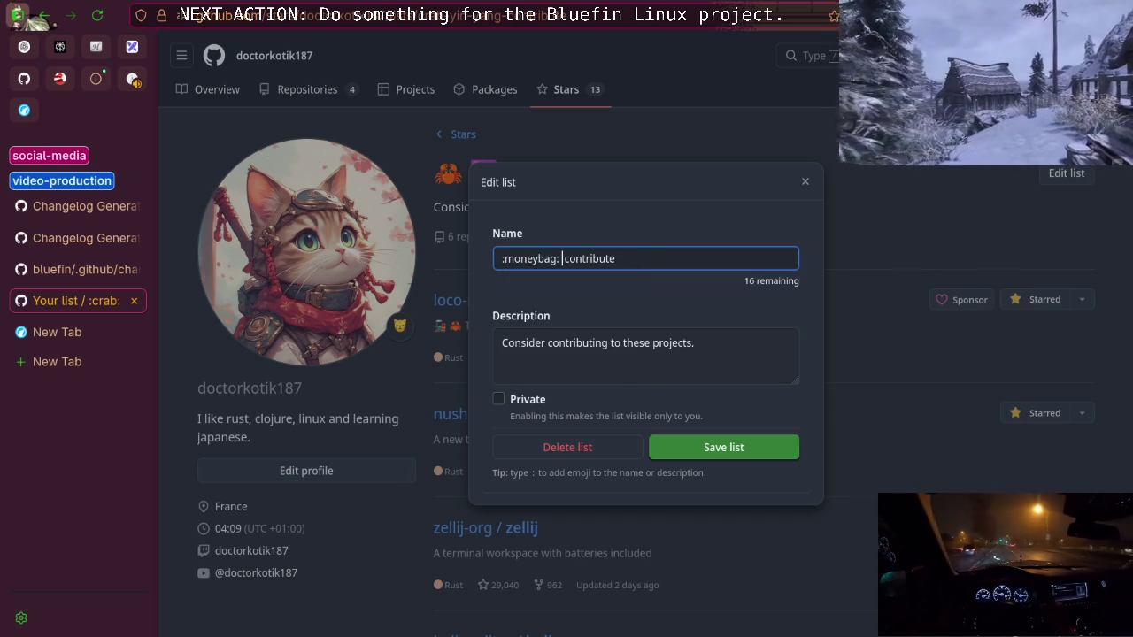
key("BackSpace")
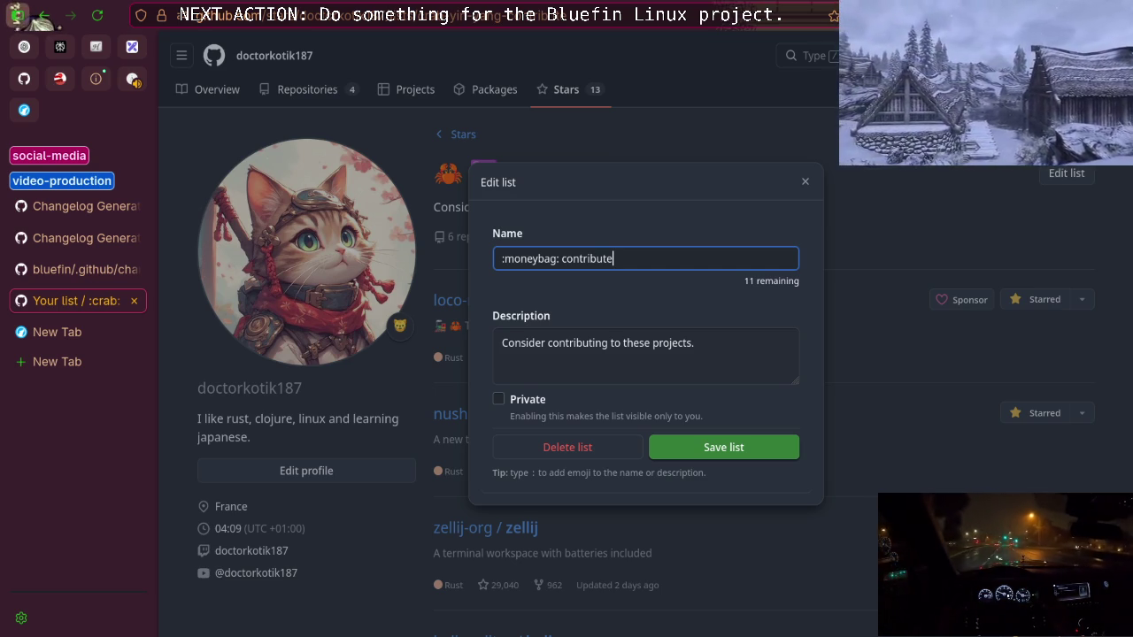
left_click(713, 447)
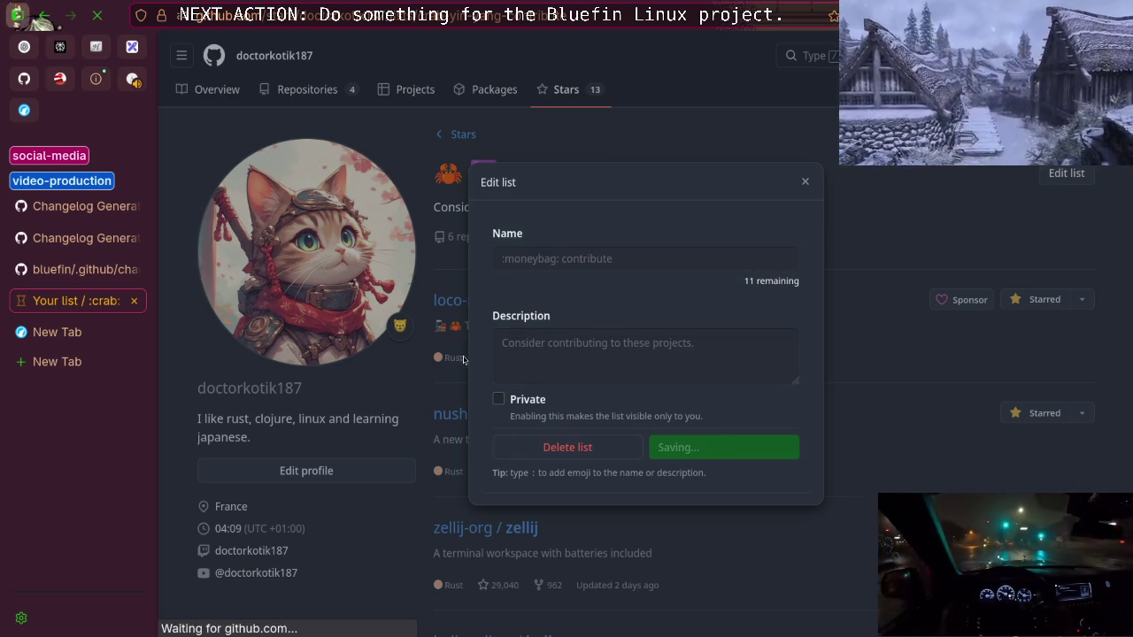
left_click(502, 236)
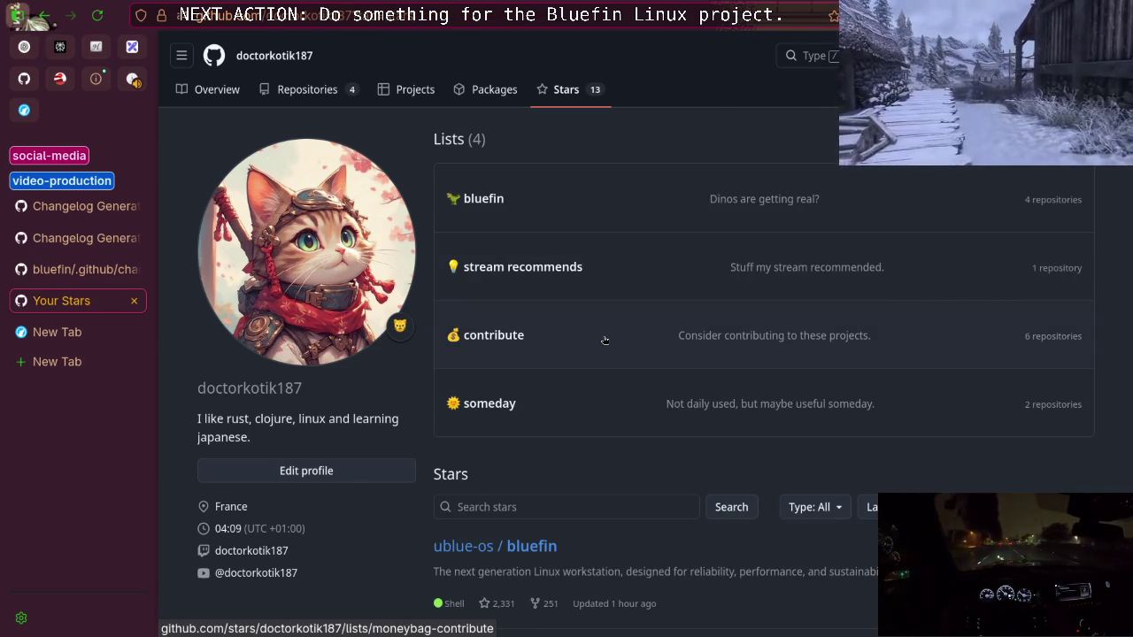
Switch to the bluefin .github/changelogs.py page and scroll down through its code
scroll(596, 331, "down", 2)
scroll(596, 331, "up", 2)
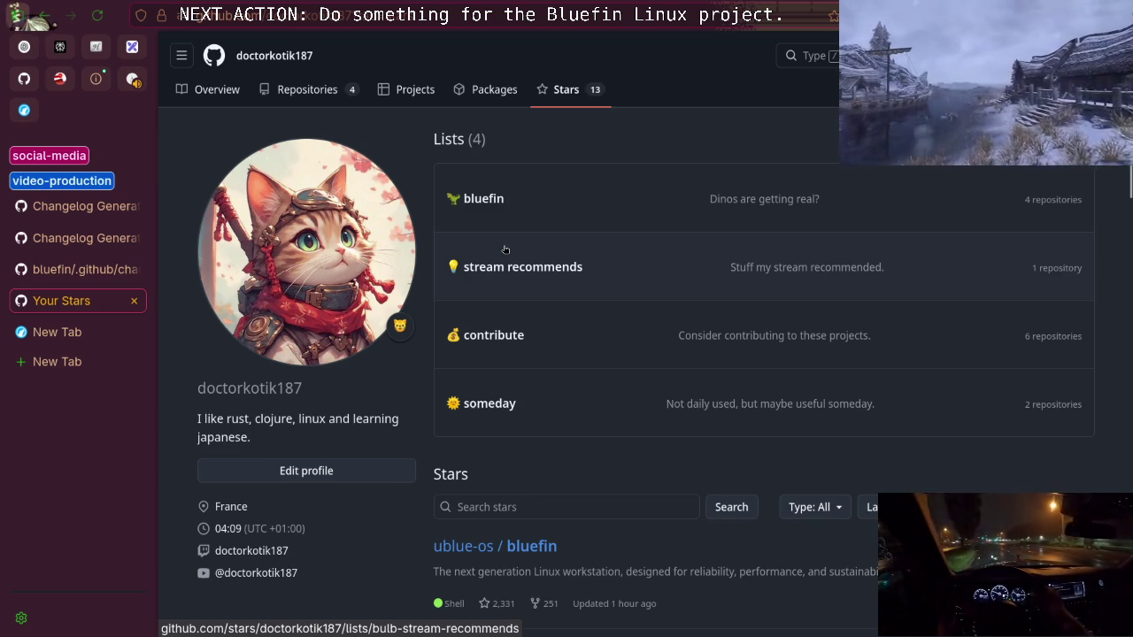
key("ctrl+Page_Up")
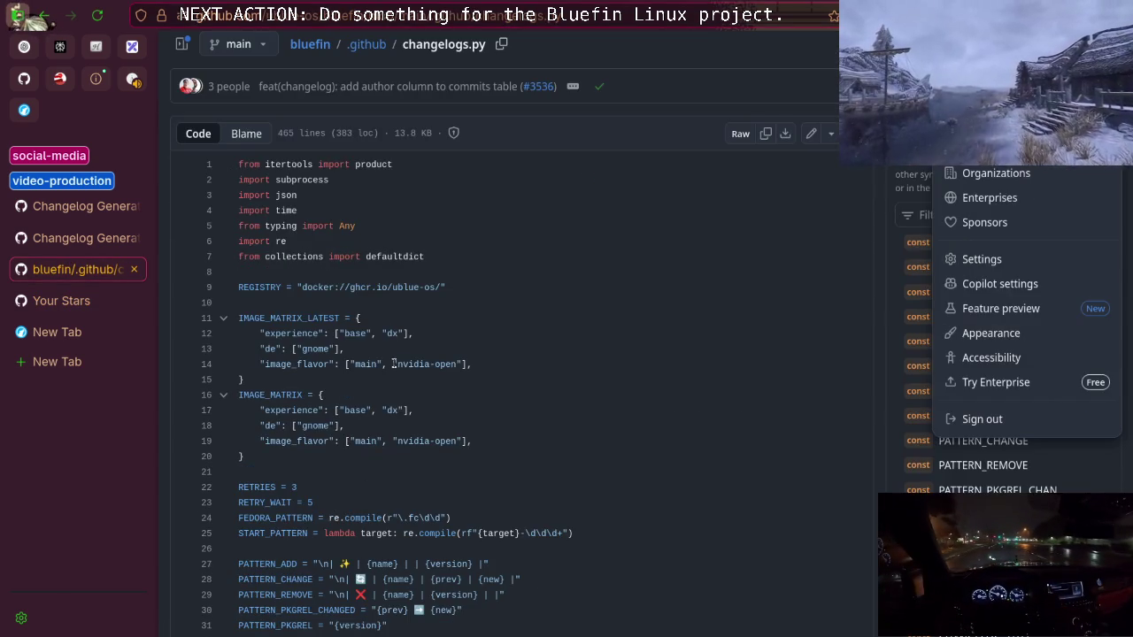
scroll(543, 335, "down", 10)
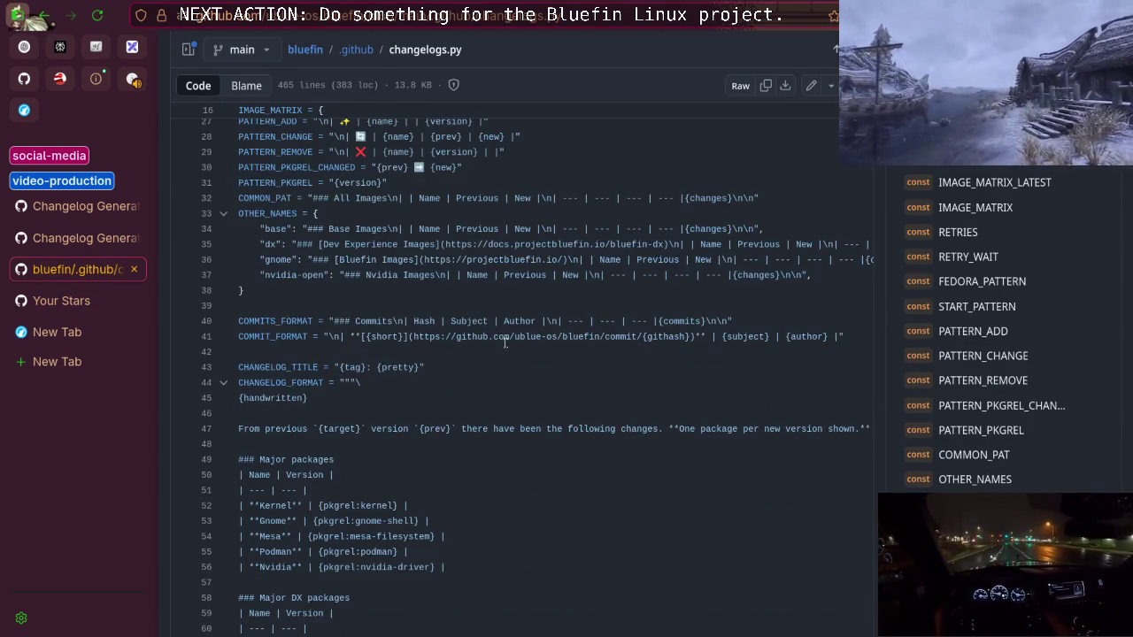